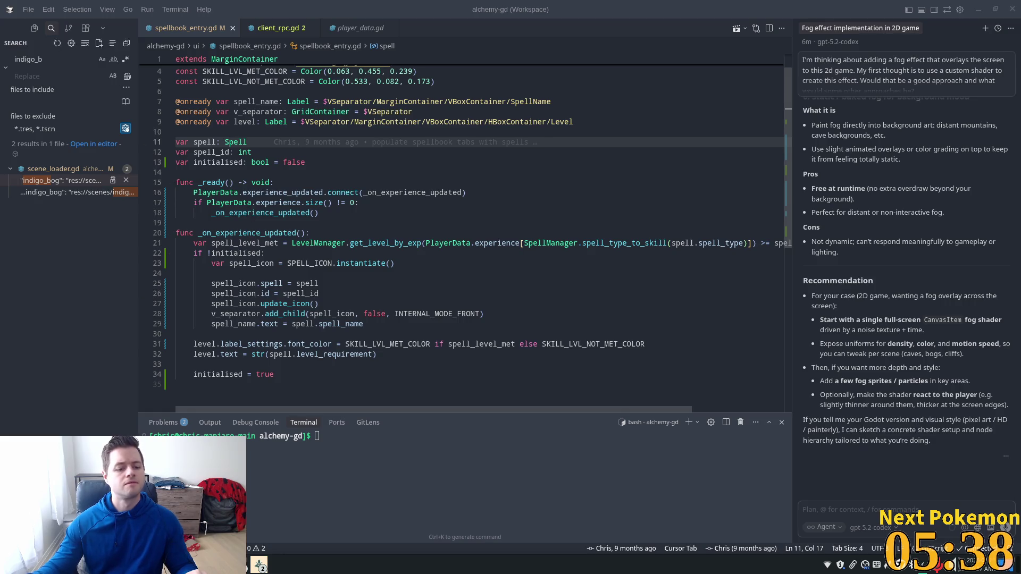
- Switch from Cursor to the Godot editor, which shows the solara_cliff_cave scene
key("alt+Tab")
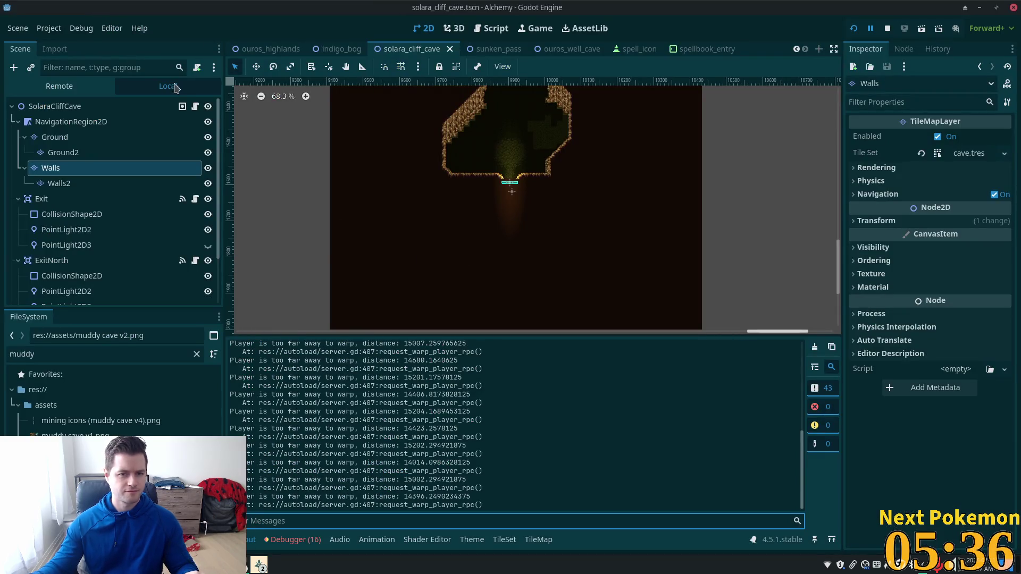
- Open the indigo_bog scene and zoom out to survey the whole bog map
left_click(338, 49)
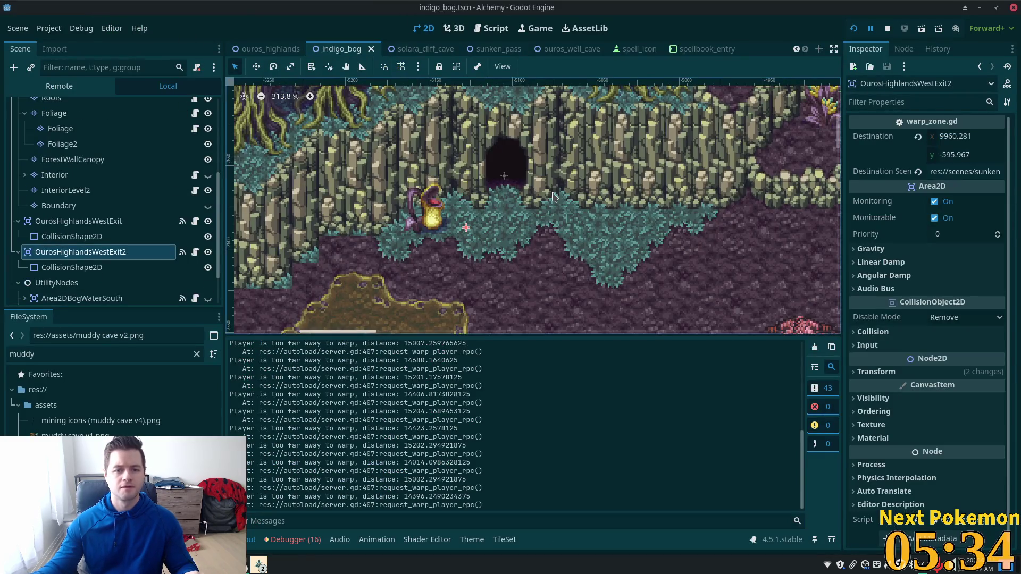
scroll(554, 197, "down", 5)
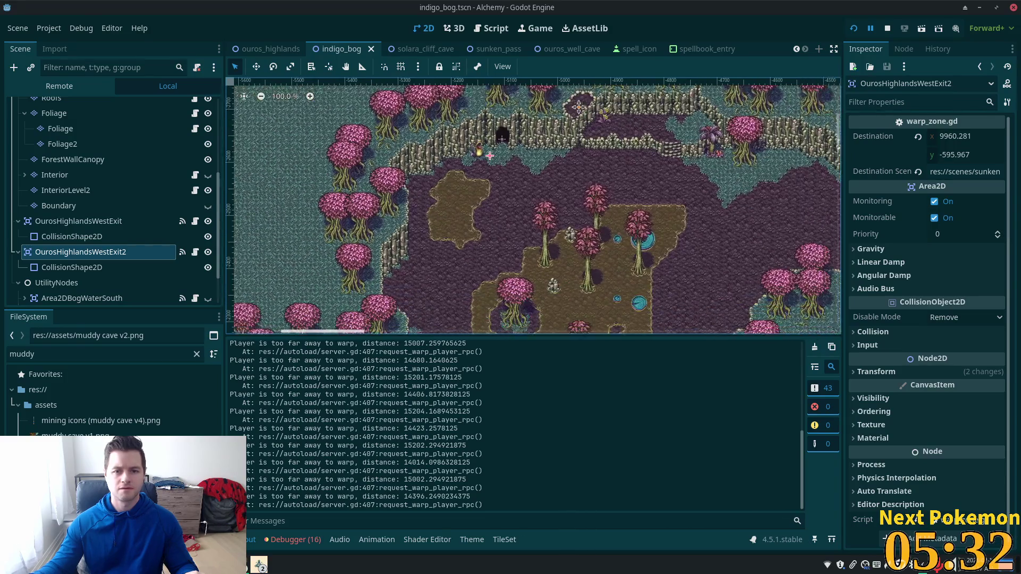
left_click_drag(518, 118, 515, 117)
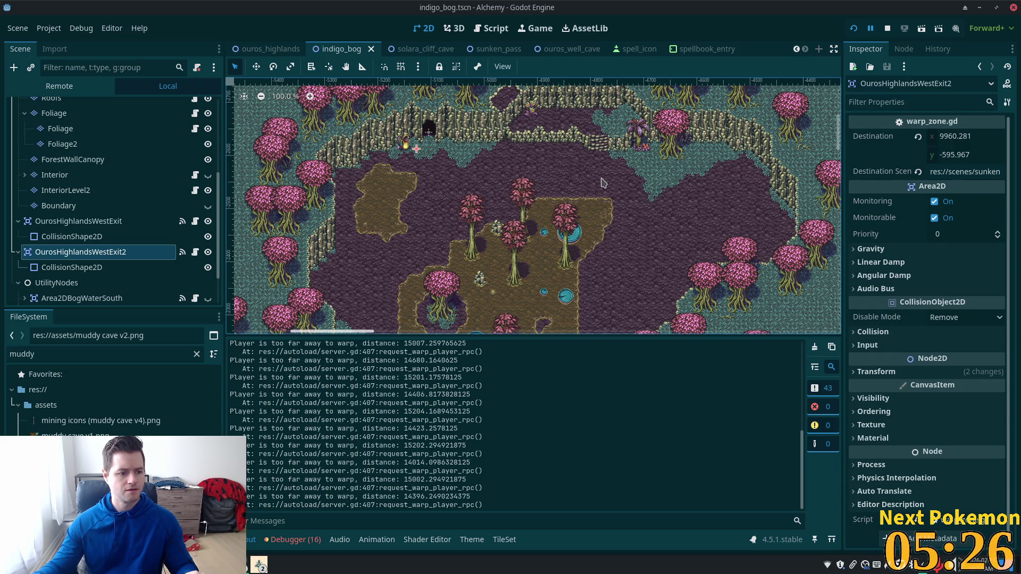
scroll(604, 183, "down", 3)
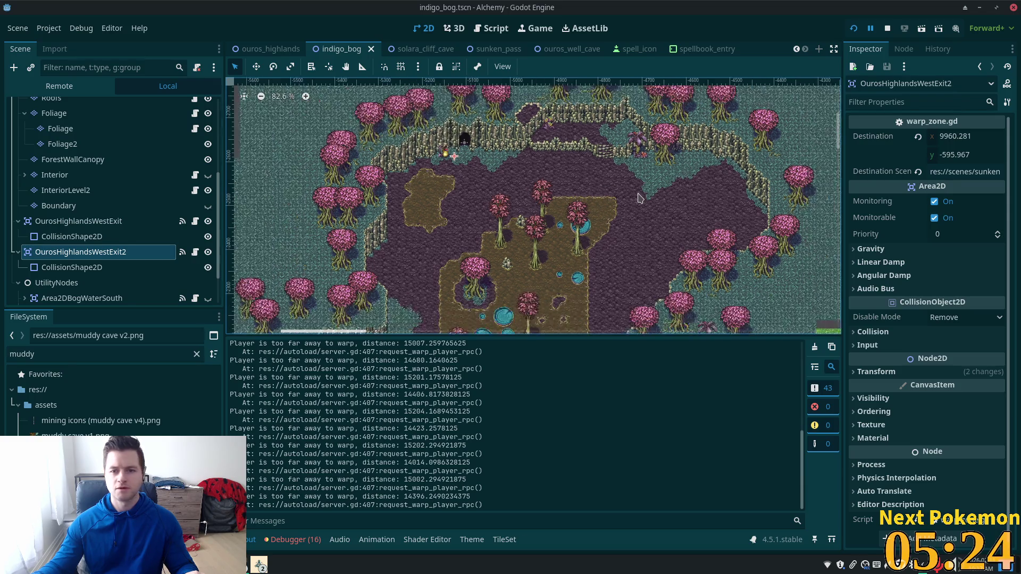
scroll(625, 196, "down", 3)
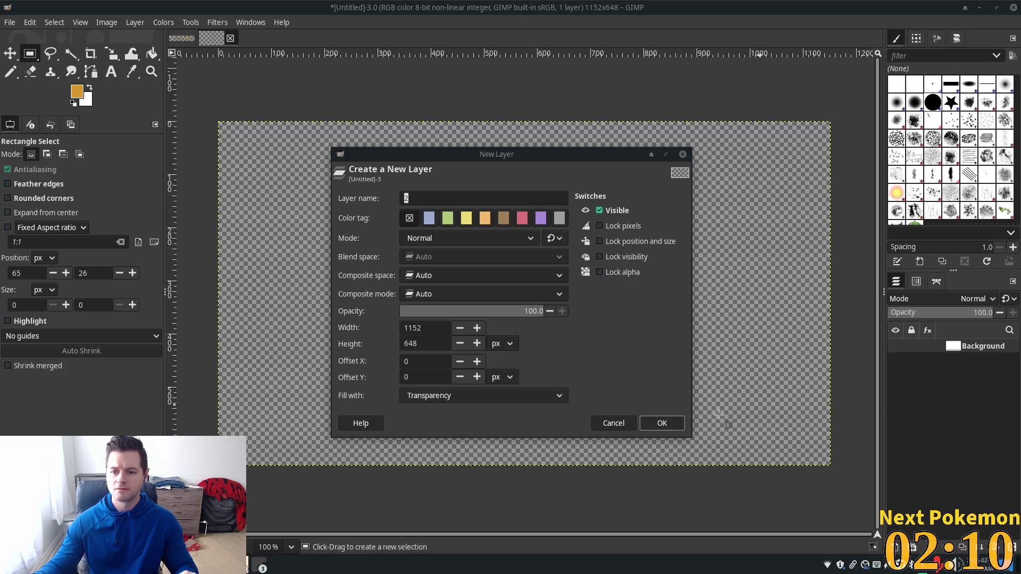
- Create the new layer named 2 and make the Background layer visible again
left_click(664, 425)
left_click(895, 360)
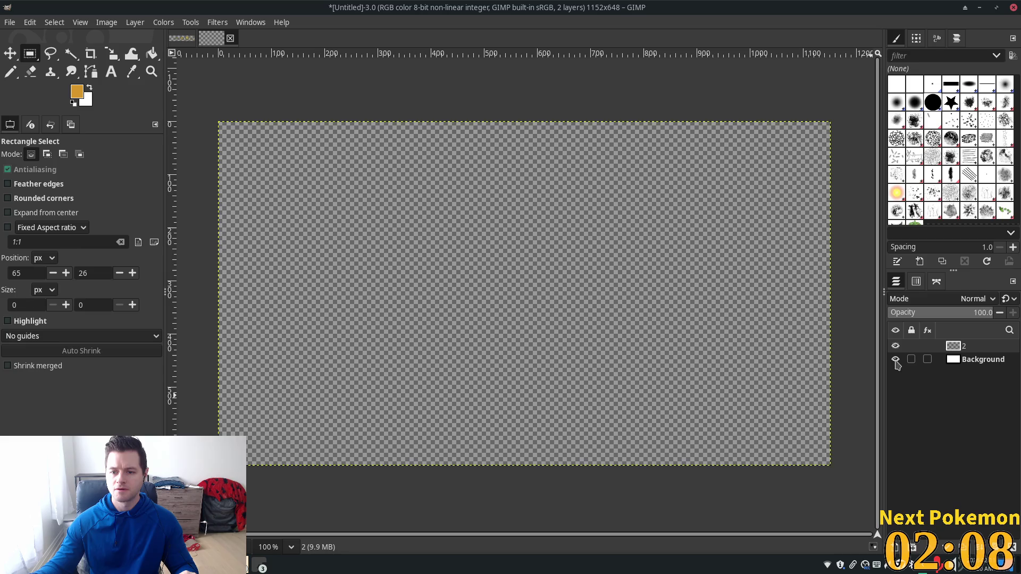
double_click(956, 361)
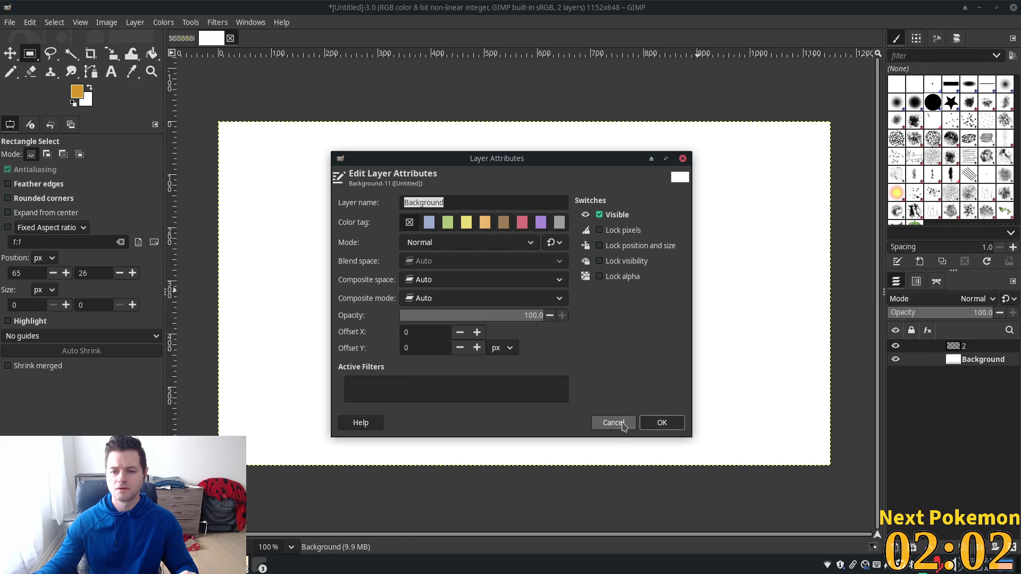
left_click(613, 422)
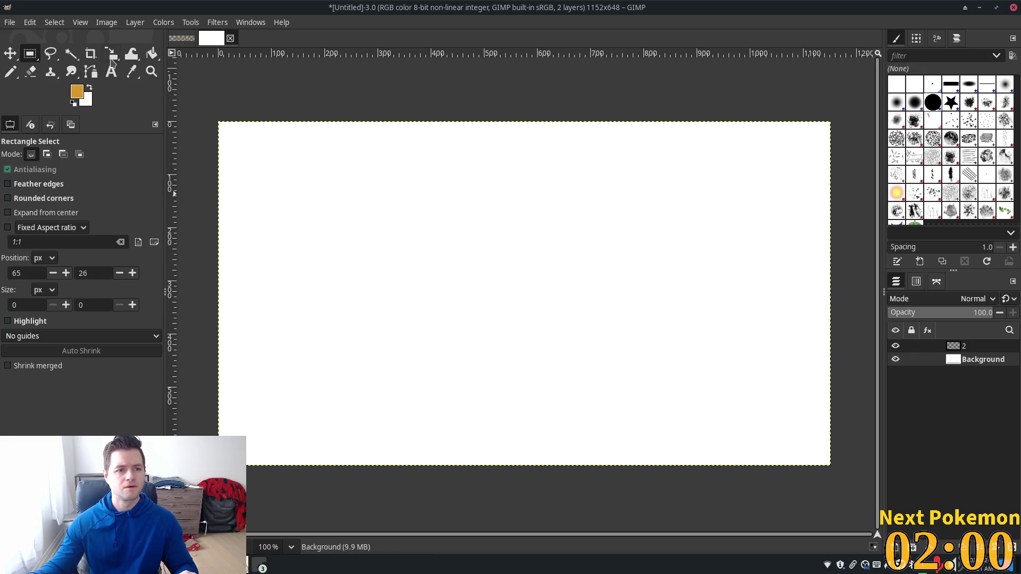
- Fill the Background layer with solid black using Bucket Fill
left_click(152, 54)
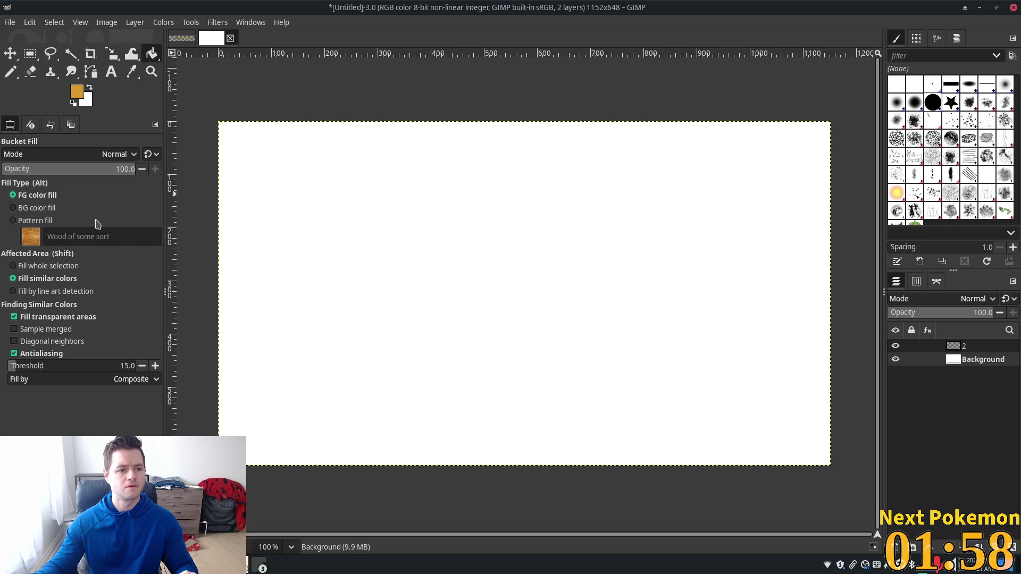
left_click(75, 91)
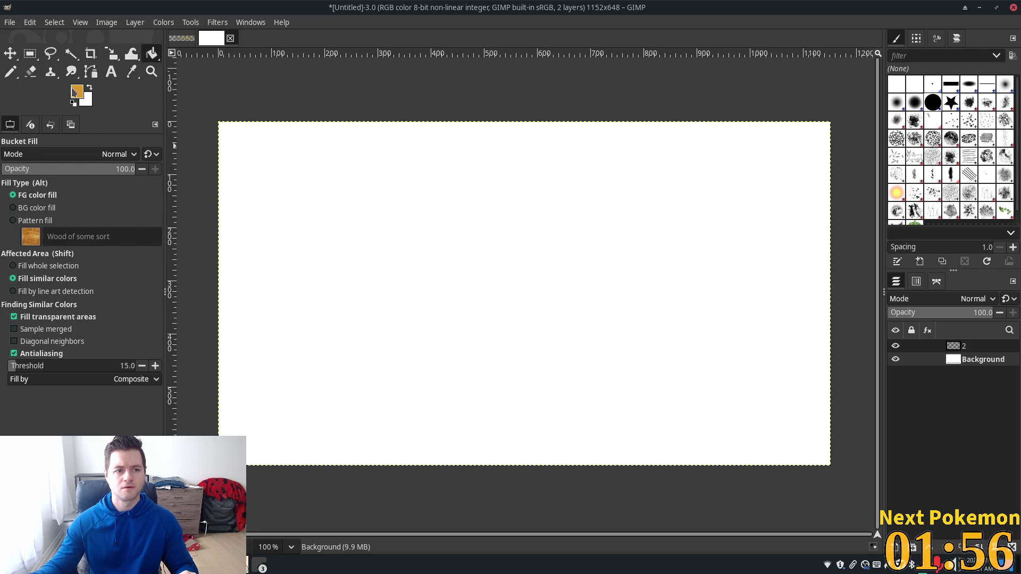
key("d")
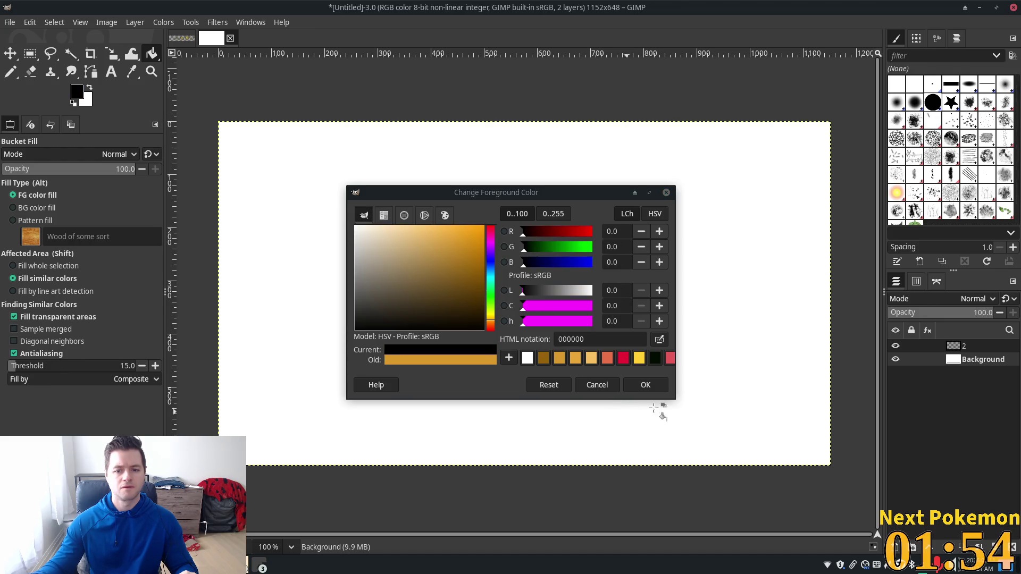
left_click(645, 385)
left_click(625, 355)
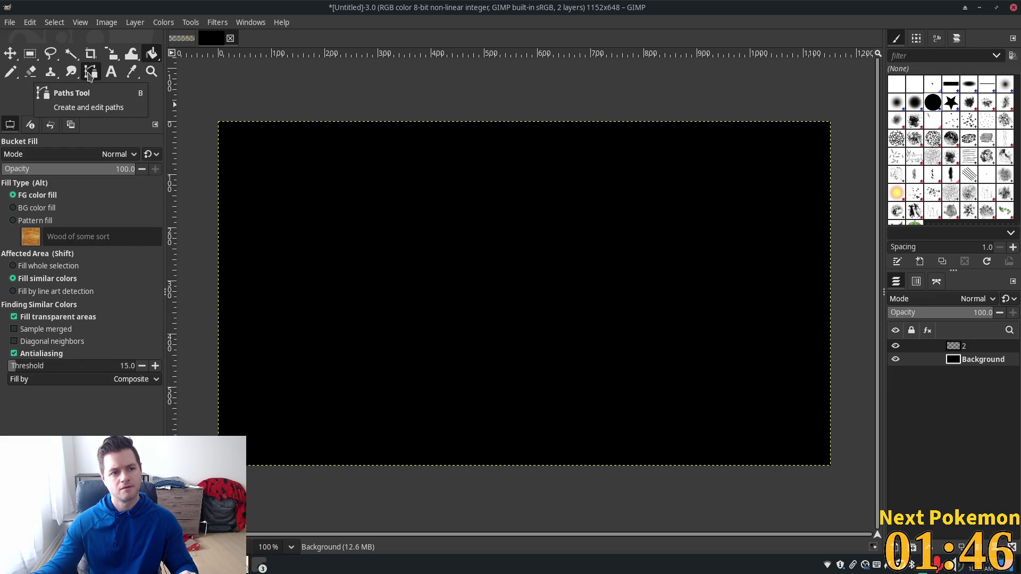
mouse_move(147, 60)
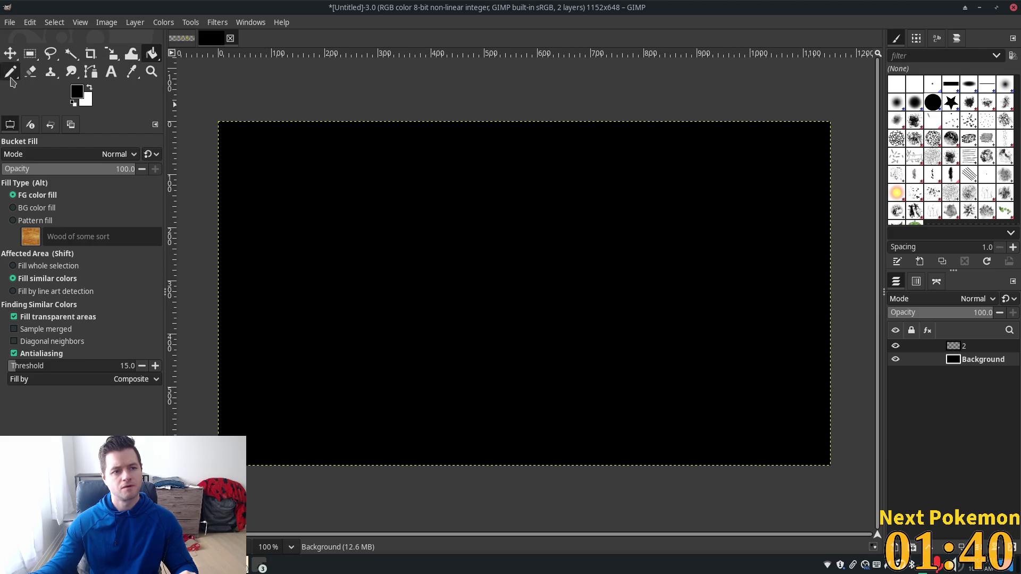
- Select the Airbrush and set the foreground colour to grey 8b8b8b
mouse_move(11, 80)
left_click(64, 107)
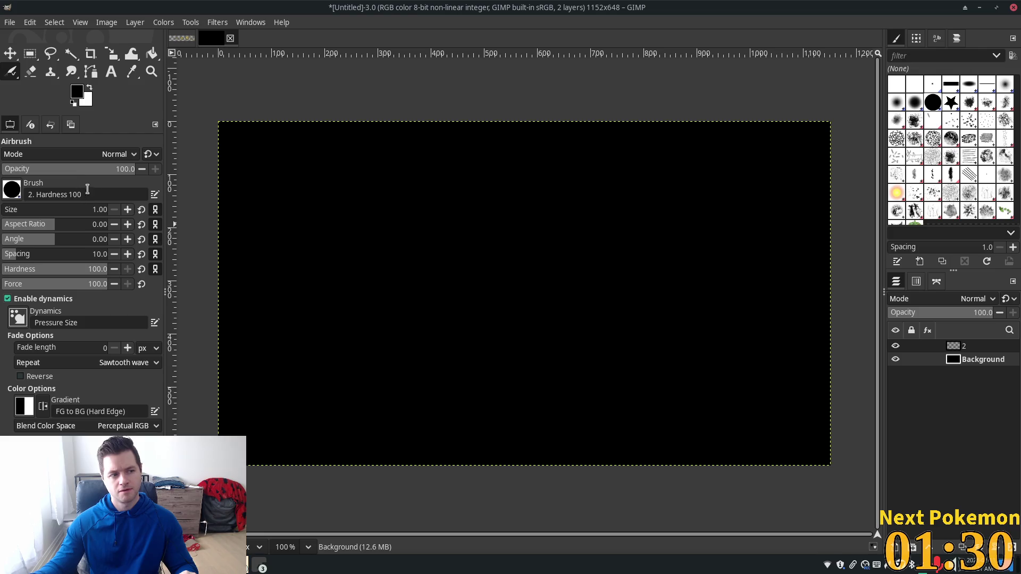
left_click(14, 190)
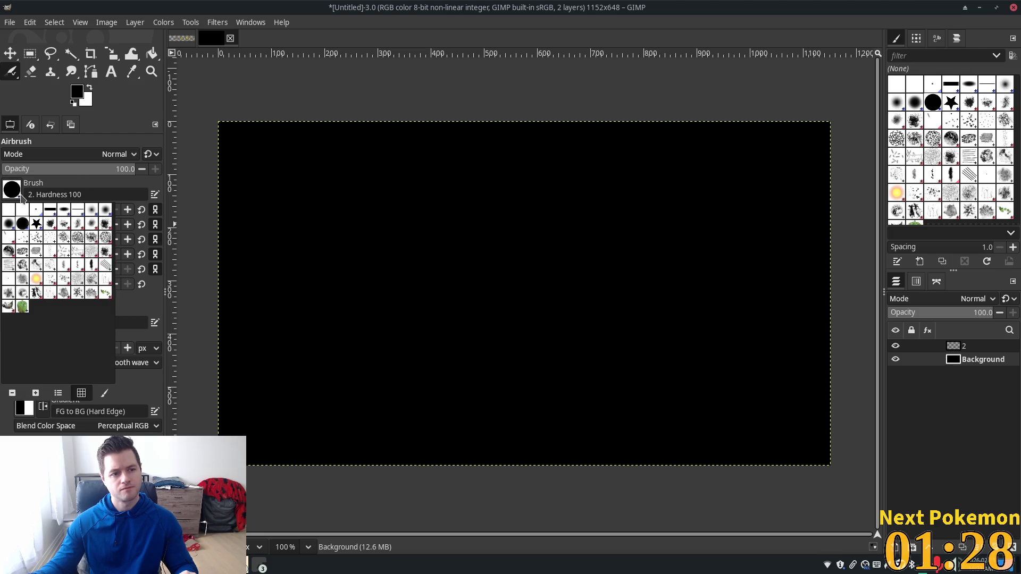
left_click(969, 464)
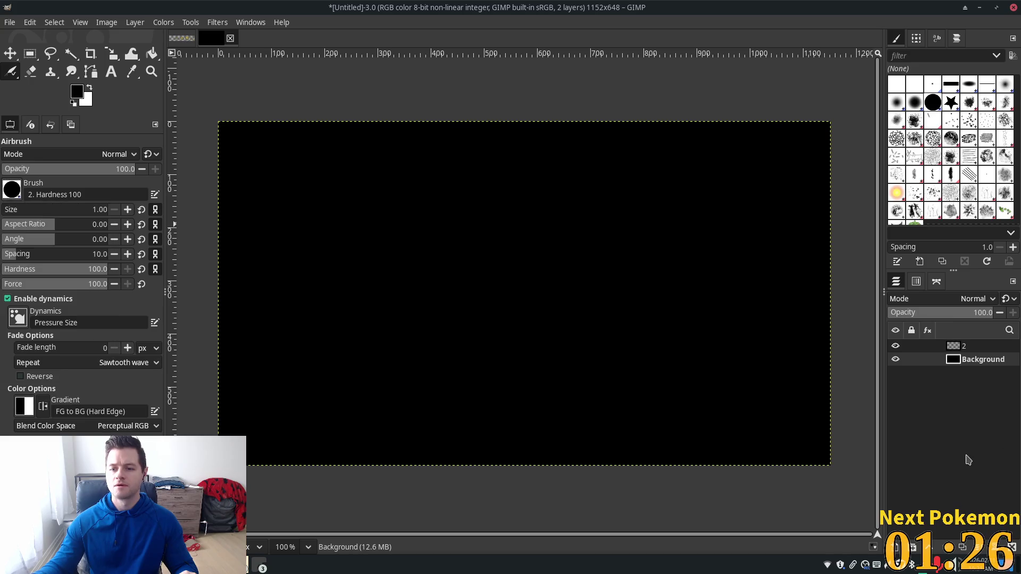
left_click(77, 92)
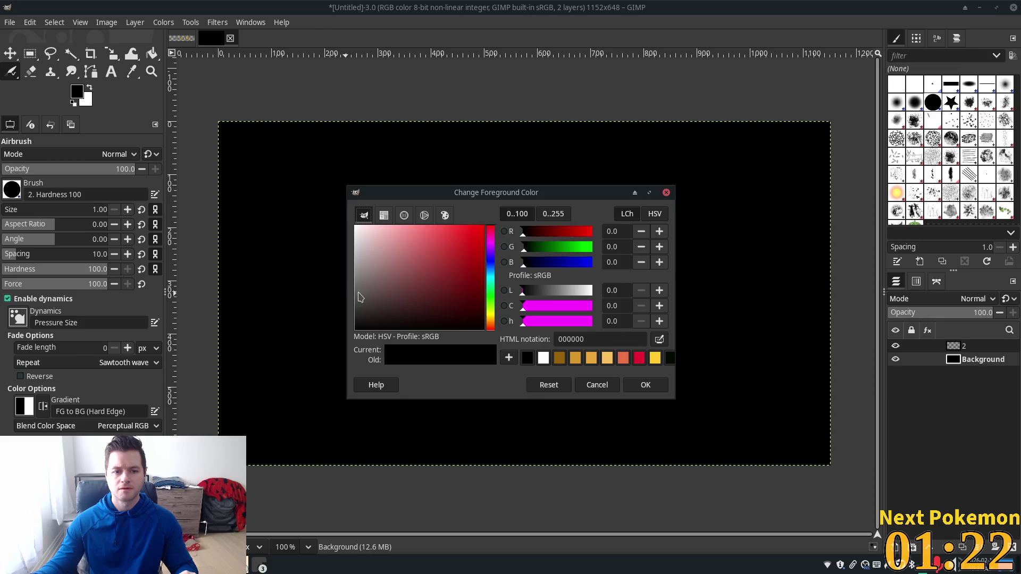
left_click_drag(358, 292, 347, 273)
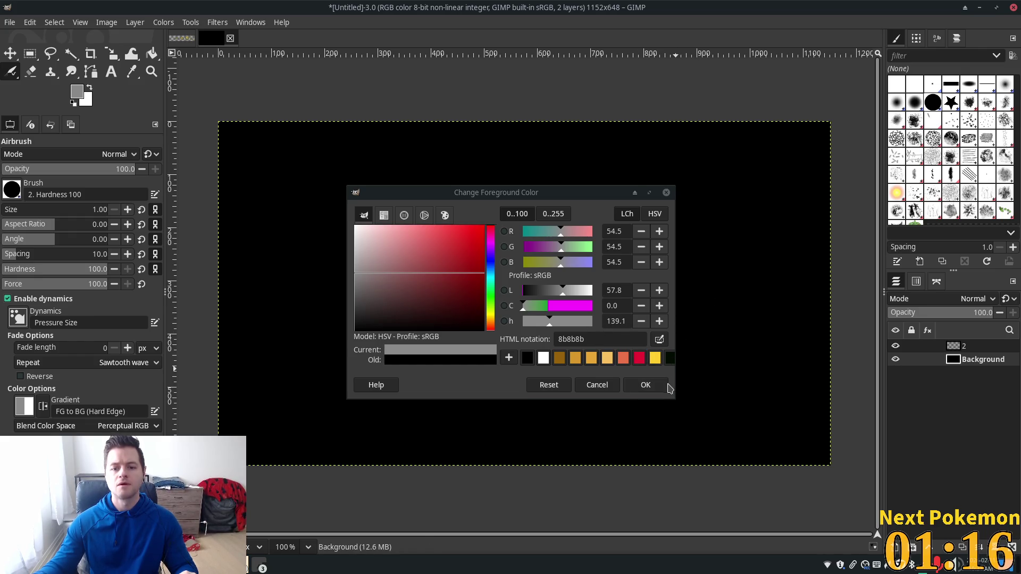
left_click(645, 385)
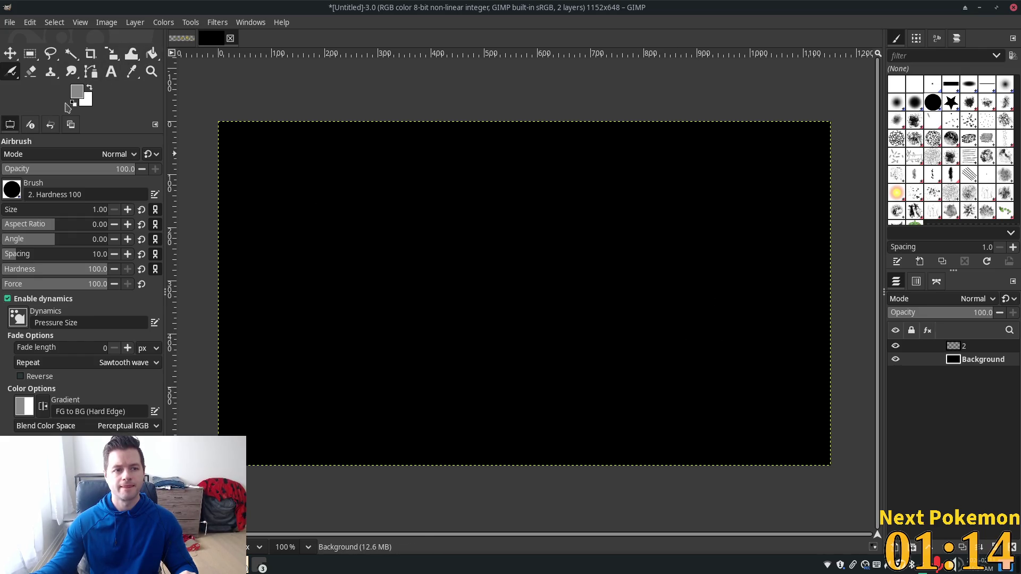
- Set the airbrush size to 68, undoing test strokes to keep the canvas black
mouse_move(242, 251)
left_mouse_down()
mouse_move(287, 283)
mouse_move(378, 300)
left_mouse_up()
key("ctrl+z")
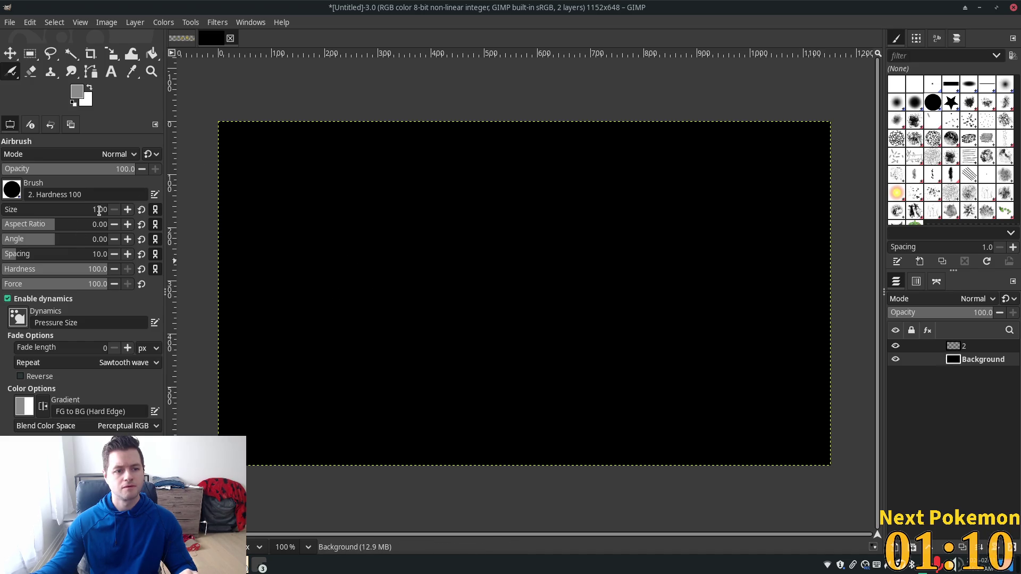
left_click(81, 210)
left_click_drag(80, 210, 36, 209)
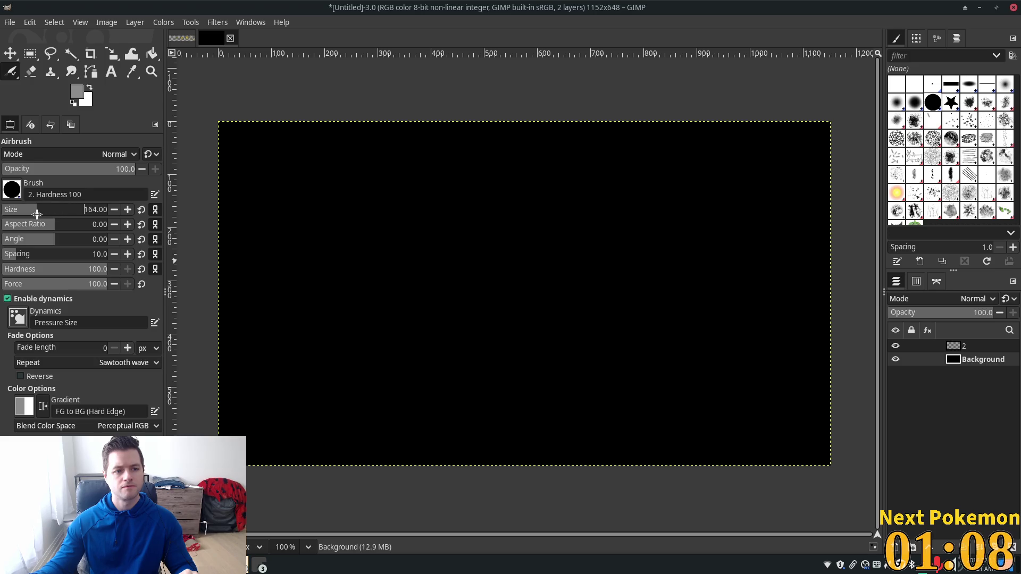
mouse_move(355, 326)
left_mouse_down()
mouse_move(374, 351)
mouse_move(632, 345)
left_mouse_up()
key("ctrl+z")
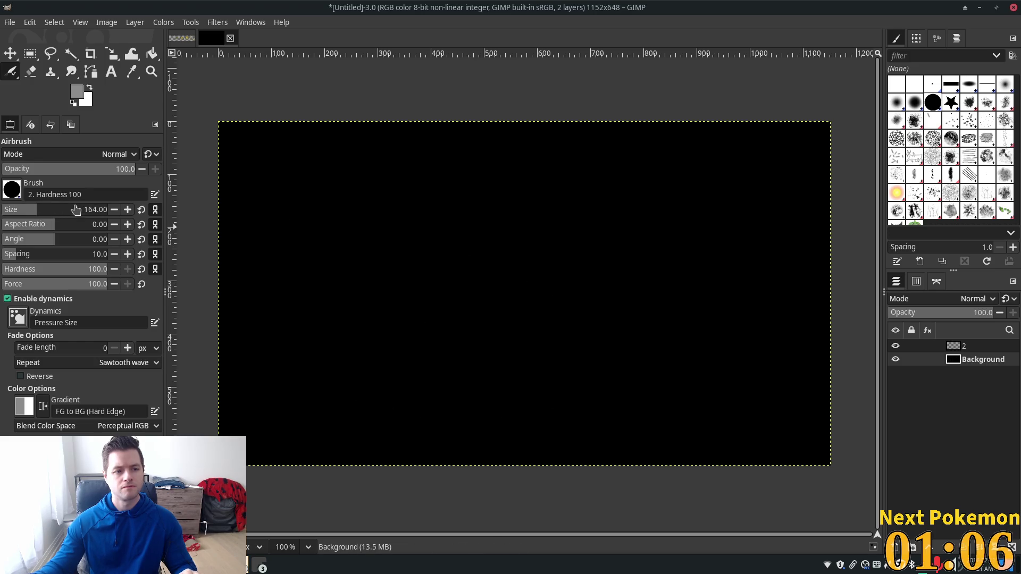
mouse_move(70, 215)
left_mouse_down()
mouse_move(23, 209)
mouse_move(29, 194)
left_mouse_up()
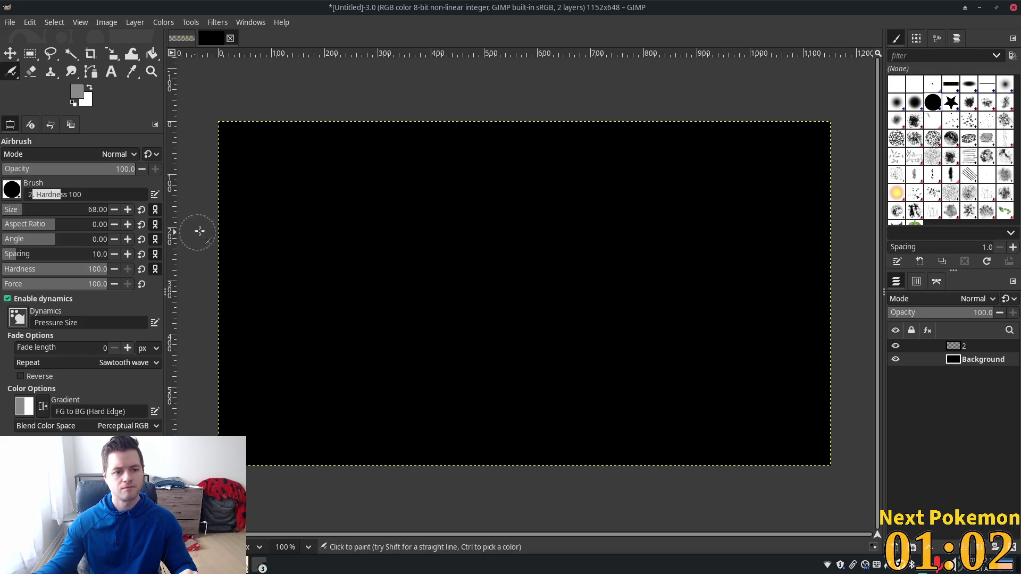
- Soften hardness to 35 and enlarge the brush to 191, undoing the test fog strokes
left_click_drag(75, 274, 39, 269)
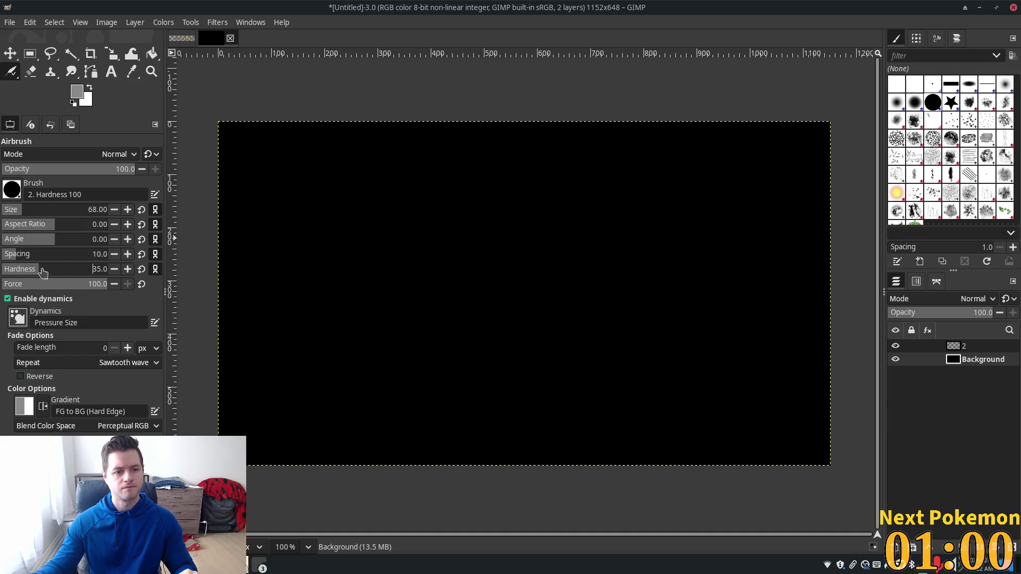
mouse_move(367, 287)
left_mouse_down()
mouse_move(479, 316)
mouse_move(618, 278)
left_mouse_up()
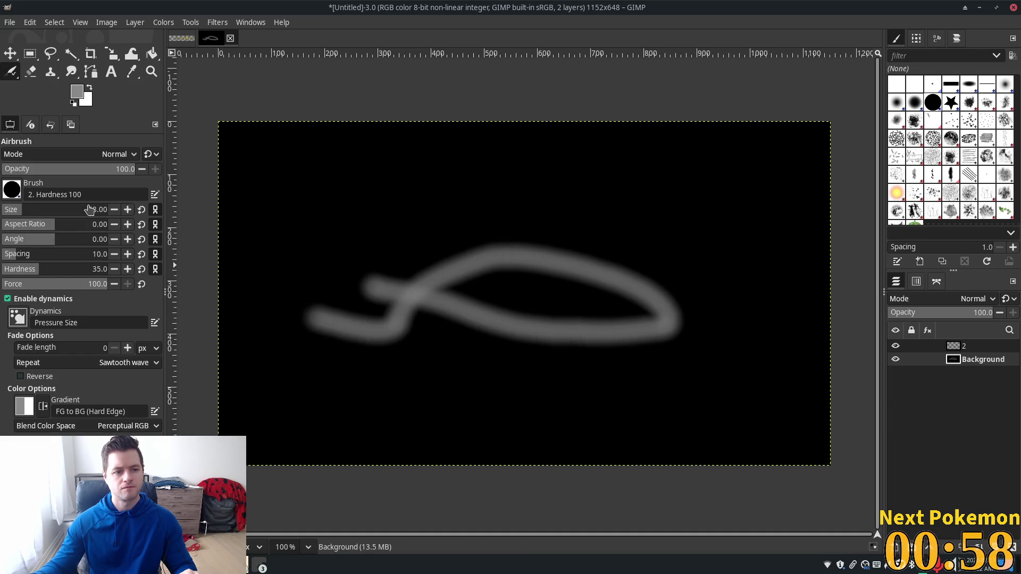
key("ctrl+z")
left_click_drag(67, 209, 37, 209)
mouse_move(326, 257)
left_mouse_down()
mouse_move(456, 360)
mouse_move(563, 280)
left_mouse_up()
mouse_move(483, 274)
left_mouse_down()
mouse_move(551, 221)
mouse_move(280, 151)
mouse_move(474, 223)
mouse_move(241, 213)
mouse_move(631, 324)
mouse_move(356, 314)
mouse_move(266, 364)
mouse_move(551, 399)
mouse_move(720, 378)
mouse_move(691, 333)
mouse_move(741, 308)
mouse_move(274, 319)
mouse_move(508, 406)
mouse_move(675, 365)
mouse_move(510, 292)
mouse_move(702, 364)
mouse_move(775, 171)
mouse_move(435, 295)
left_mouse_up()
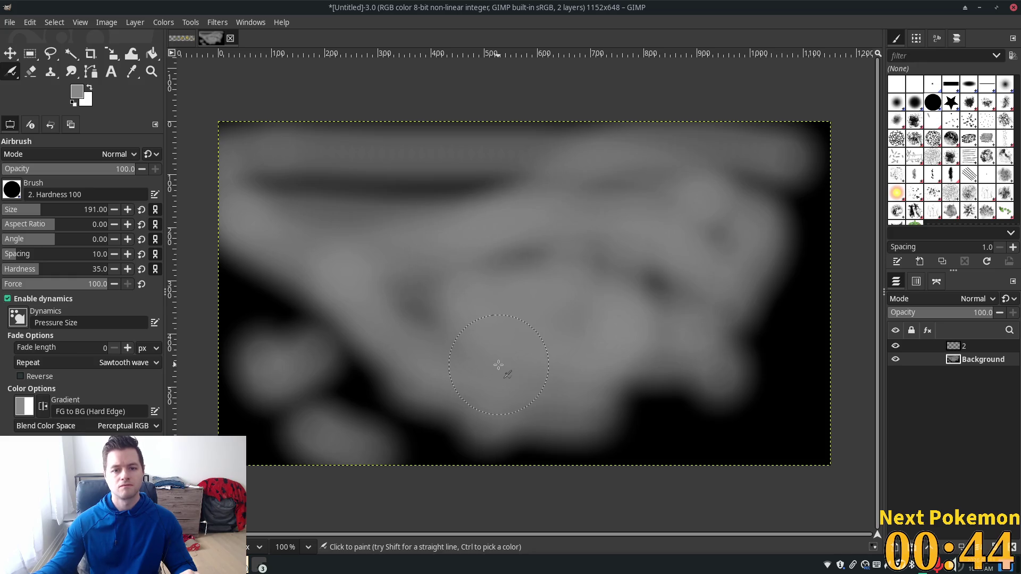
key("ctrl+z")
key("ctrl+z")
key("ctrl+z")
key("ctrl+z")
key("ctrl+z")
key("ctrl+z")
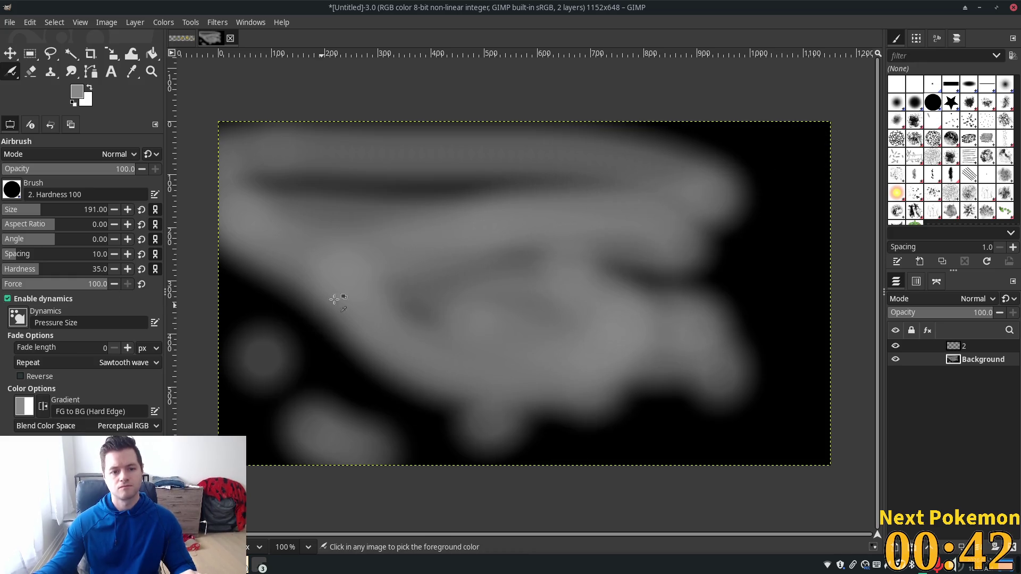
key("ctrl+z")
key("ctrl+z")
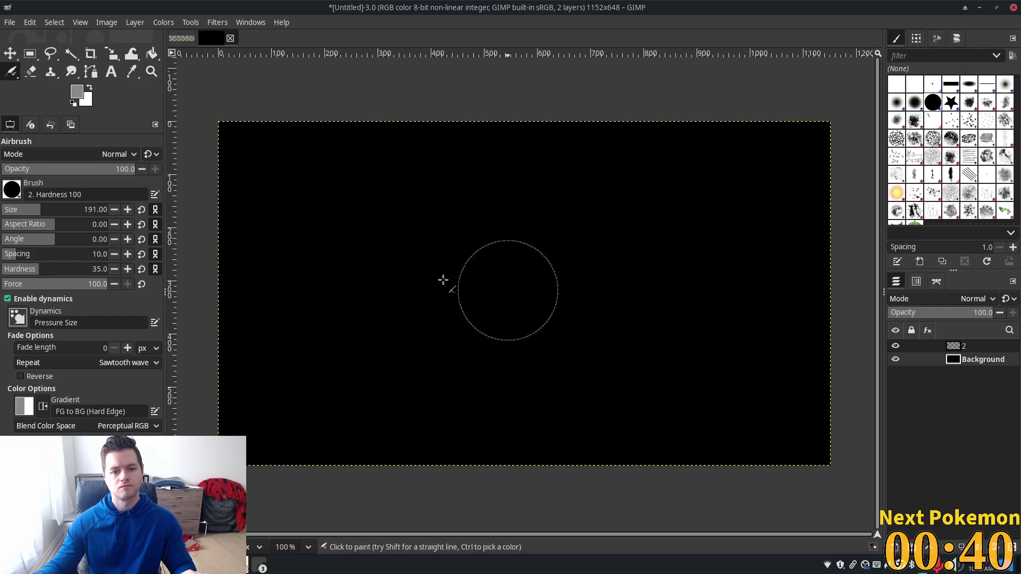
- Adjust the airbrush spacing, testing strokes and undoing them to leave the canvas black
left_click_drag(22, 259, 49, 254)
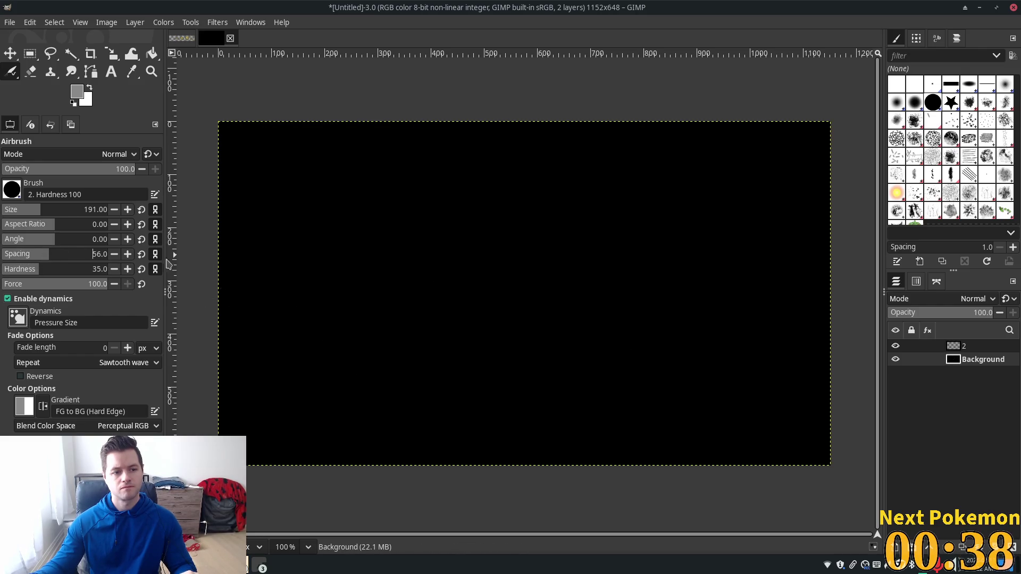
left_click_drag(356, 275, 739, 342)
key("ctrl+z")
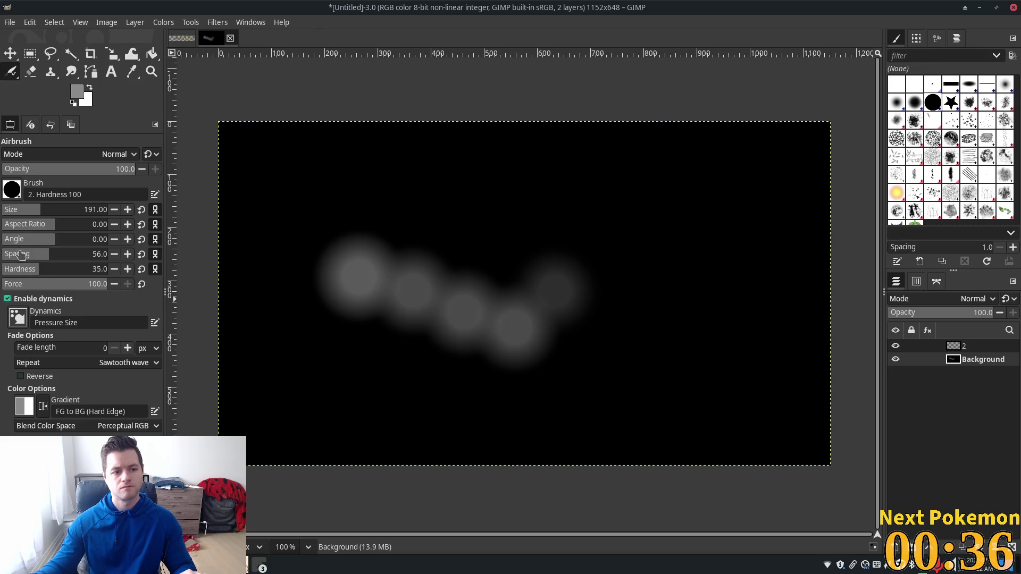
key("ctrl+z")
mouse_move(425, 279)
left_mouse_down()
mouse_move(422, 298)
mouse_move(657, 345)
left_mouse_up()
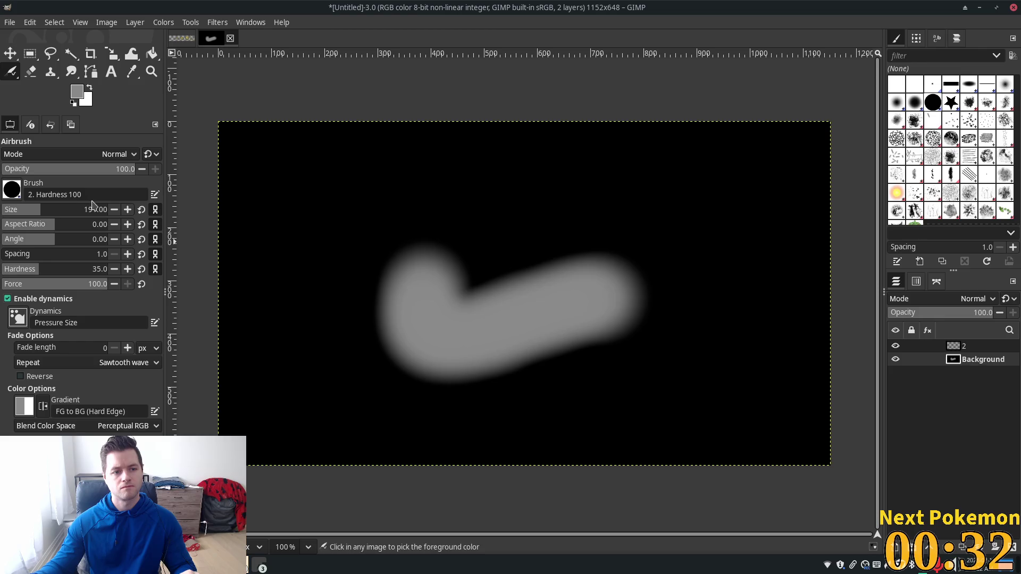
key("ctrl+z")
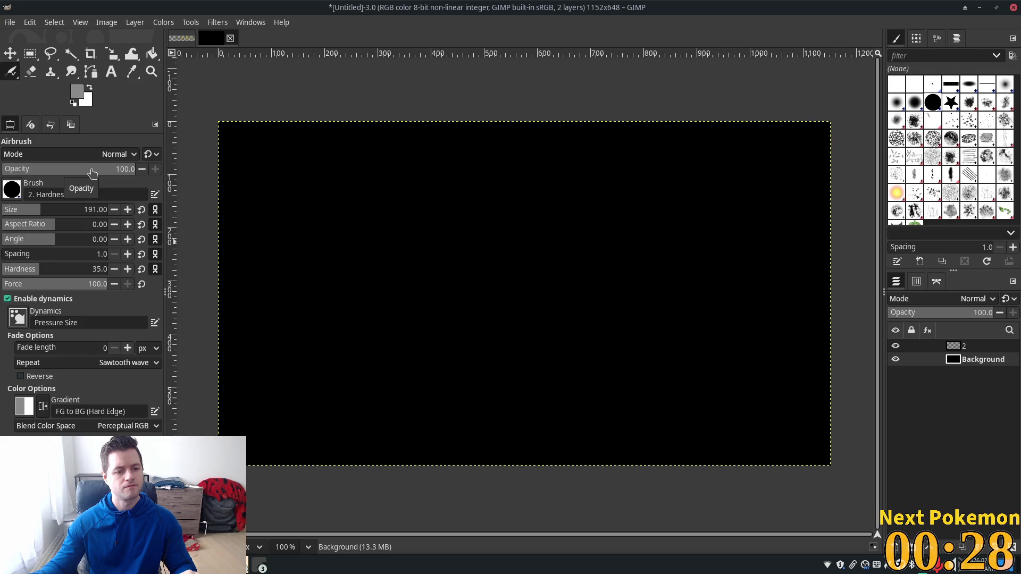
- Lower airbrush opacity to 25 and paint soft grey fog across the middle of the canvas
left_click(35, 169)
mouse_move(412, 231)
left_mouse_down()
mouse_move(761, 309)
mouse_move(535, 338)
mouse_move(663, 278)
mouse_move(351, 292)
mouse_move(364, 275)
mouse_move(371, 292)
mouse_move(499, 244)
mouse_move(739, 214)
mouse_move(228, 128)
mouse_move(813, 143)
mouse_move(722, 207)
mouse_move(364, 298)
mouse_move(839, 410)
mouse_move(228, 399)
mouse_move(755, 465)
mouse_move(292, 440)
mouse_move(711, 394)
mouse_move(831, 326)
left_mouse_up()
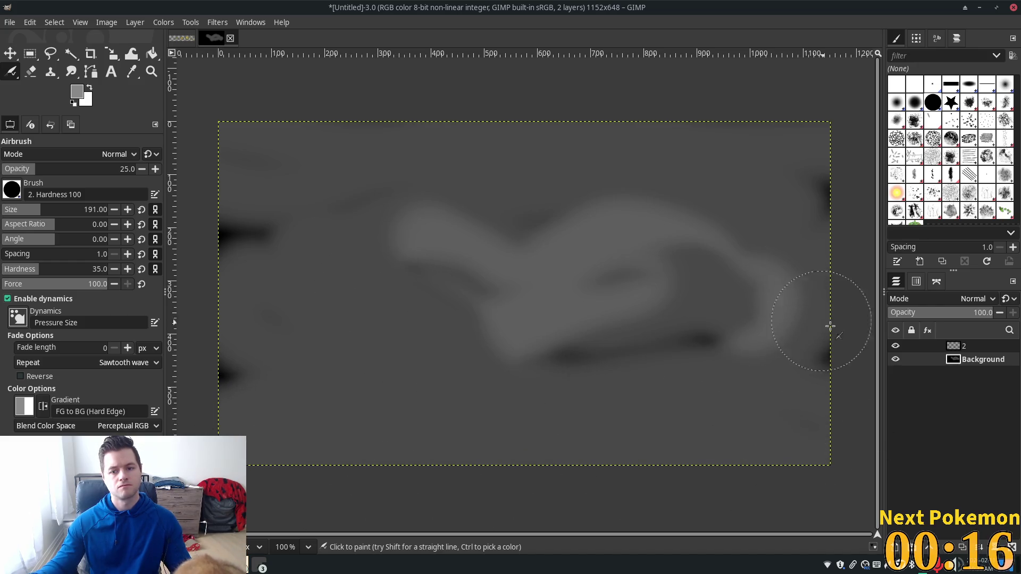
mouse_move(794, 192)
left_mouse_down()
mouse_move(519, 337)
mouse_move(196, 199)
mouse_move(345, 355)
left_mouse_up()
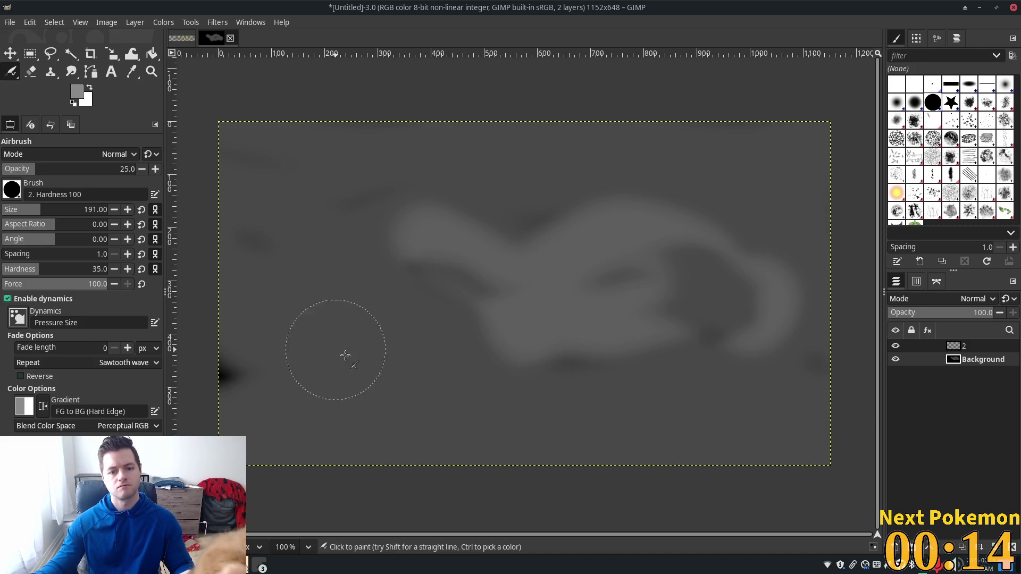
mouse_move(547, 397)
left_mouse_down()
mouse_move(355, 396)
mouse_move(806, 244)
mouse_move(355, 264)
mouse_move(371, 202)
mouse_move(294, 291)
left_mouse_up()
mouse_move(376, 342)
left_mouse_down()
mouse_move(324, 335)
mouse_move(380, 298)
mouse_move(325, 358)
mouse_move(306, 319)
mouse_move(324, 375)
left_mouse_up()
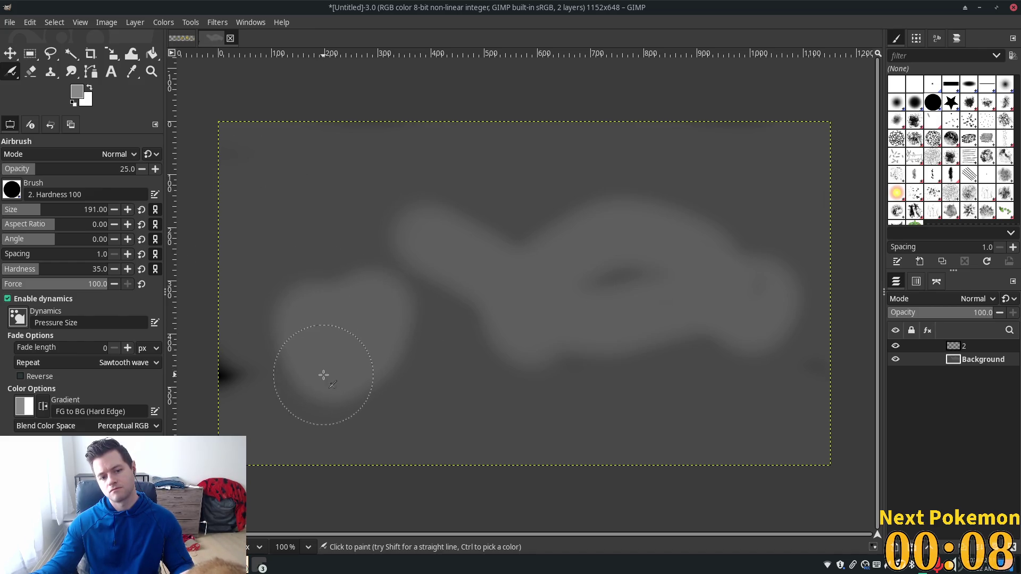
mouse_move(477, 254)
left_mouse_down()
mouse_move(493, 205)
mouse_move(547, 212)
mouse_move(478, 237)
left_mouse_up()
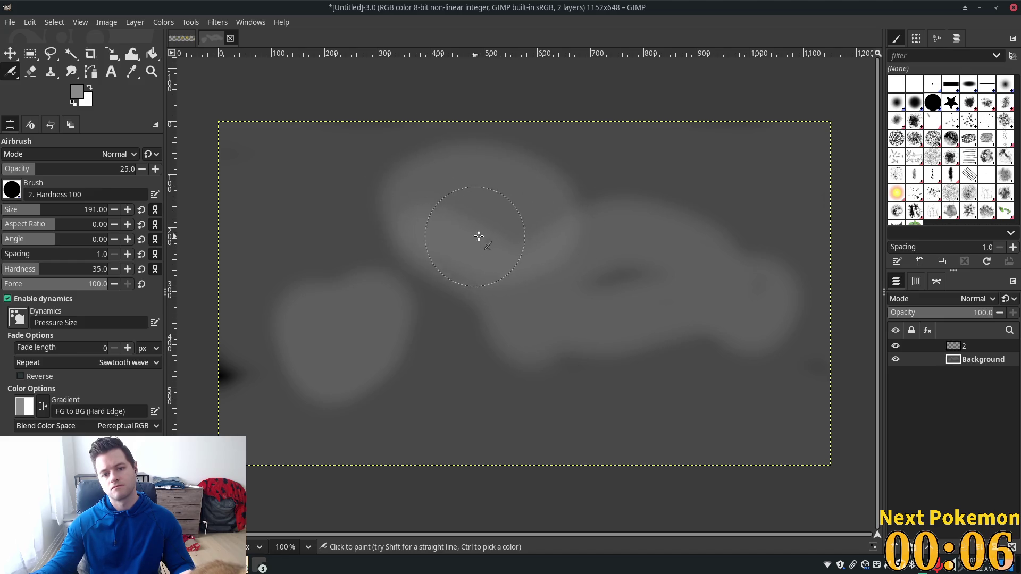
mouse_move(739, 242)
left_mouse_down()
mouse_move(720, 198)
mouse_move(795, 155)
mouse_move(733, 174)
left_mouse_up()
- Spread fog over the right, top, lower and left areas to cover the canvas
mouse_move(762, 305)
left_mouse_down()
mouse_move(759, 381)
mouse_move(788, 413)
mouse_move(814, 404)
left_mouse_up()
mouse_move(626, 303)
left_mouse_down()
mouse_move(629, 277)
mouse_move(526, 404)
mouse_move(440, 404)
mouse_move(564, 398)
mouse_move(429, 432)
mouse_move(536, 438)
left_mouse_up()
mouse_move(353, 220)
left_mouse_down()
mouse_move(310, 160)
mouse_move(372, 132)
mouse_move(168, 170)
left_mouse_up()
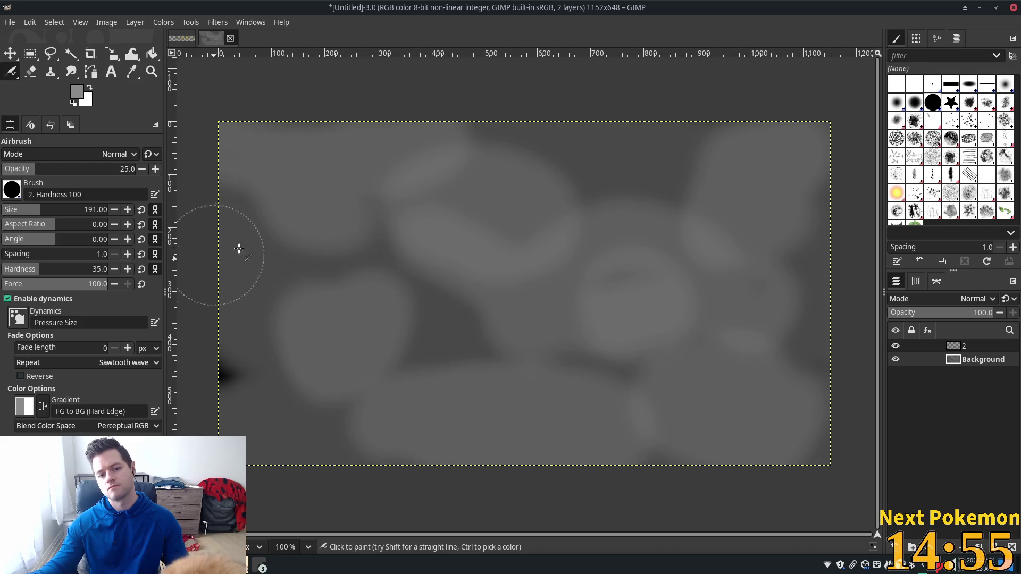
mouse_move(210, 255)
left_mouse_down()
mouse_move(825, 154)
mouse_move(332, 169)
mouse_move(353, 274)
mouse_move(729, 200)
mouse_move(889, 206)
left_mouse_up()
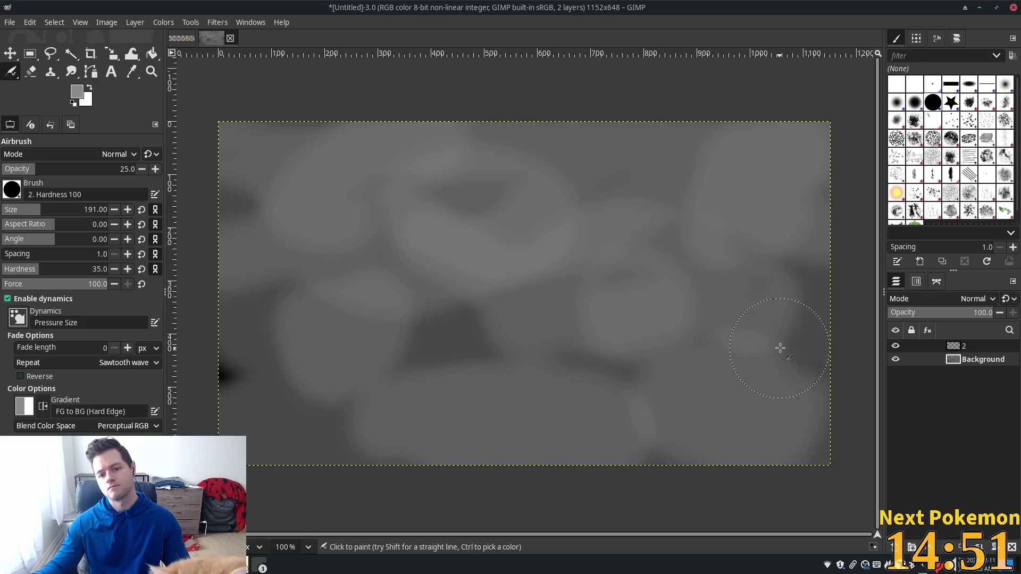
mouse_move(780, 348)
left_mouse_down()
mouse_move(387, 383)
mouse_move(197, 386)
left_mouse_up()
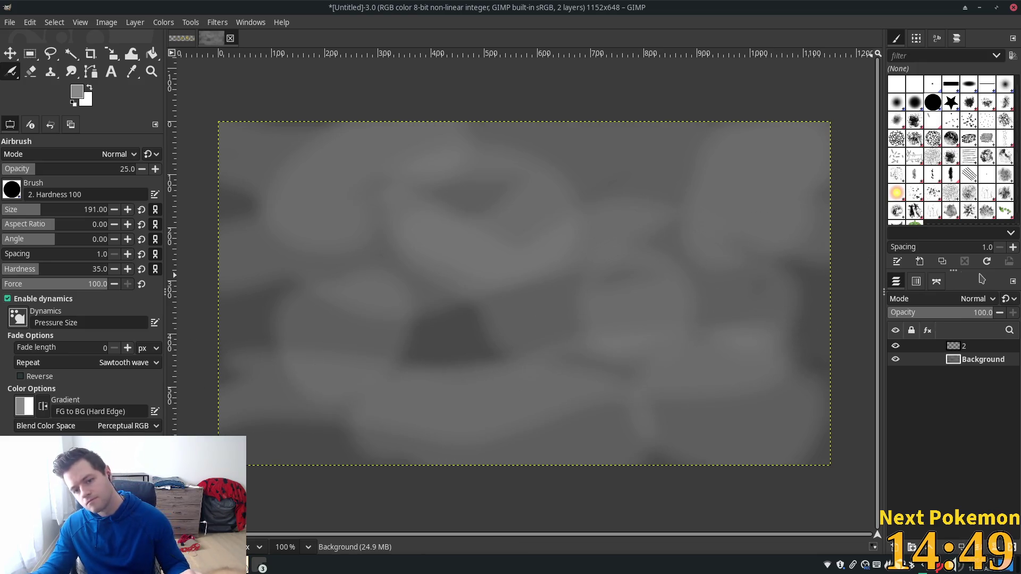
mouse_move(656, 479)
left_mouse_down()
mouse_move(816, 422)
mouse_move(695, 262)
mouse_move(722, 346)
mouse_move(789, 447)
mouse_move(353, 346)
mouse_move(93, 355)
left_mouse_up()
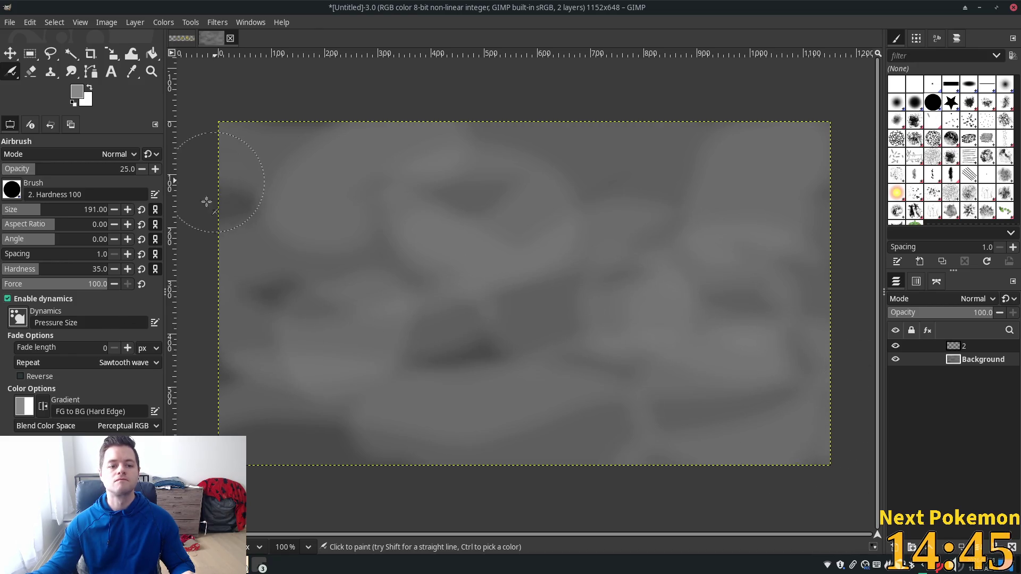
mouse_move(206, 201)
left_mouse_down()
mouse_move(417, 292)
mouse_move(223, 319)
left_mouse_up()
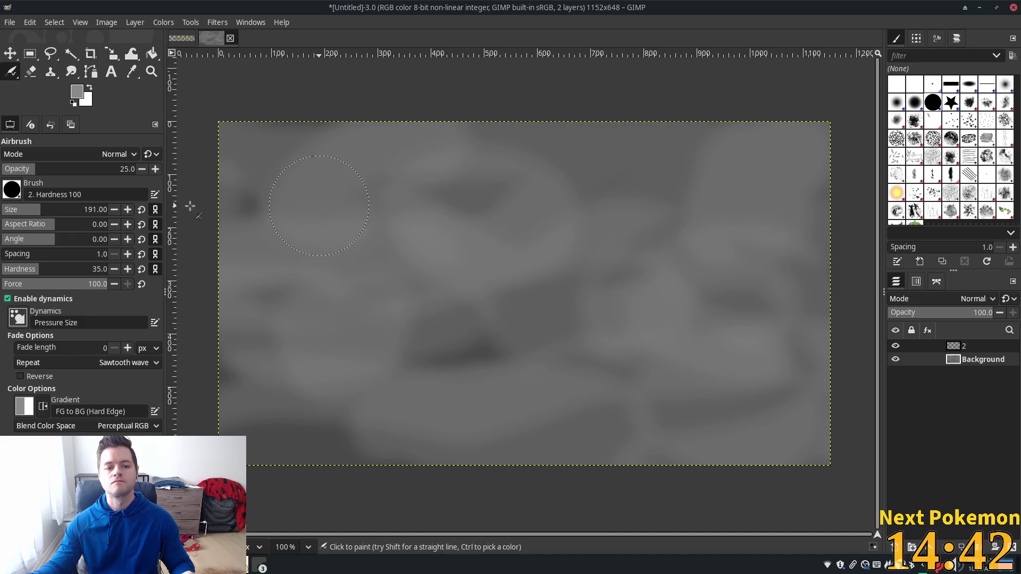
mouse_move(190, 206)
left_mouse_down()
mouse_move(246, 333)
mouse_move(440, 333)
mouse_move(426, 424)
mouse_move(220, 420)
left_mouse_up()
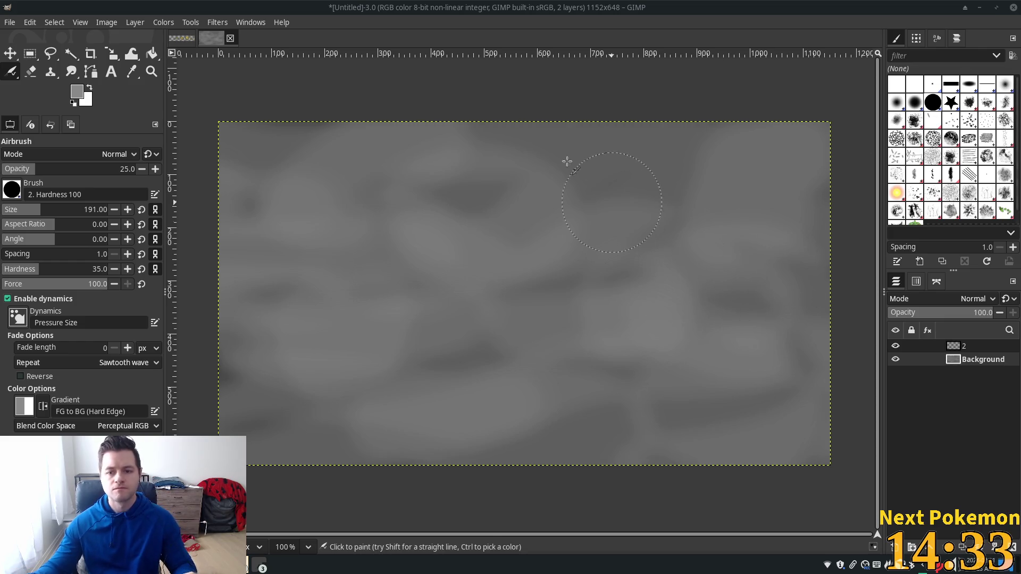
- Export the image as fog.png into the alchemy-gd assets folder, then hide the Background layer
left_click(30, 21)
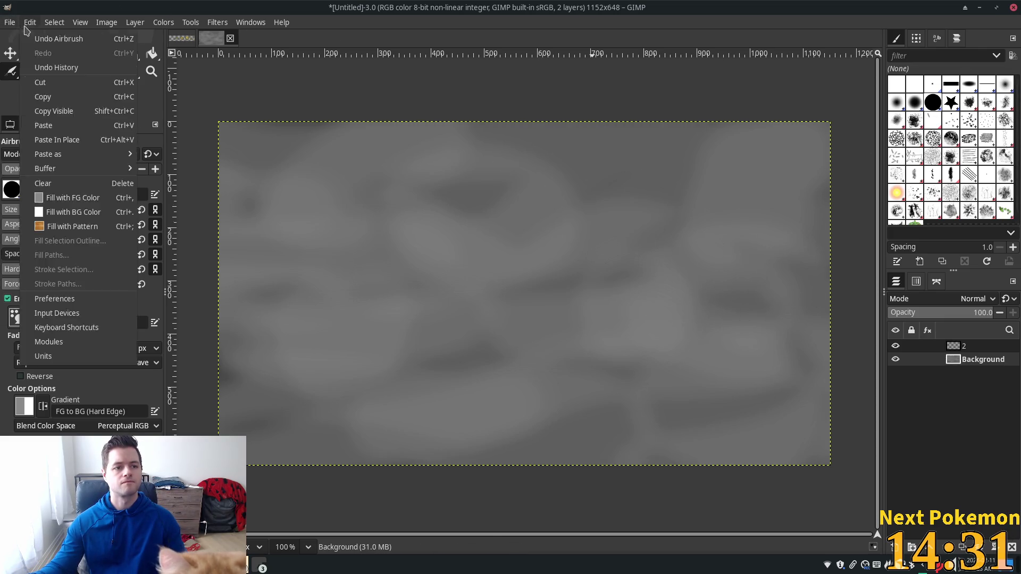
mouse_move(9, 22)
left_click(33, 198)
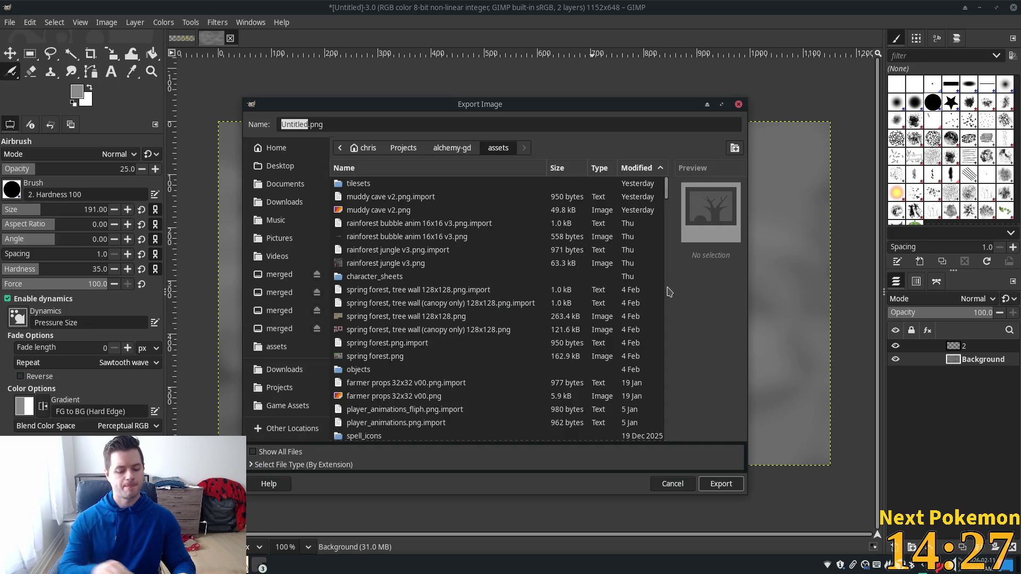
type("fog")
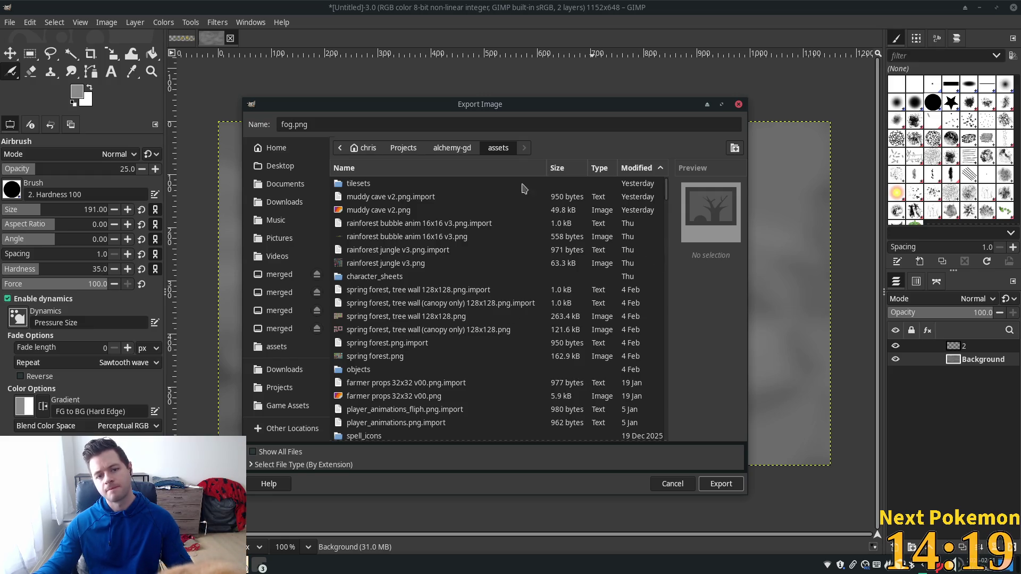
left_click(721, 483)
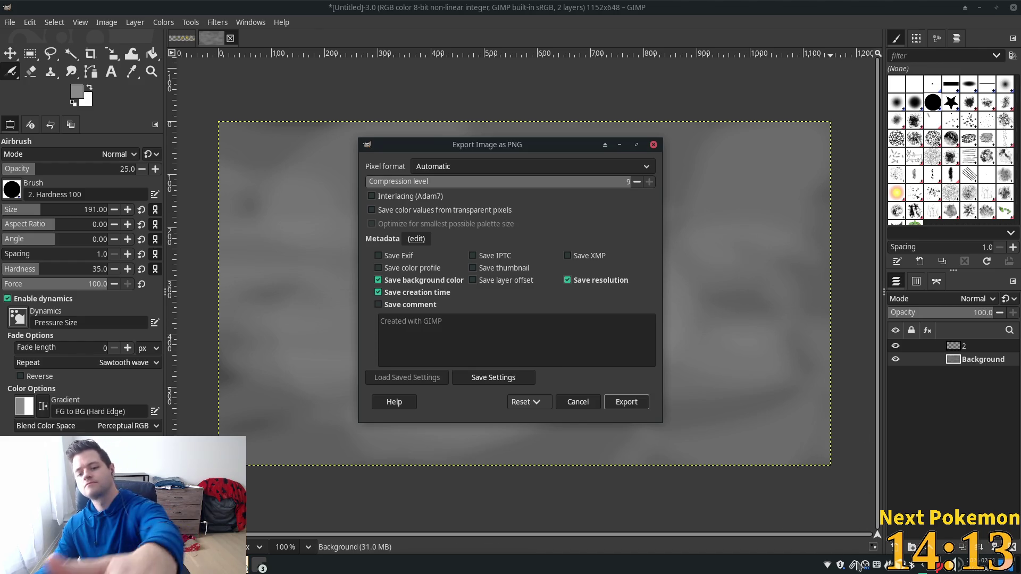
left_click(626, 402)
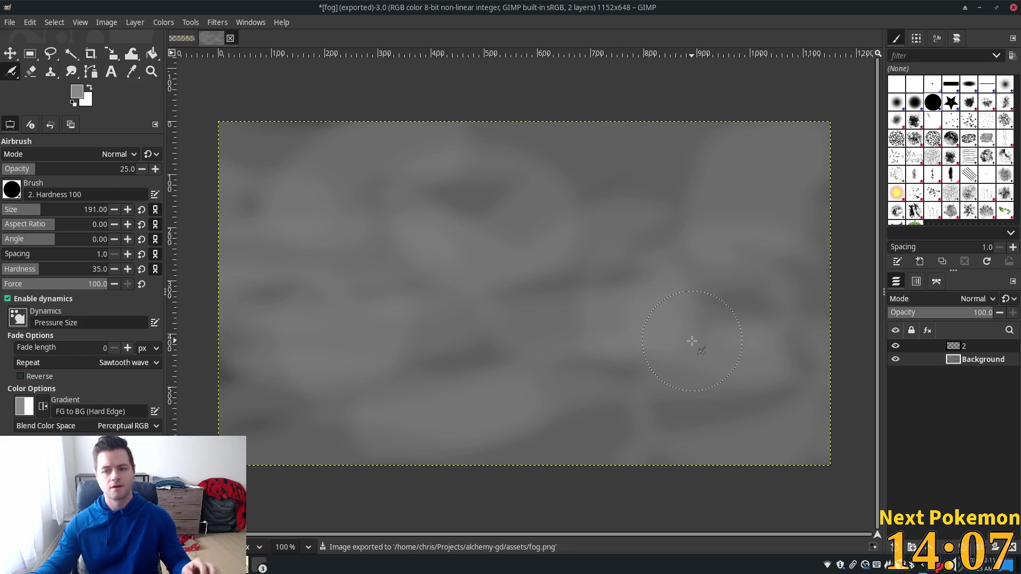
left_click(896, 360)
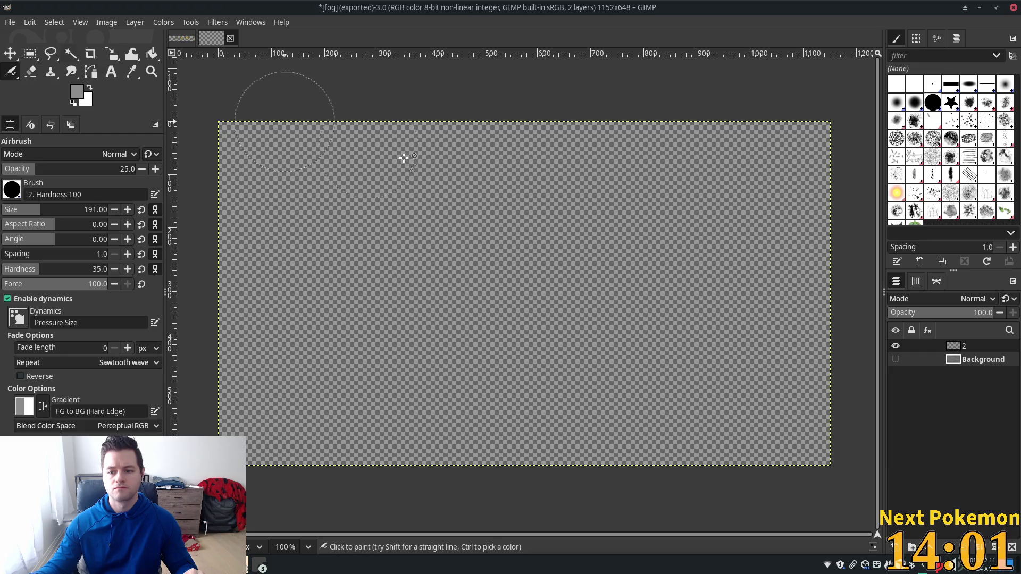
- Show the Background layer again and switch back to Cursor
left_click(895, 360)
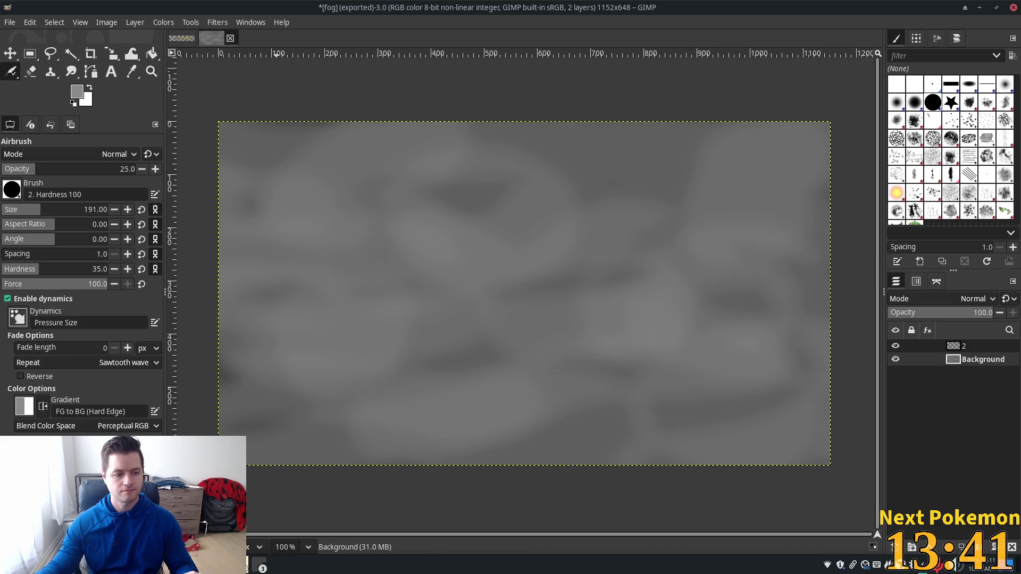
key("alt+Tab")
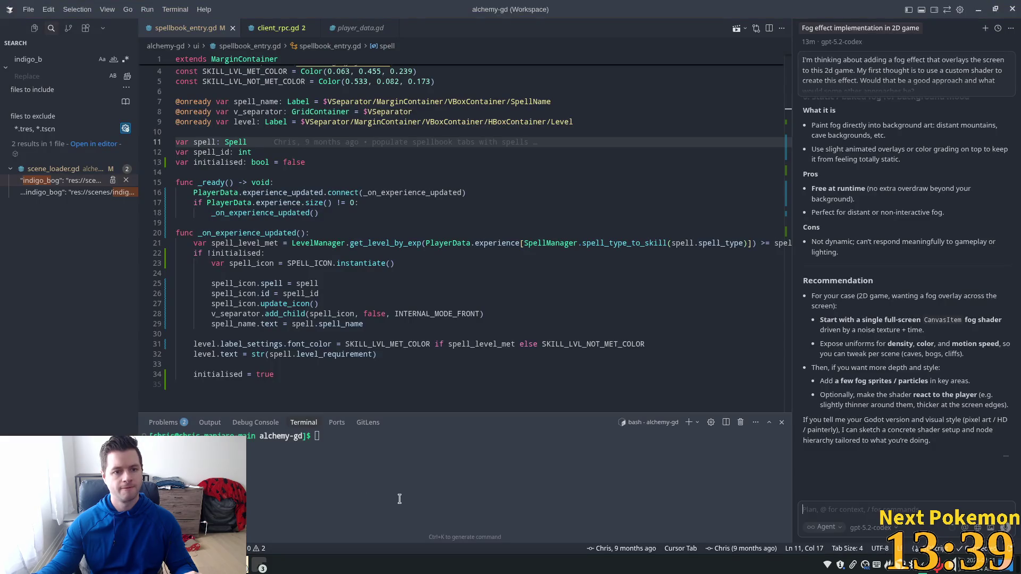
- Switch to Godot, whose Project Settings show the 1152×648 window size
key("alt+Tab")
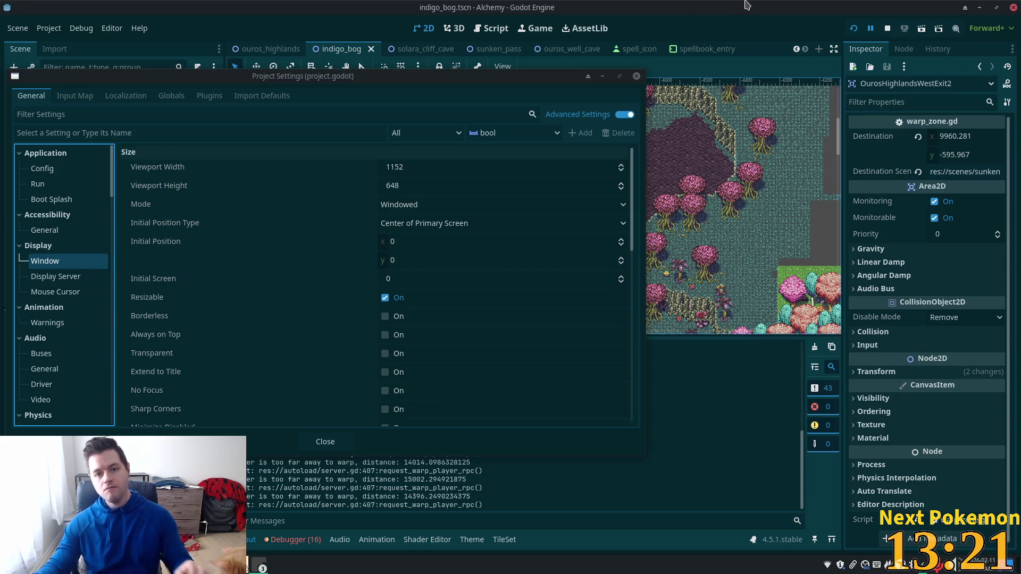
- Close Project Settings and zoom out over the indigo_bog map
left_click(636, 77)
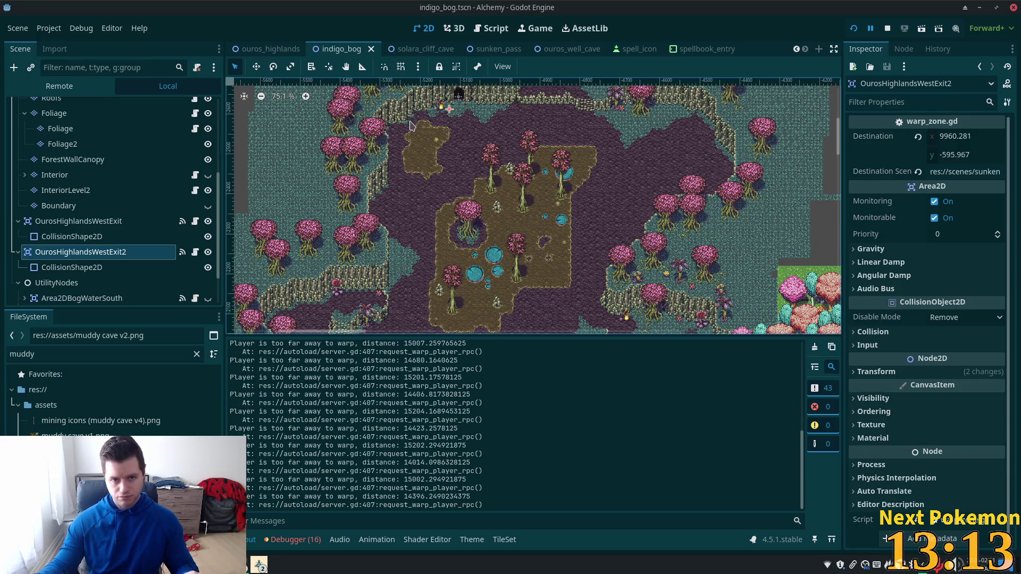
scroll(500, 176, "down", 2)
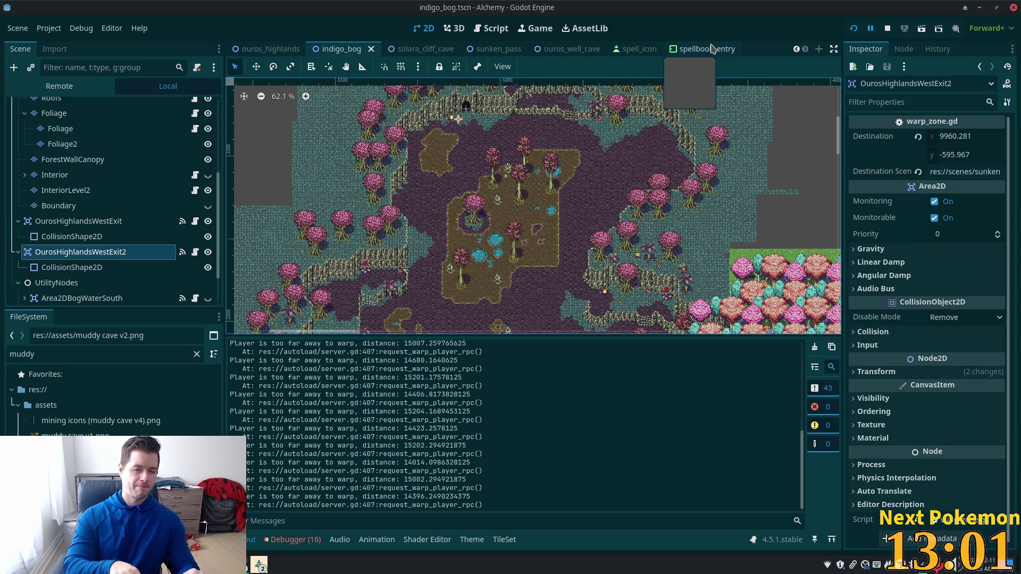
- Open hud.tscn through the quick resource search for 'hud'
key("shift+alt+o")
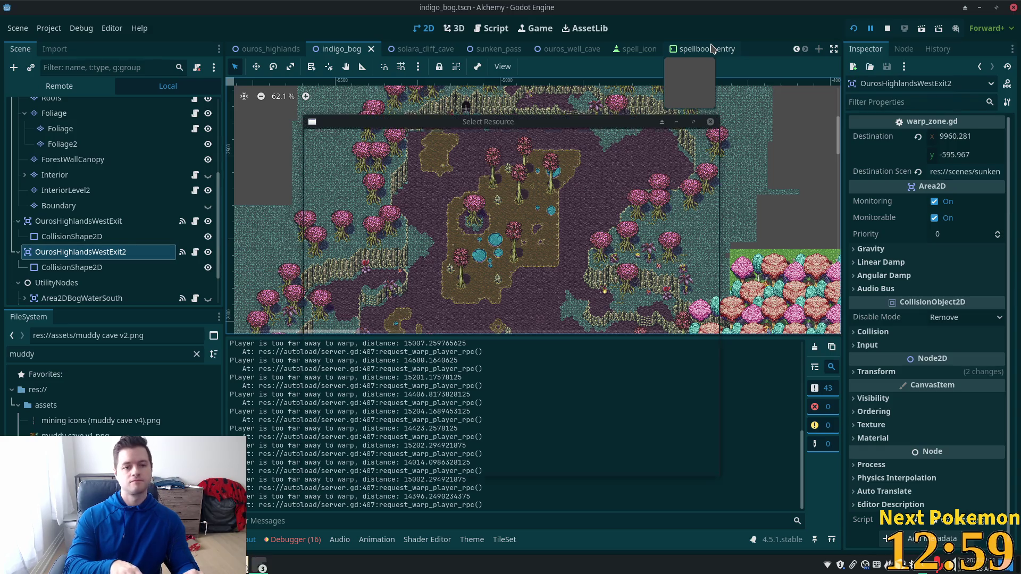
type("hud")
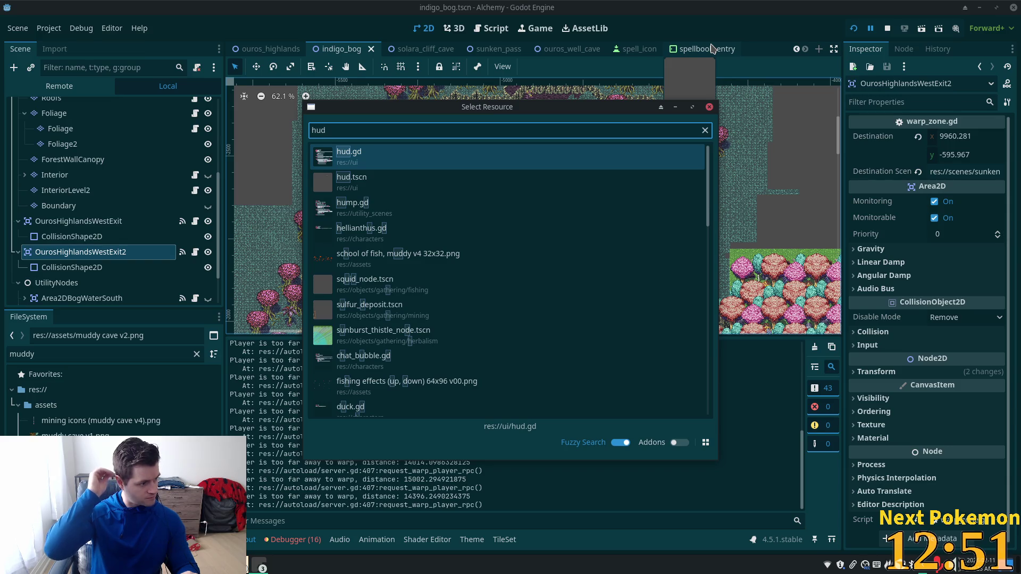
double_click(372, 183)
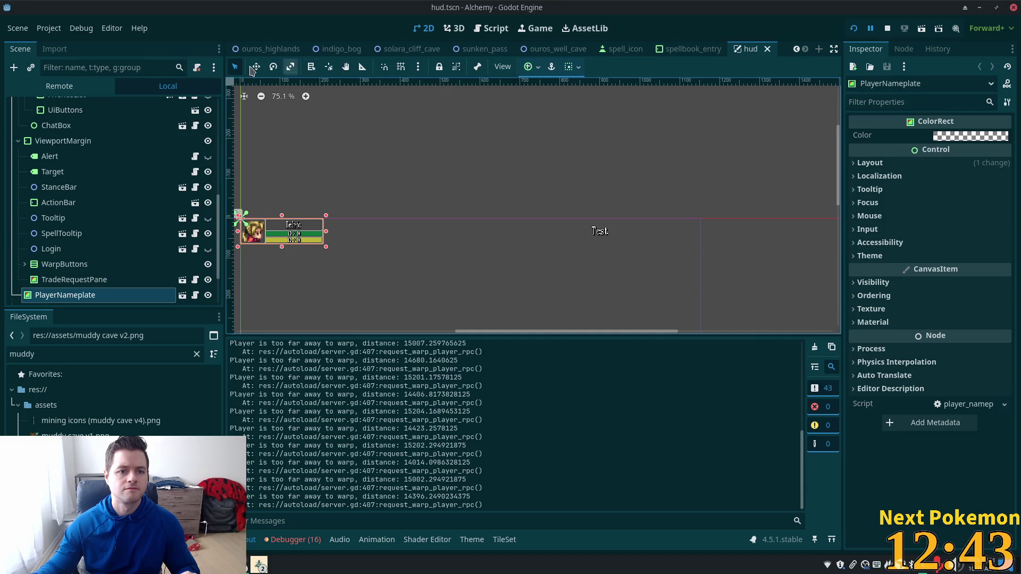
- Return to the ouros_highlands scene and open its script, ouros_highlands.gd
left_click_drag(224, 214, 224, 111)
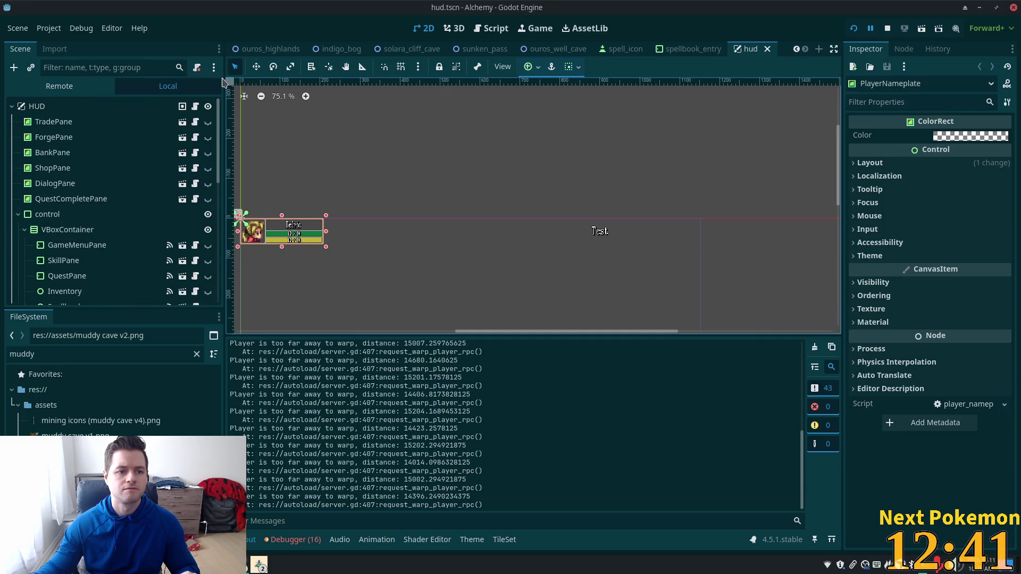
left_click(269, 49)
scroll(166, 182, "up", 5)
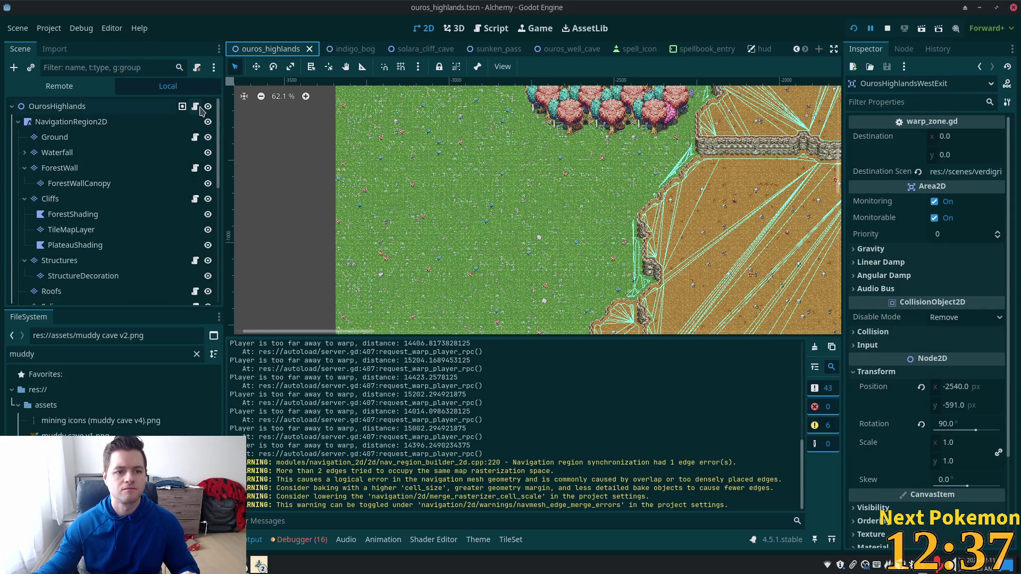
scroll(164, 132, "down", 10)
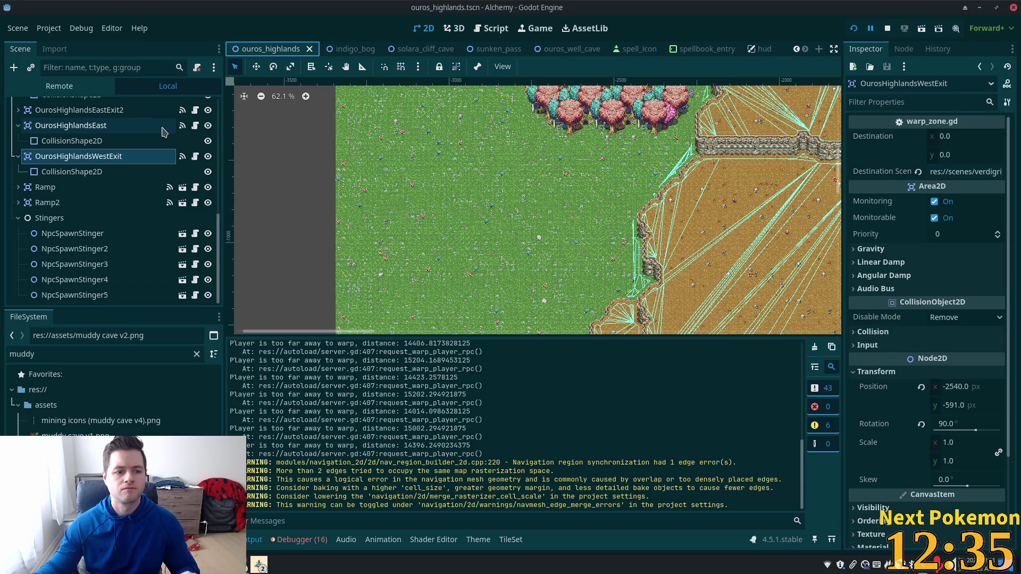
scroll(163, 132, "up", 5)
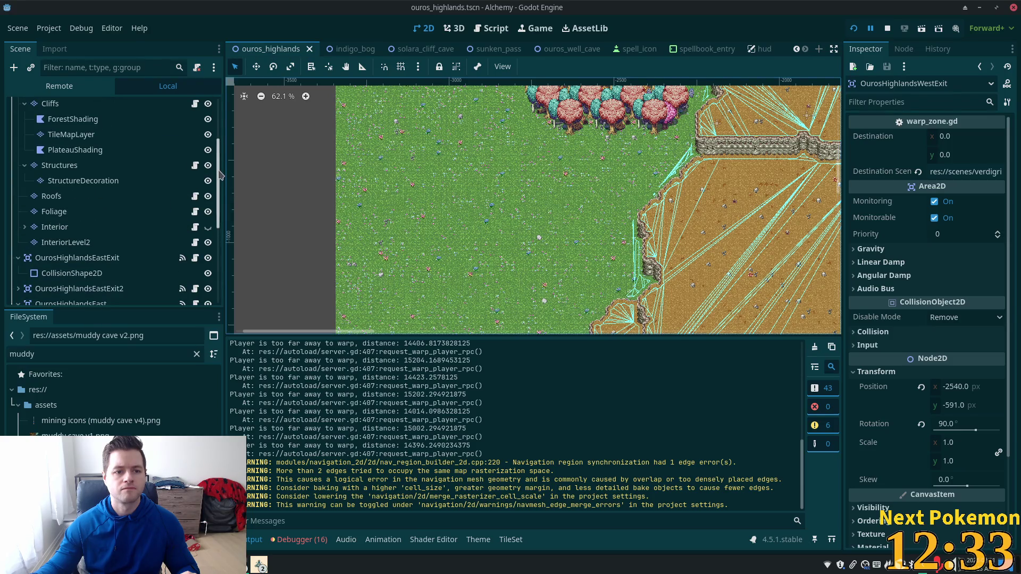
scroll(220, 176, "up", 3)
left_click(195, 106)
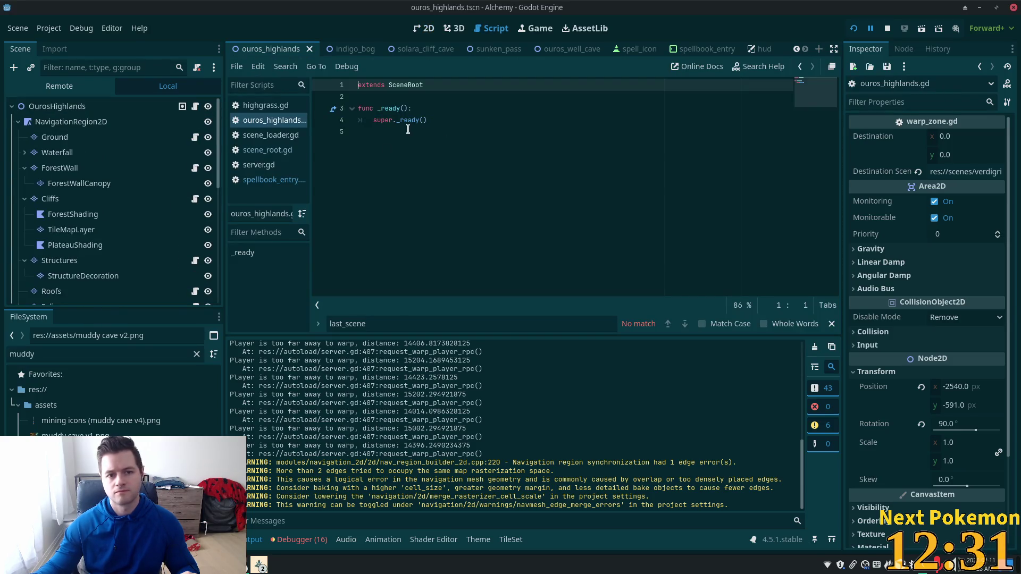
- Follow the script to the SceneRoot base class and select HUD on line 4
left_click(405, 85, "ctrl")
scroll(557, 193, "up", 5)
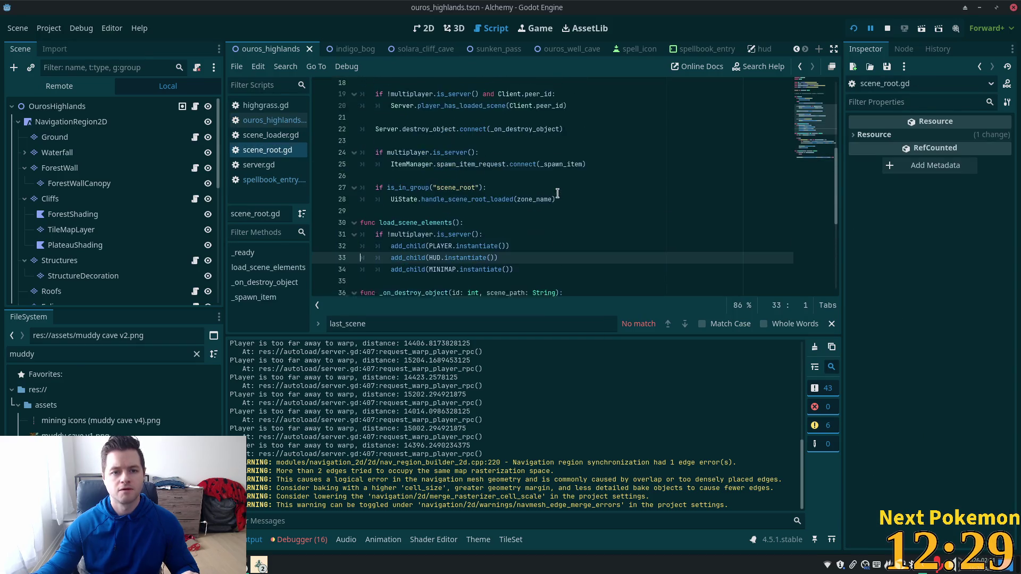
scroll(537, 183, "up", 5)
left_click(386, 121)
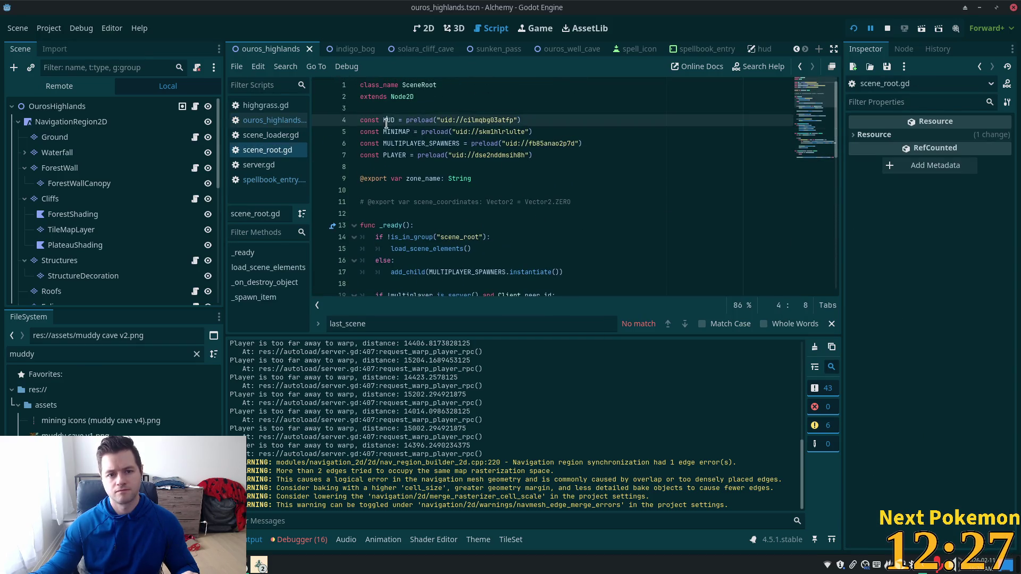
double_click(386, 121)
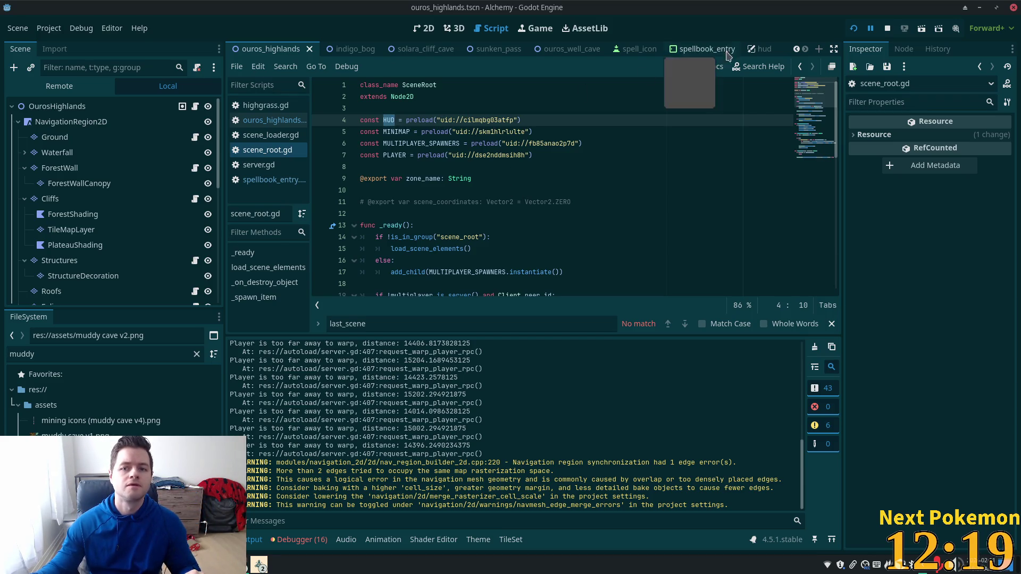
- In the hud scene, select the HUD root CanvasLayer to inspect its properties
left_click(760, 48)
scroll(201, 148, "up", 5)
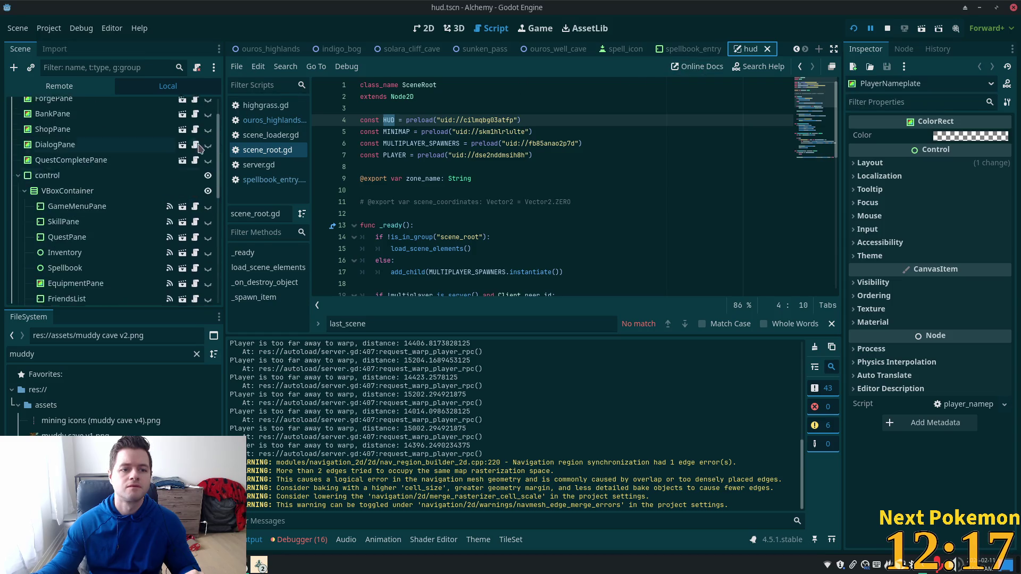
scroll(30, 110, "up", 2)
left_click(32, 107)
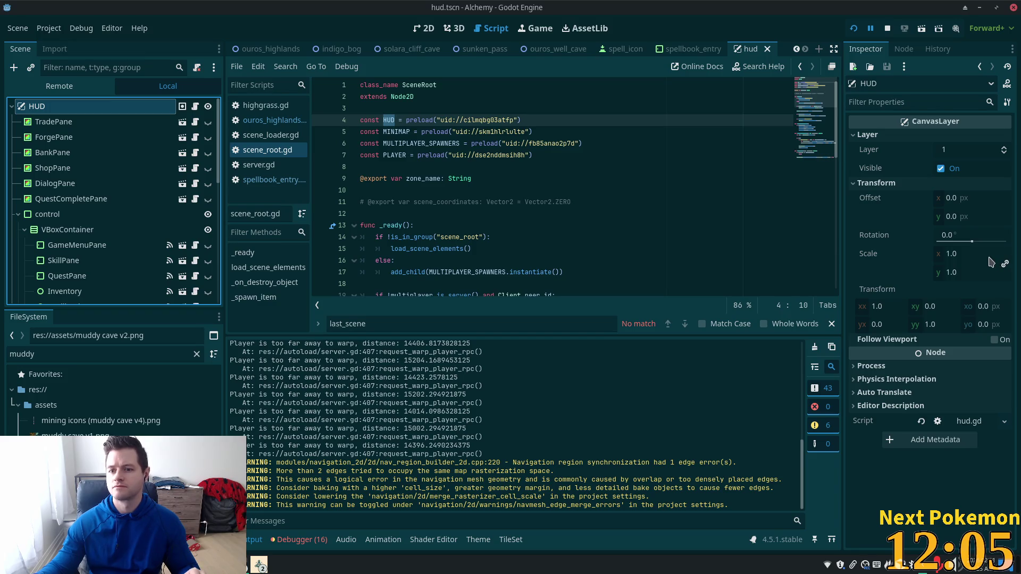
mouse_move(880, 155)
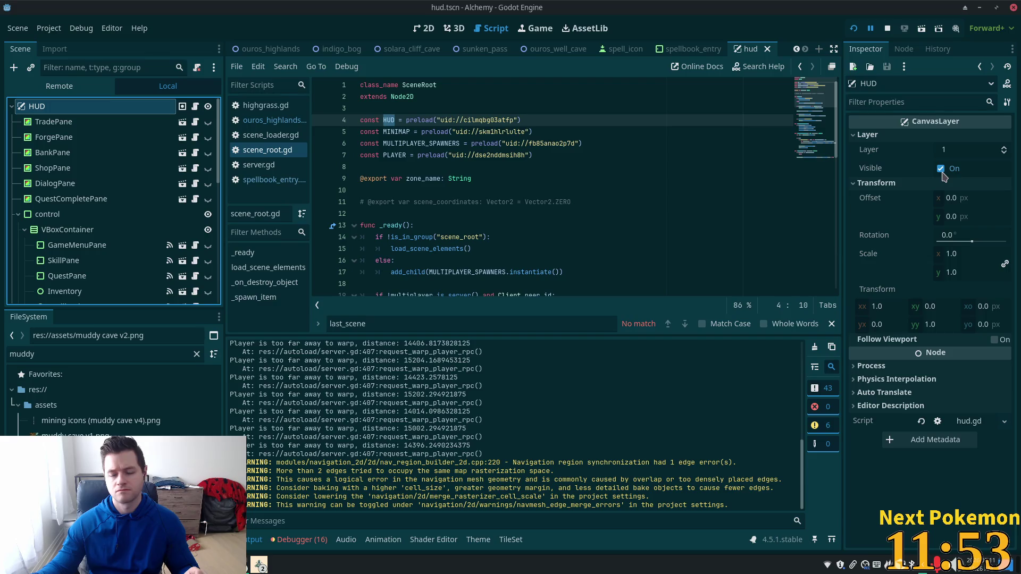
- Set the HUD CanvasLayer's Layer to 2, save hud.tscn, and return to indigo_bog
left_click(1004, 147)
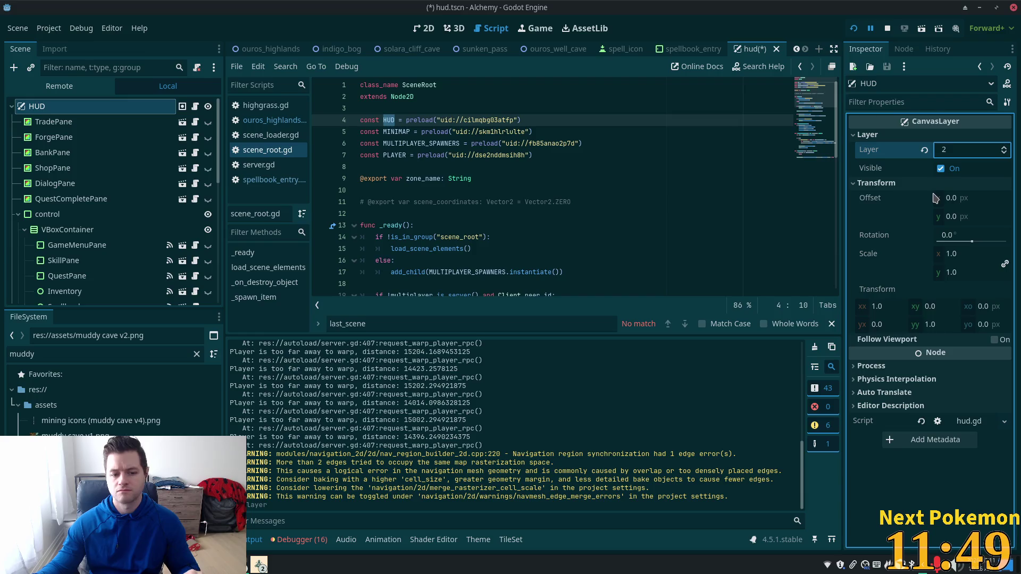
key("ctrl+s")
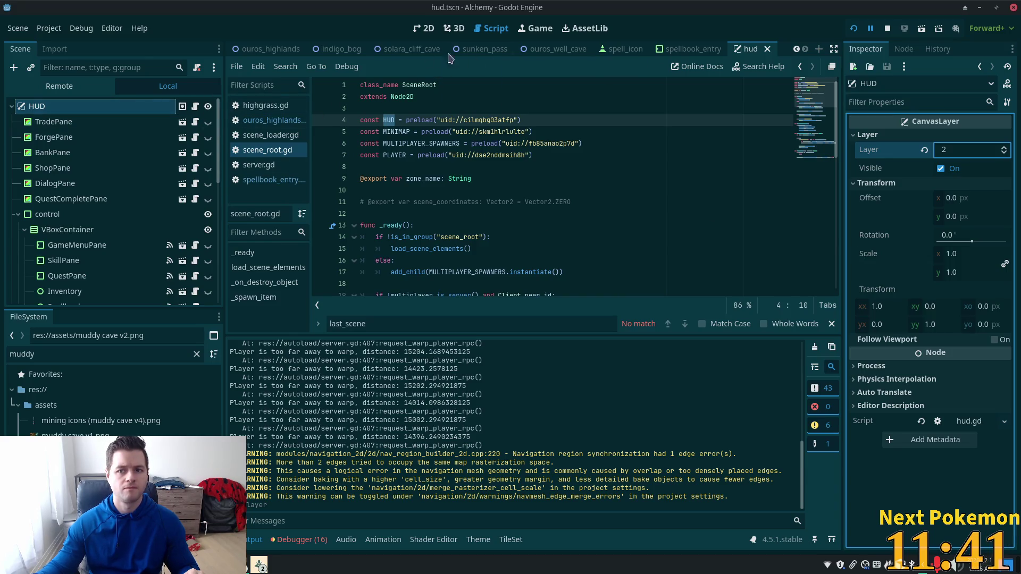
scroll(251, 50, "up", 4)
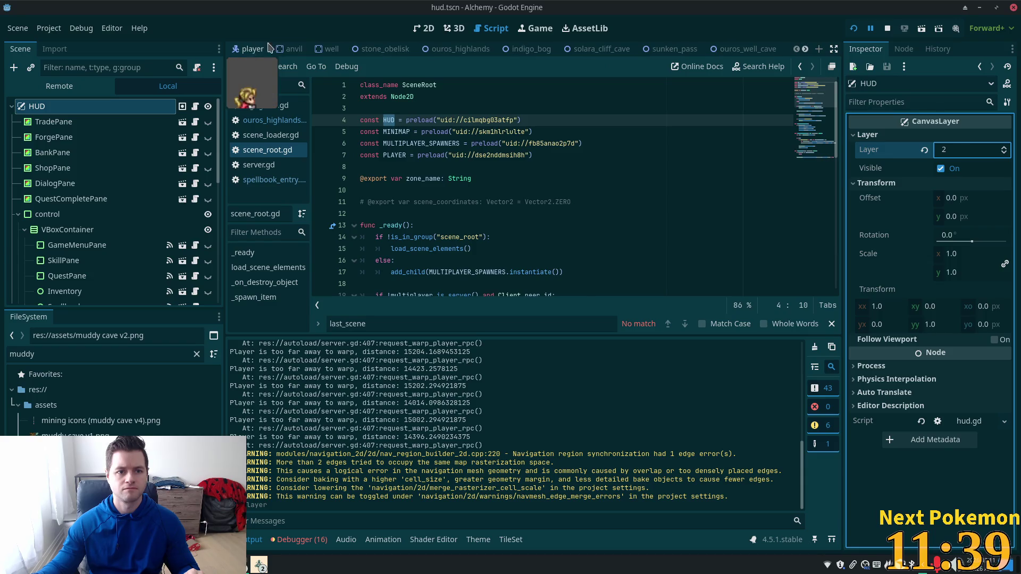
left_click(528, 49)
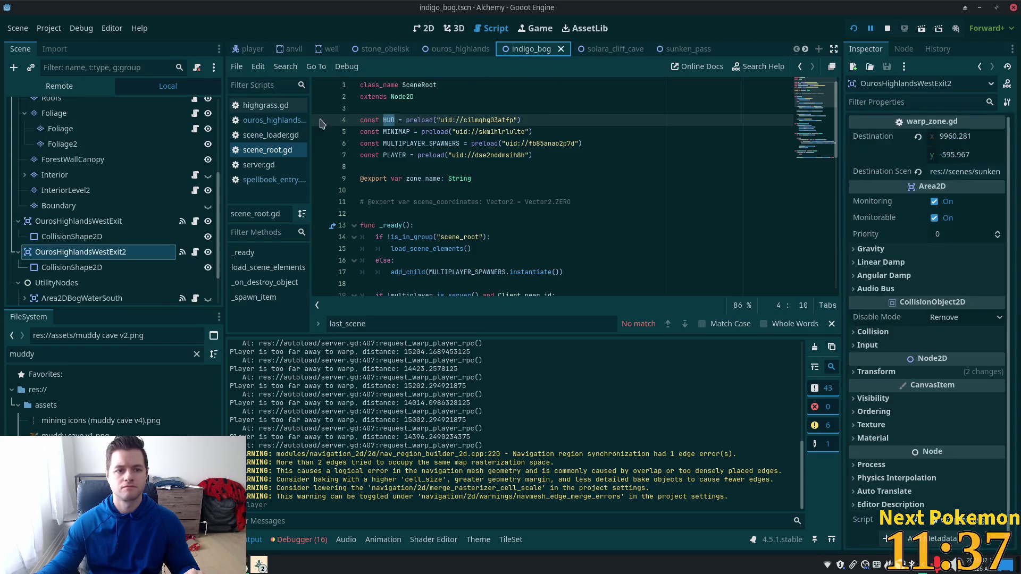
- With IndigoBog selected in the 2D view, add a CanvasLayer node found by searching 'canva'
scroll(133, 202, "up", 5)
left_click(80, 106)
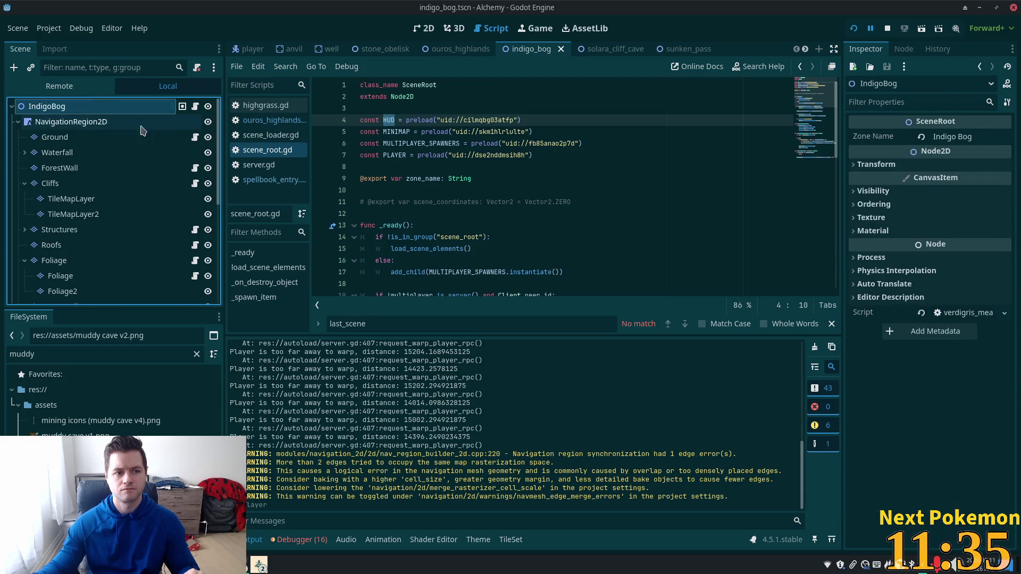
left_click(424, 28)
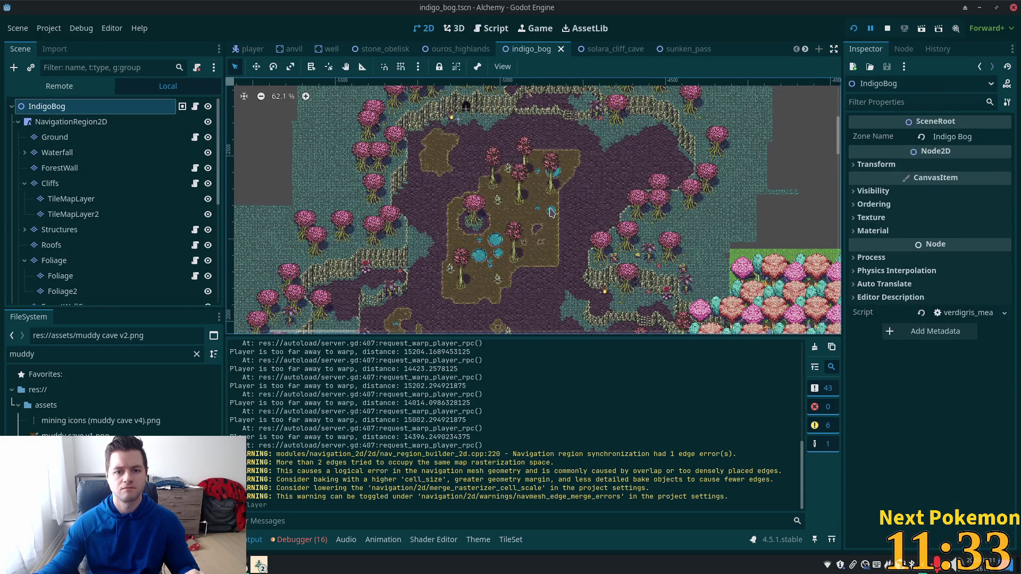
scroll(551, 212, "down", 5)
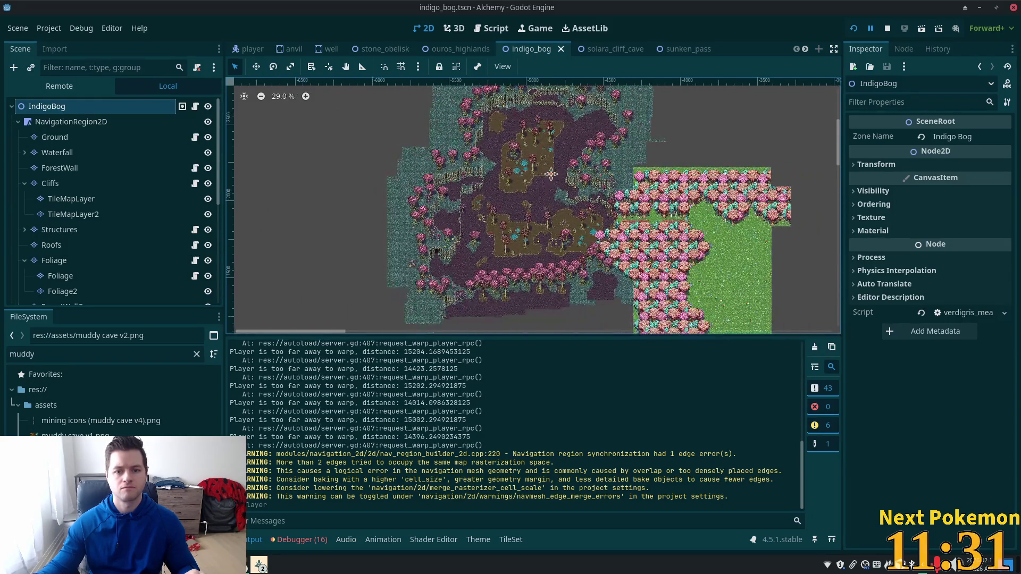
scroll(550, 174, "up", 1)
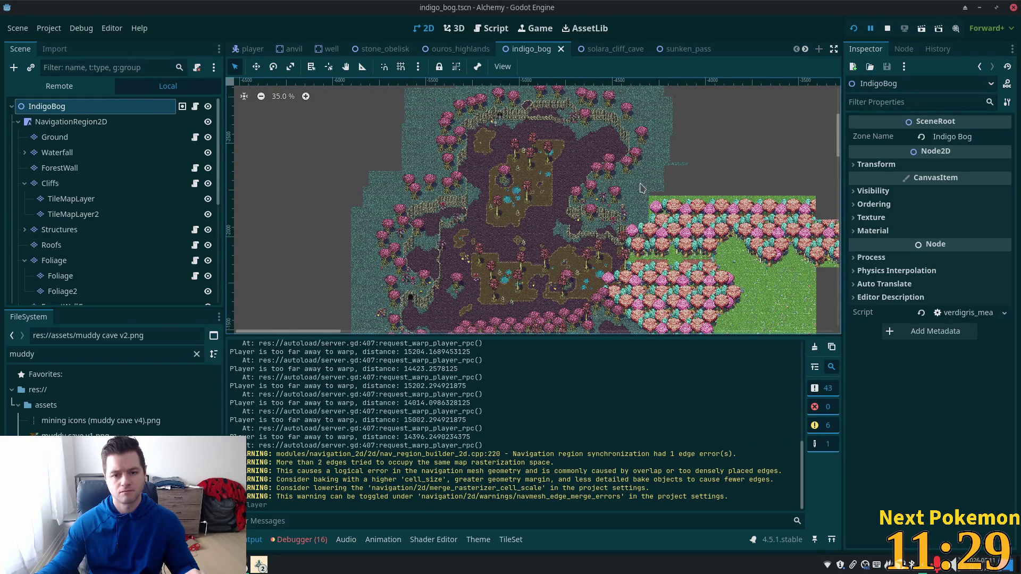
key("ctrl+a")
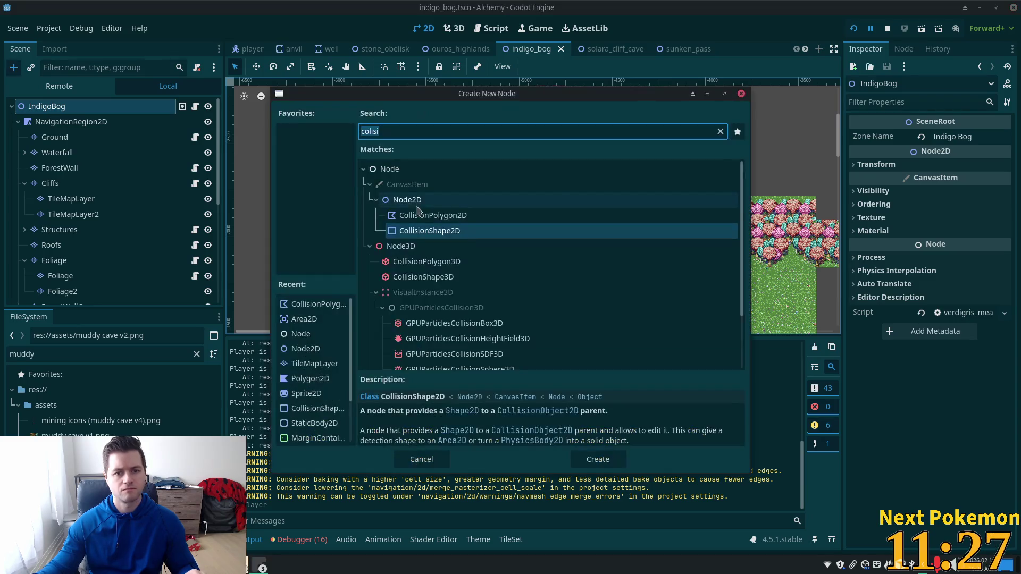
type("canva")
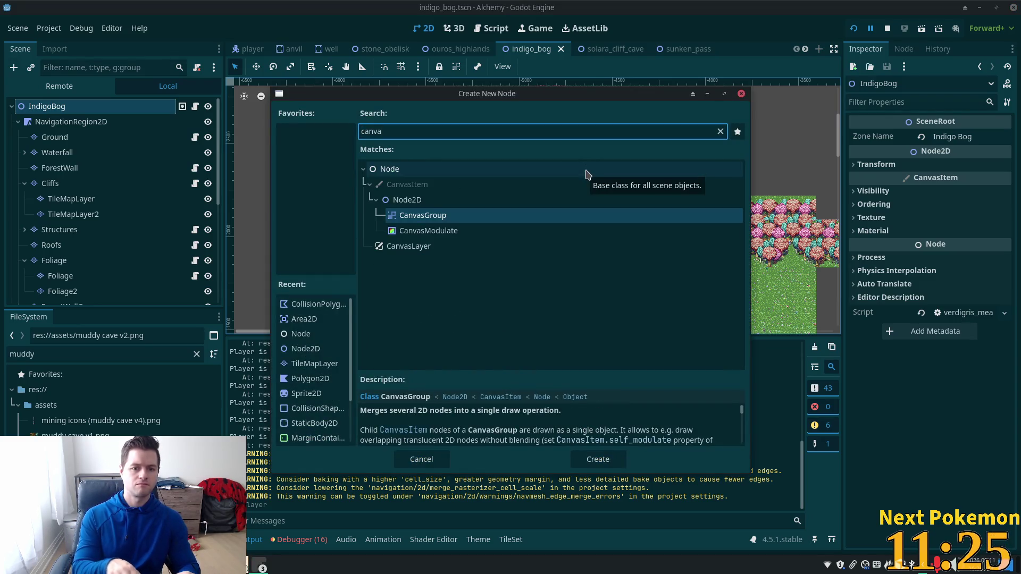
double_click(407, 245)
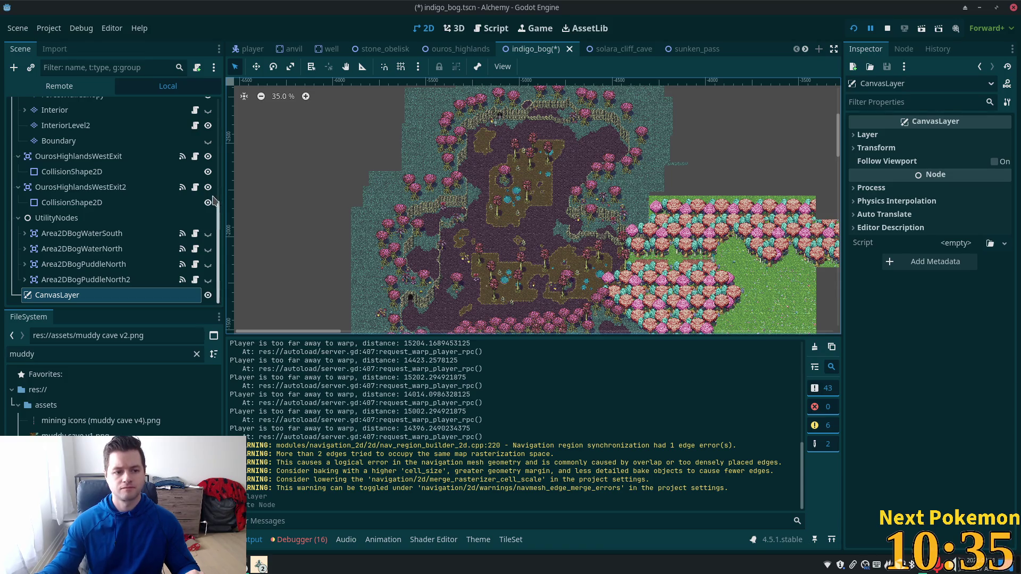
left_click(889, 134)
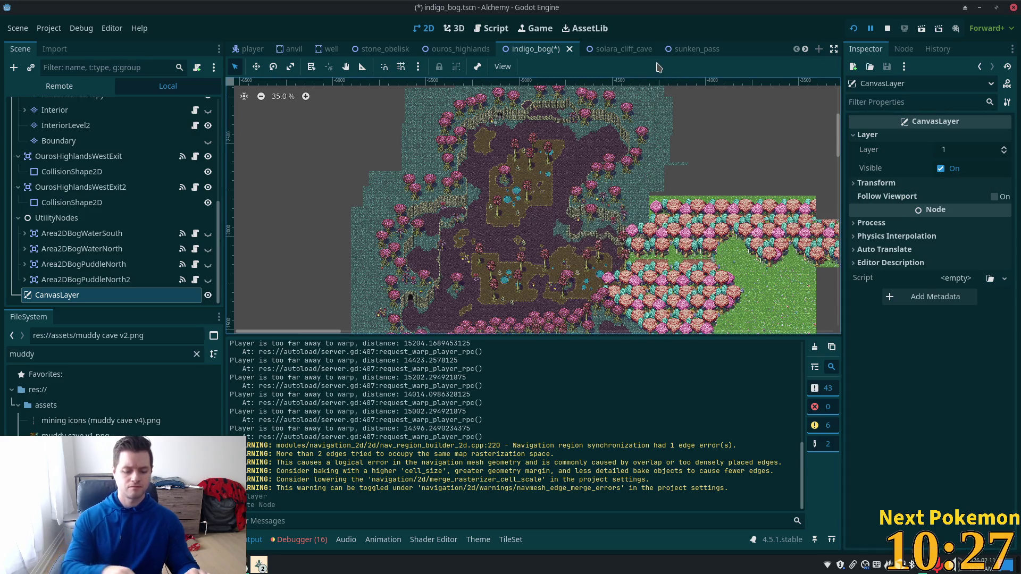
key("alt+shift+o")
type("hui")
key("BackSpace")
type("d")
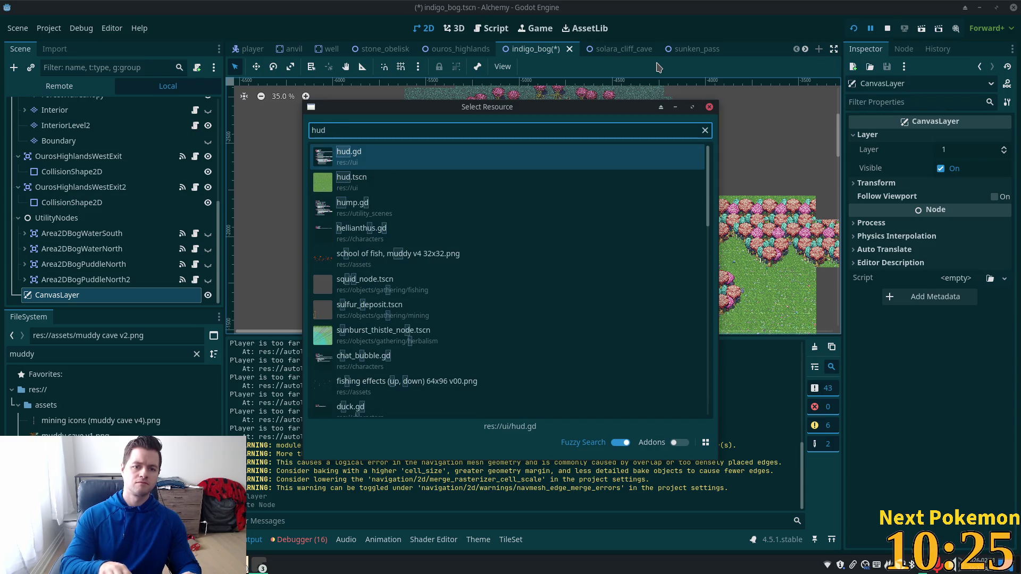
key("Down")
key("Return")
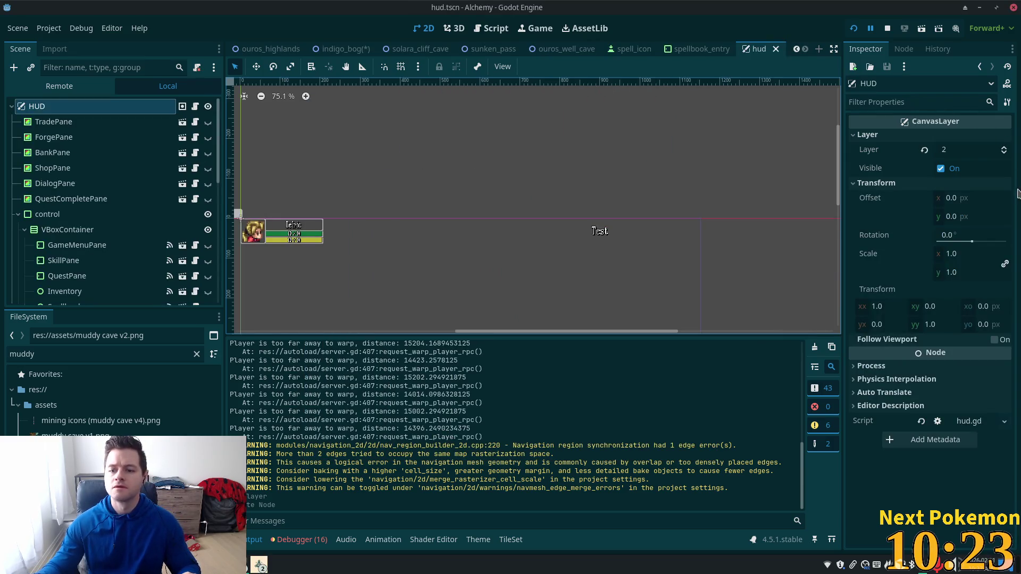
mouse_move(893, 346)
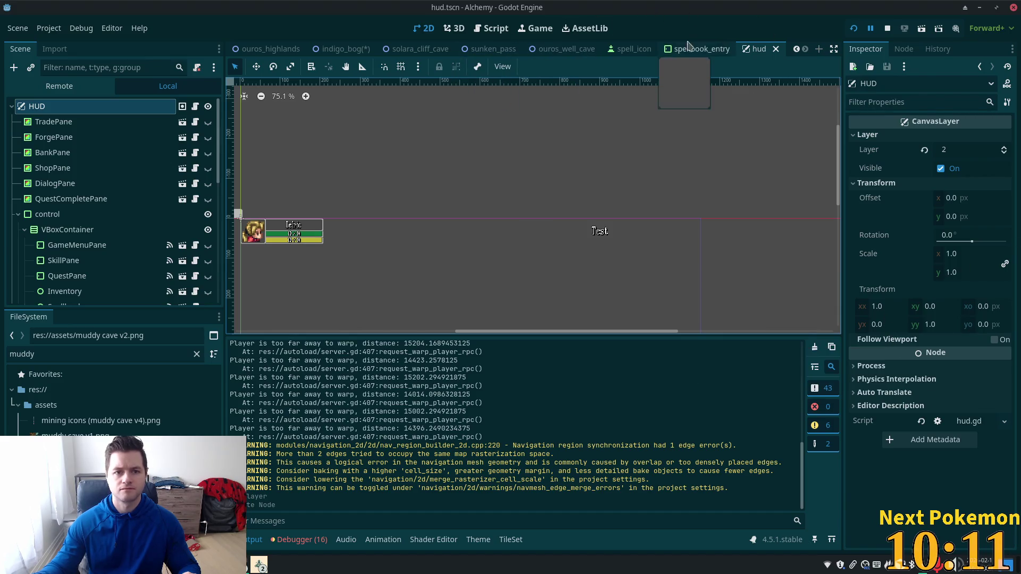
left_click(340, 49)
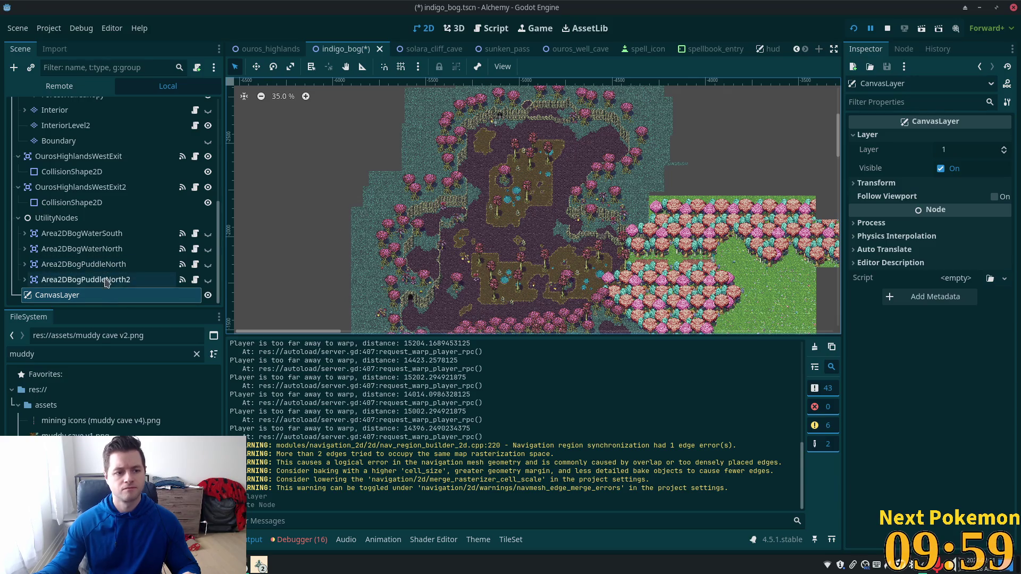
- Read Cursor's ColorRect fog-overlay suggestion, then come back to the Godot editor
key("alt+Tab")
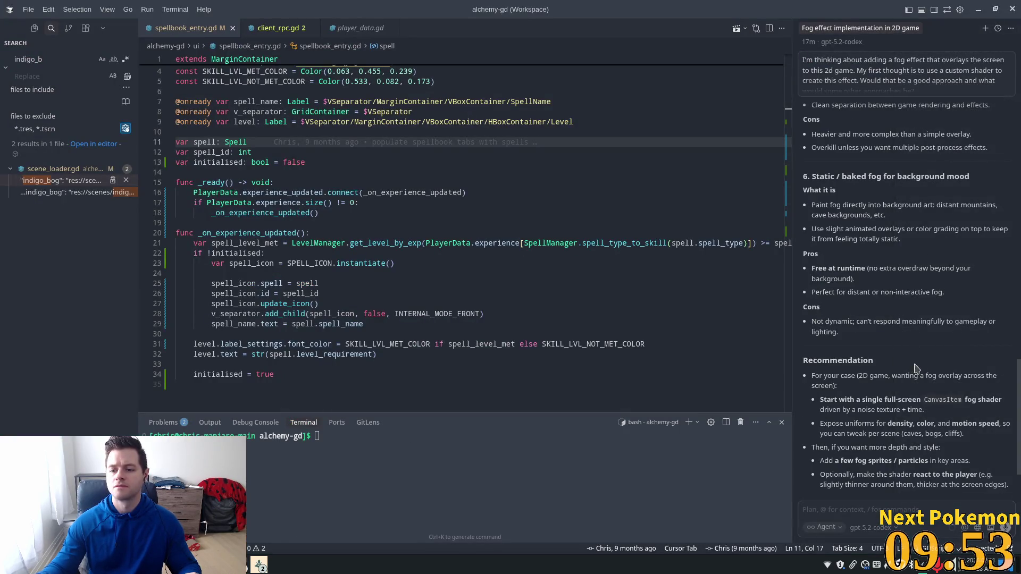
scroll(912, 367, "down", 1)
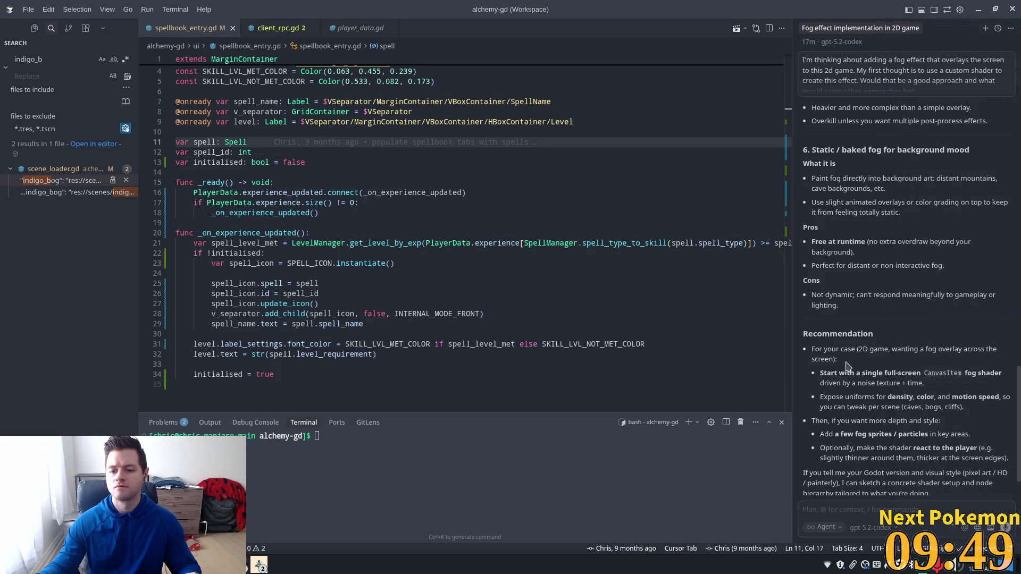
scroll(957, 319, "up", 15)
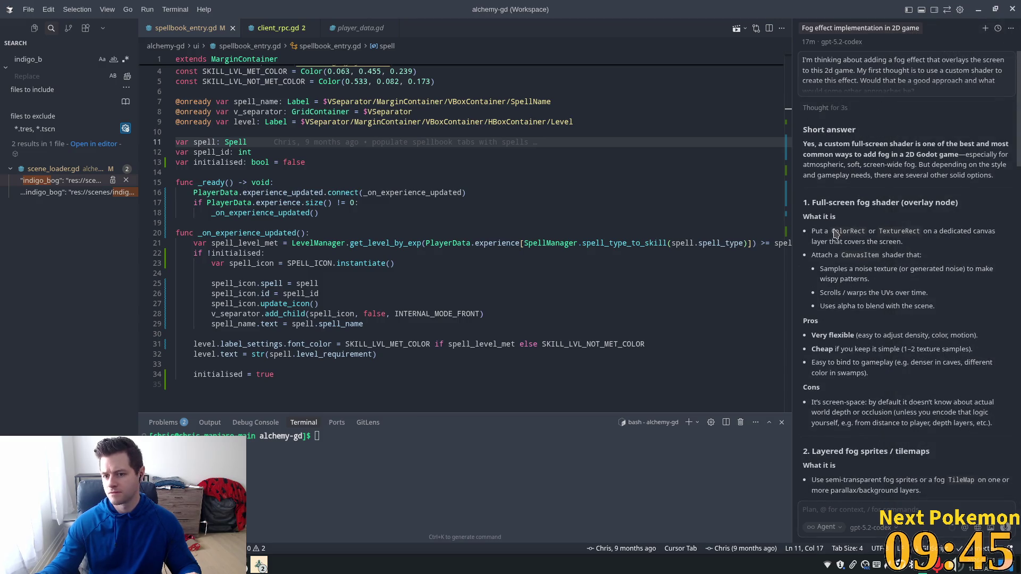
left_click_drag(826, 231, 882, 231)
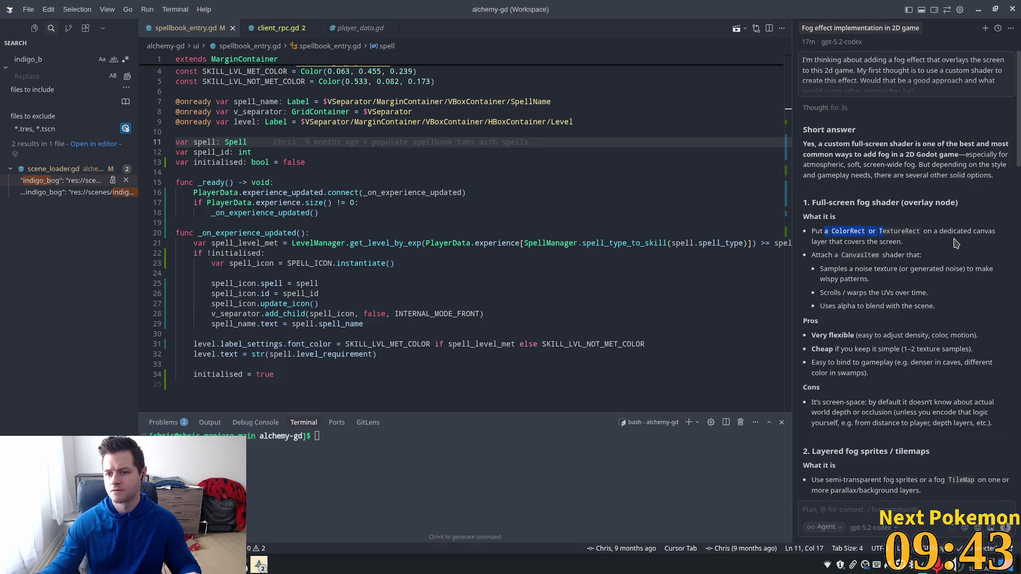
left_click(957, 265)
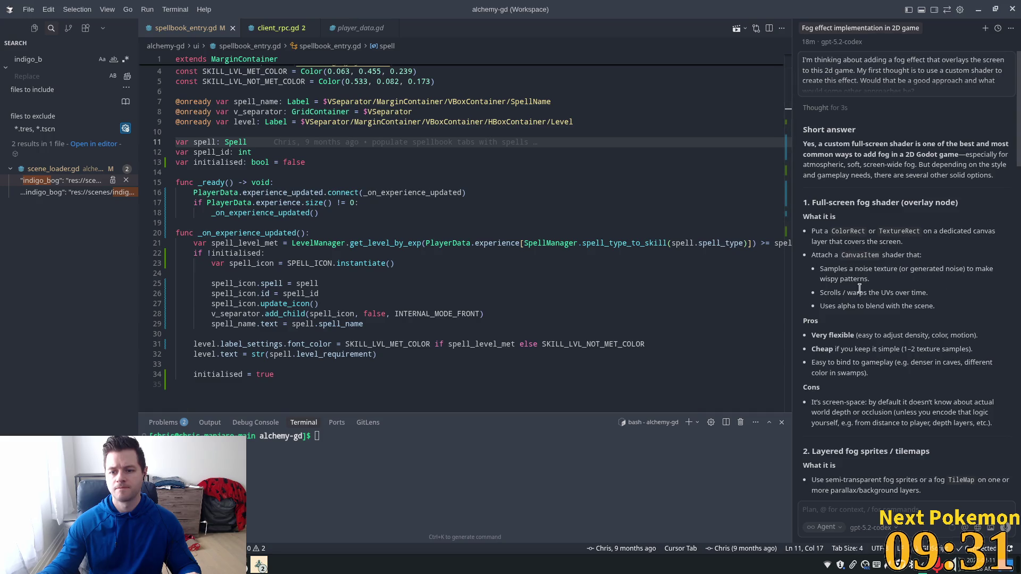
key("alt+Tab")
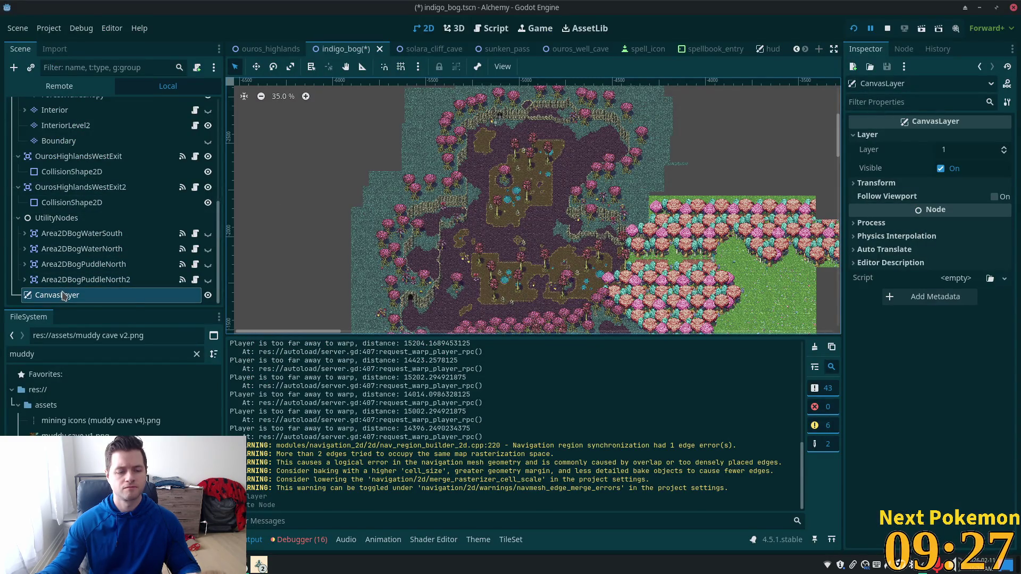
key("alt+Tab")
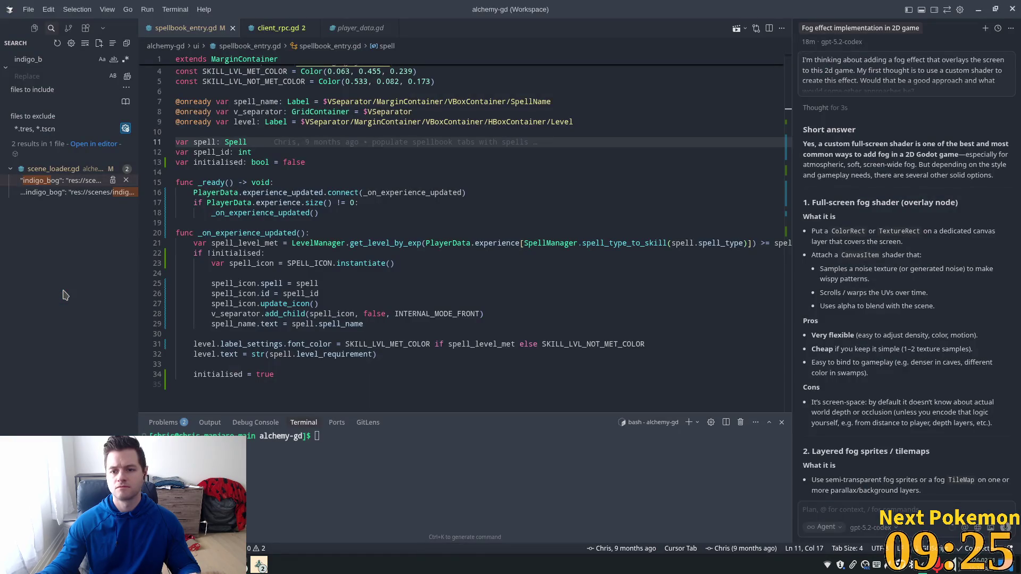
key("alt+Tab")
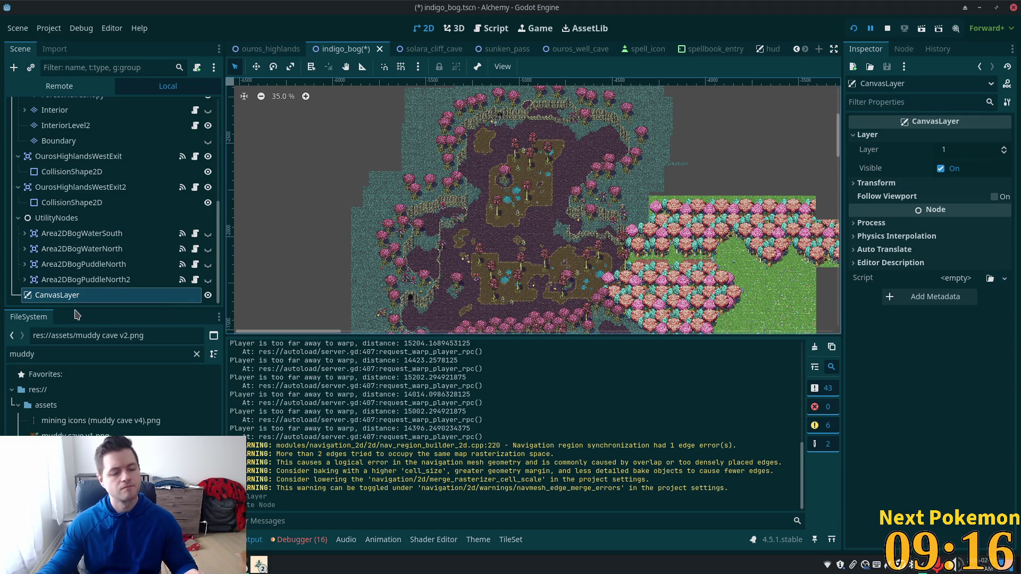
- Compare ColorRect and TextureRect under 'rect', then add a TextureRect under the CanvasLayer
key("ctrl+a")
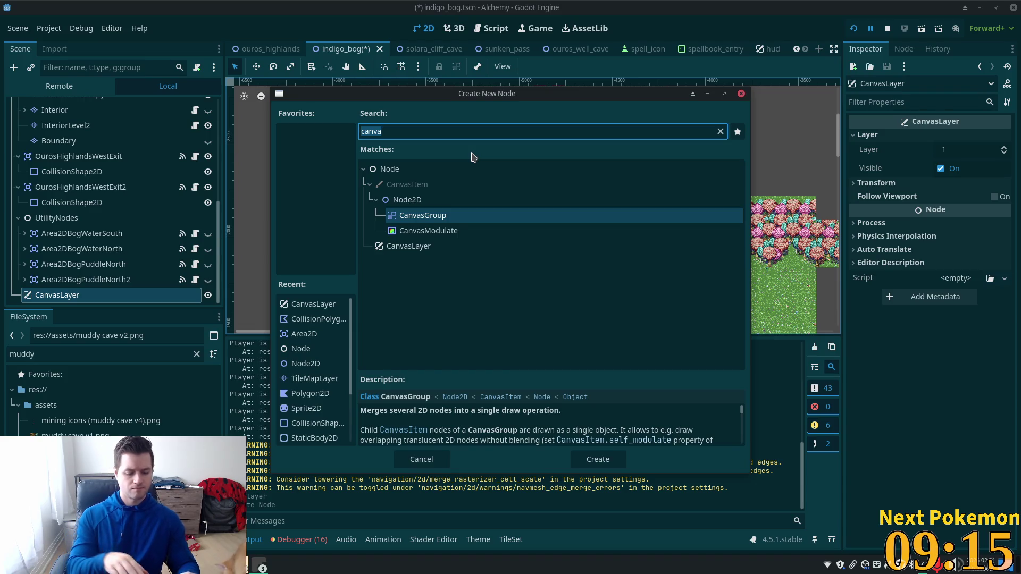
type("rect")
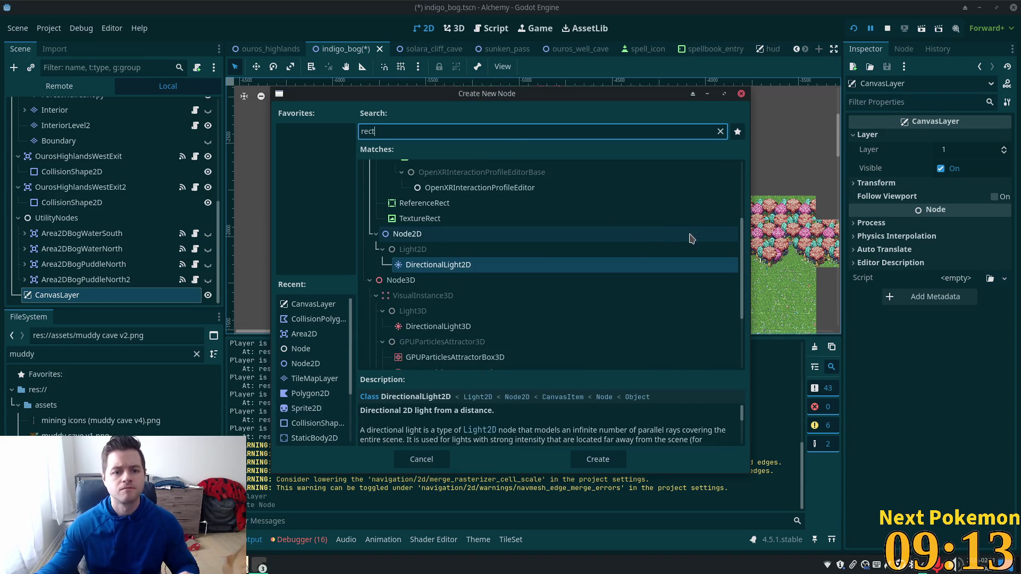
left_click(564, 223)
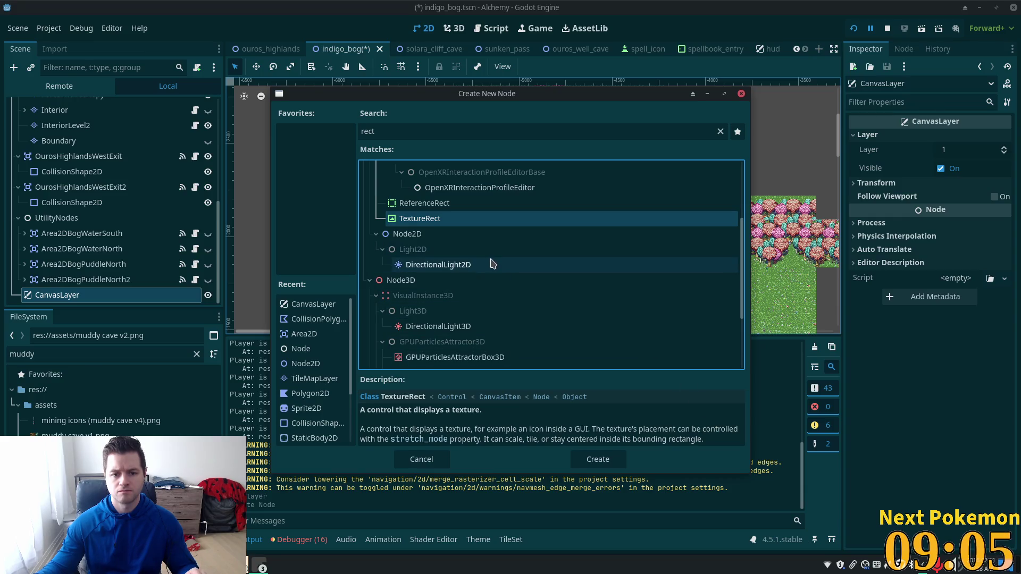
scroll(478, 250, "up", 4)
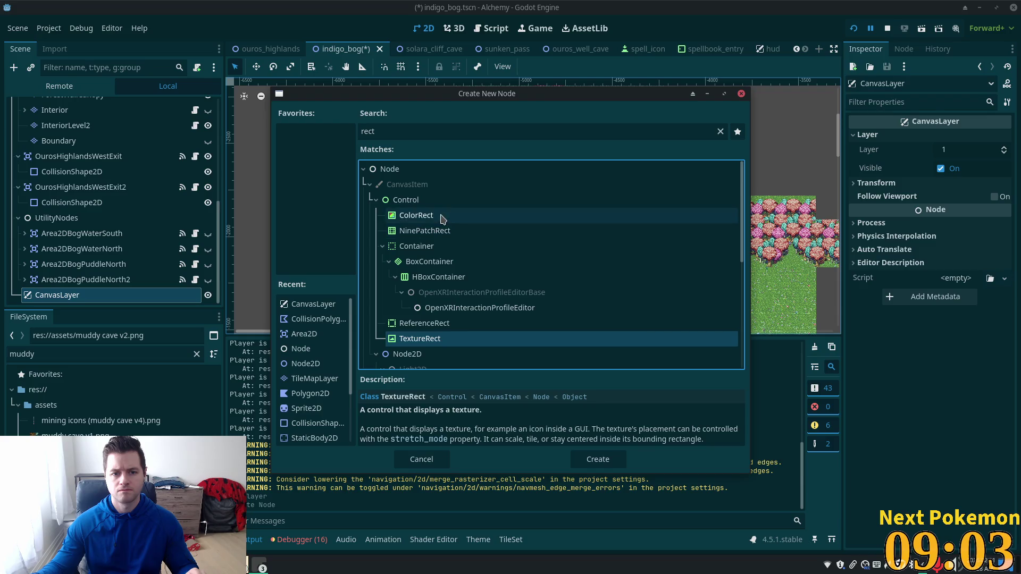
left_click(440, 219)
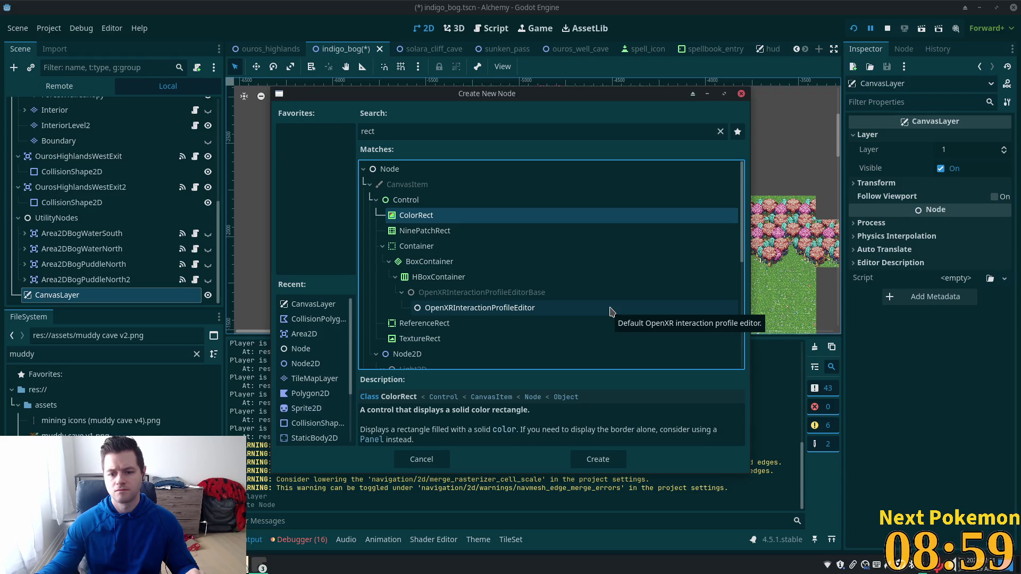
scroll(574, 312, "down", 3)
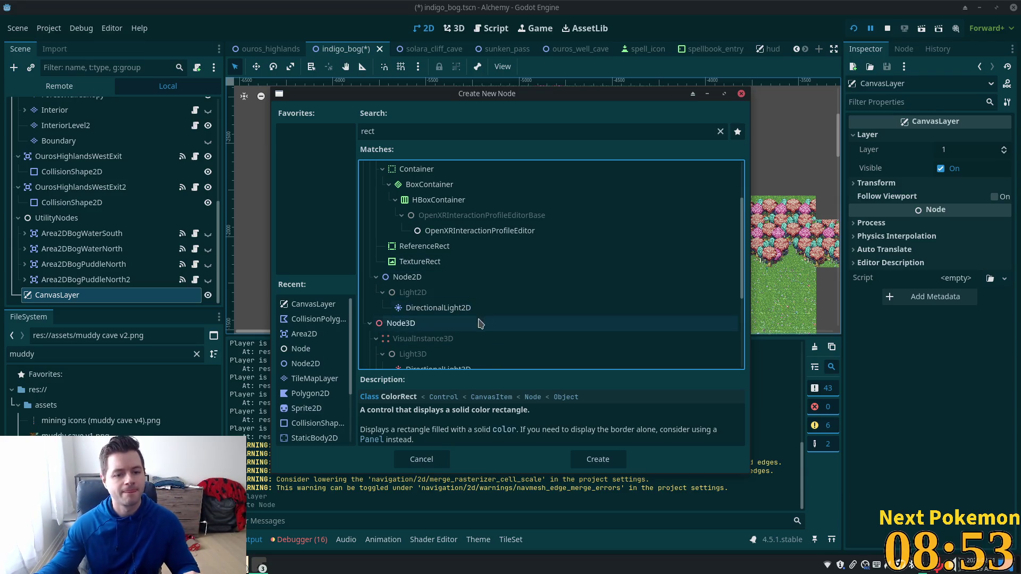
double_click(420, 261)
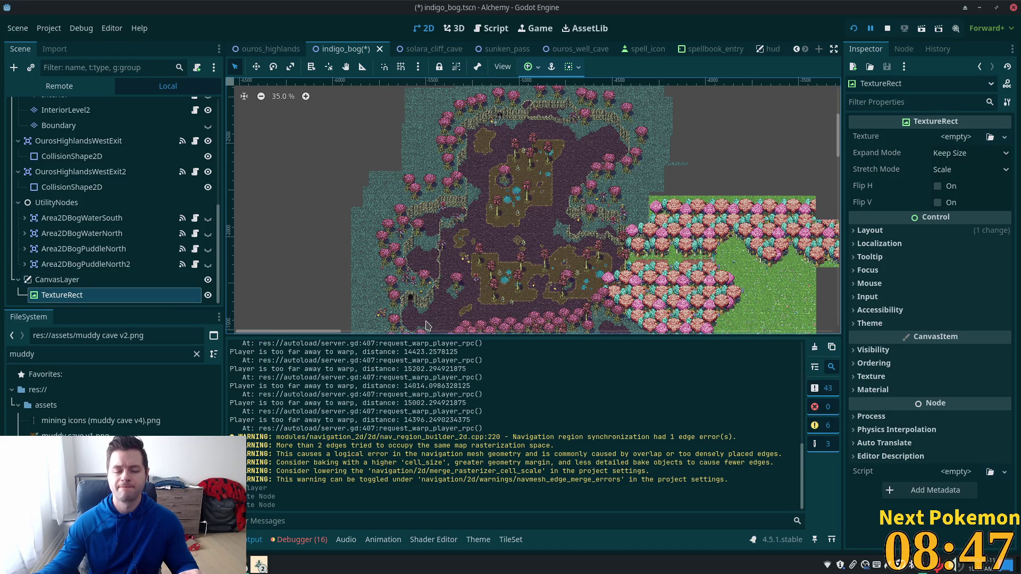
- Search 'canvas' in the Create New Node window, close it unchanged, and go back to Cursor
key("alt+Tab")
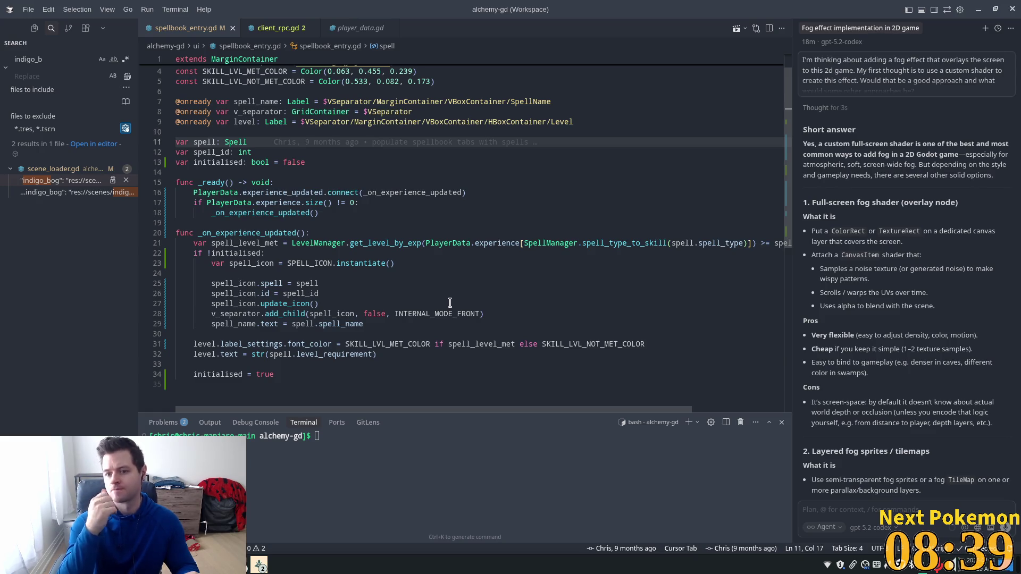
key("alt+Tab")
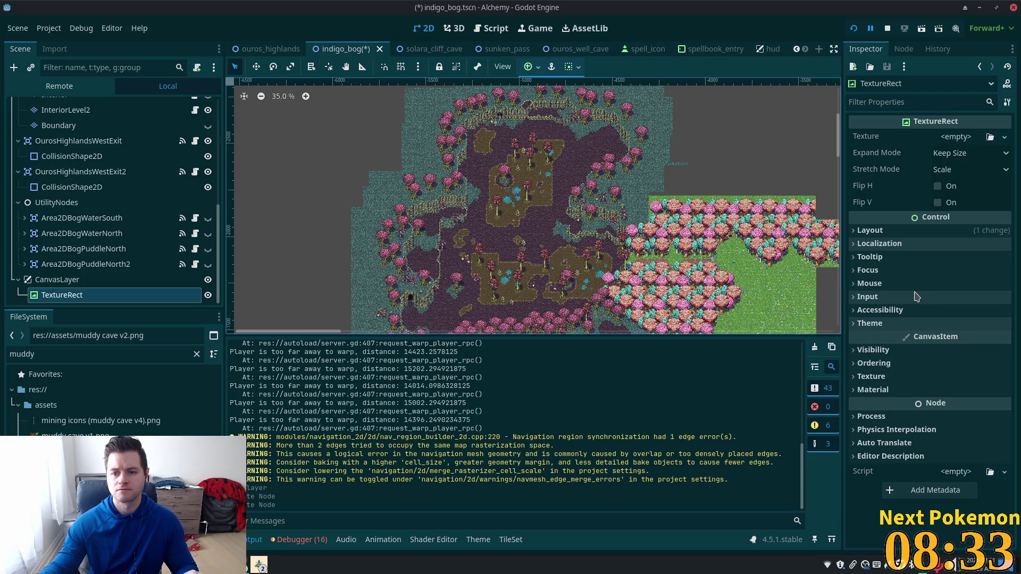
key("ctrl+a")
type("ca")
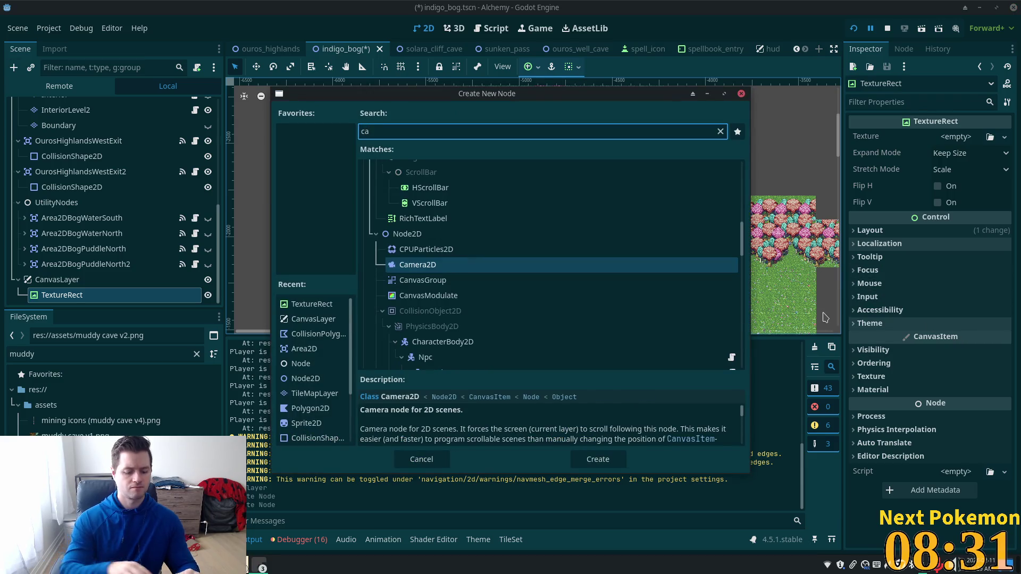
type("nvas")
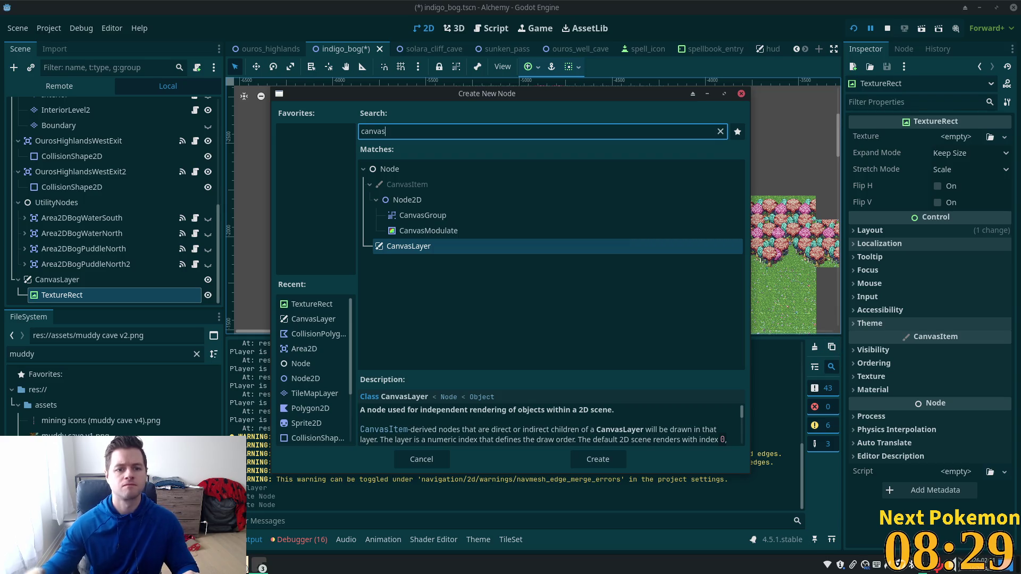
left_click(740, 95)
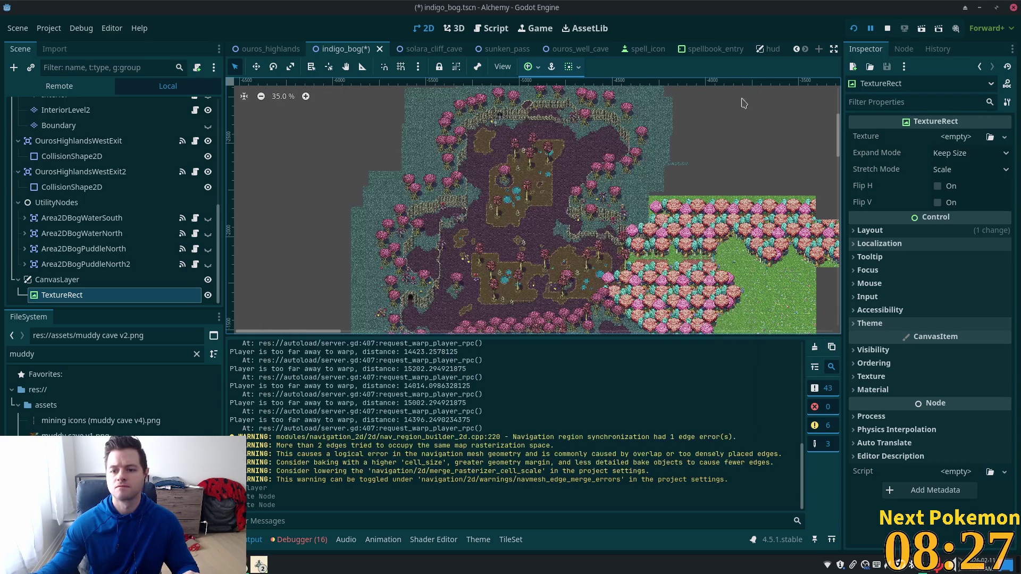
key("alt+Tab")
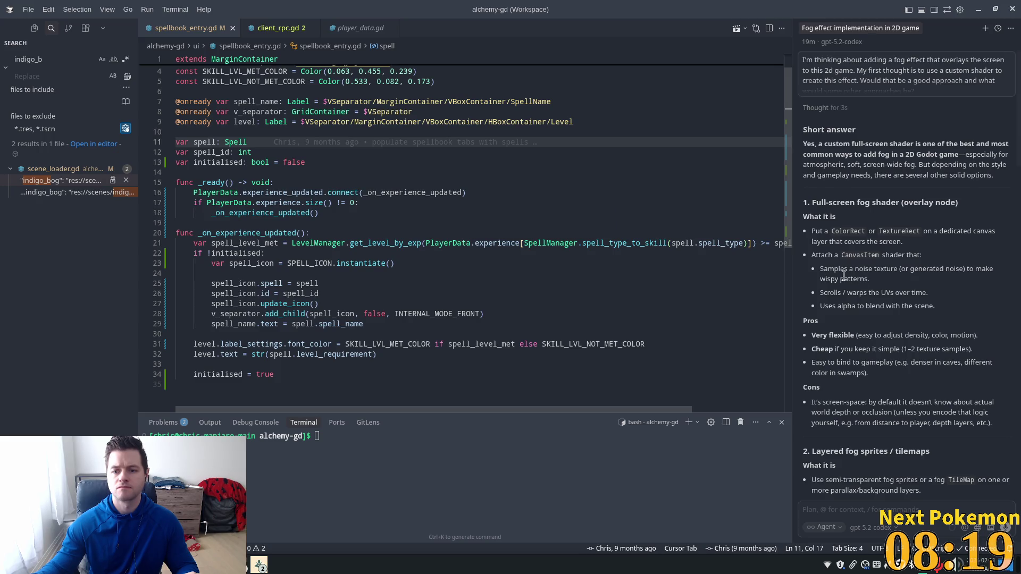
- Select the word CanvasItem in the agent's fog-shader answer
double_click(853, 256)
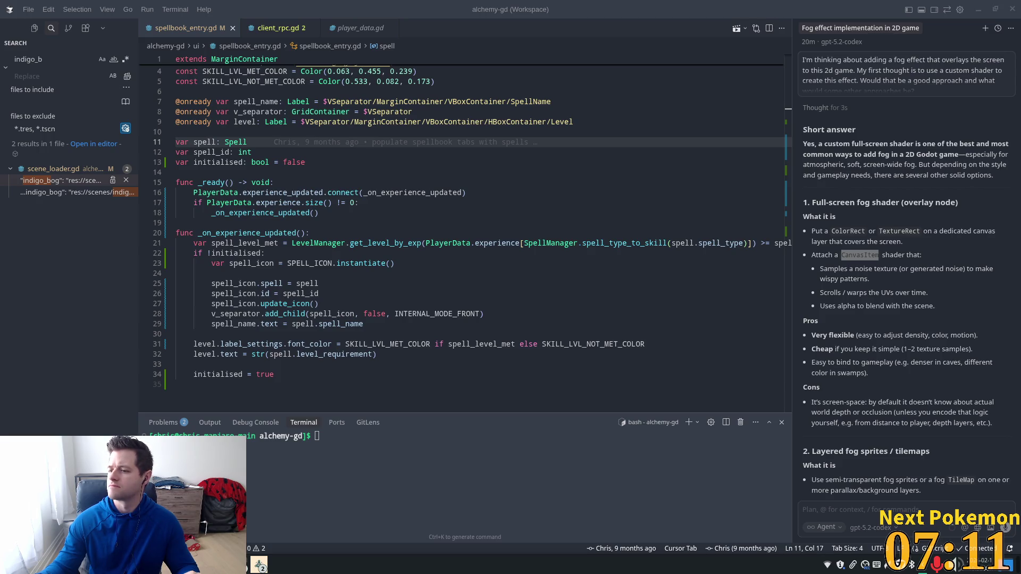
- Dismiss the desktop application menu and switch from Cursor back to the Godot editor
key("super")
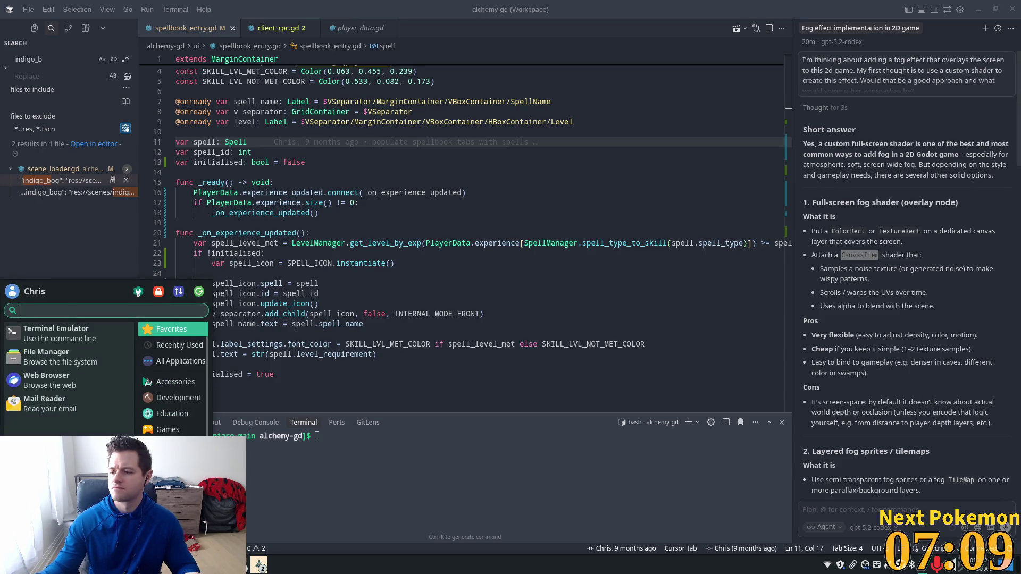
key("Escape")
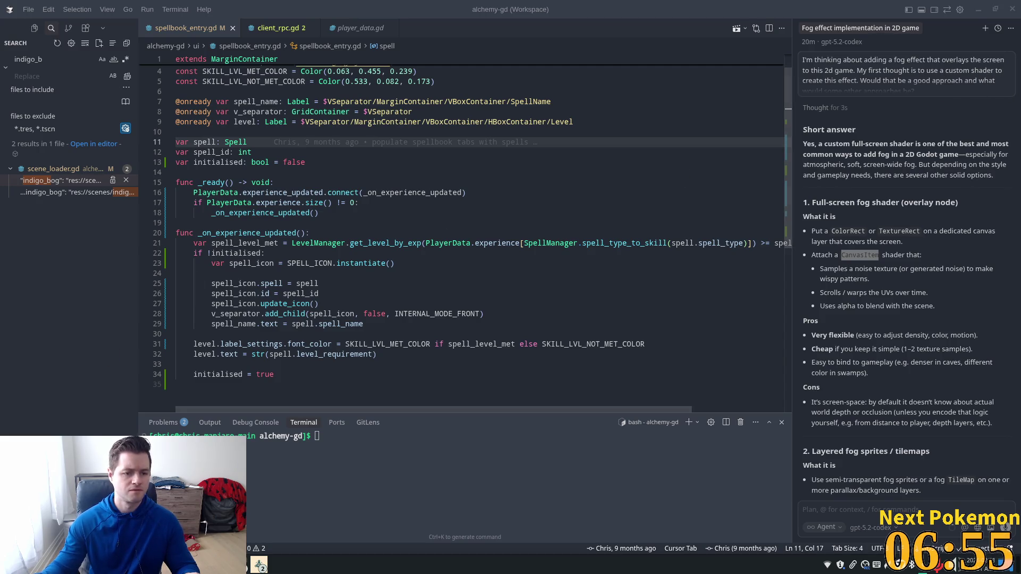
key("alt+Tab")
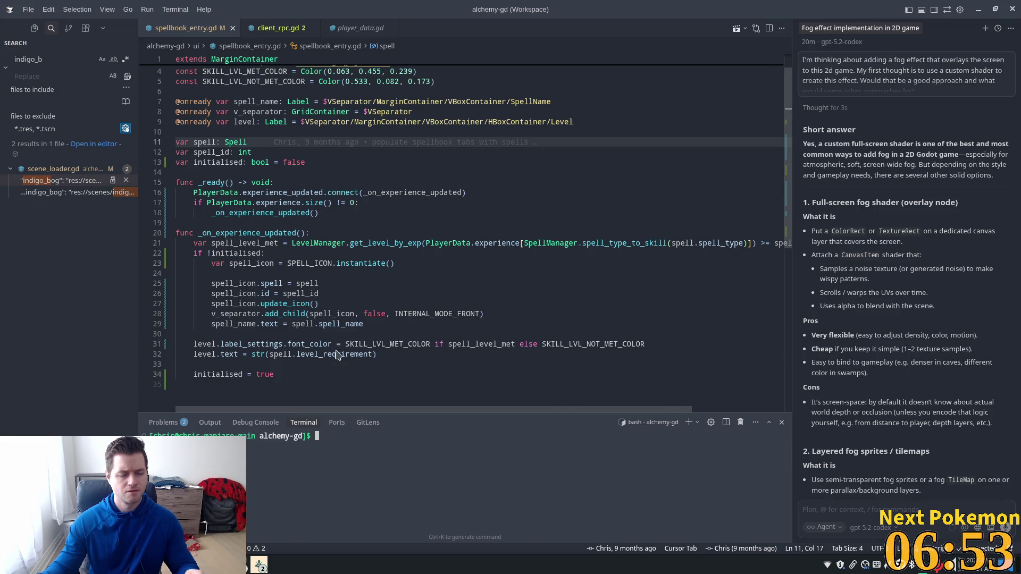
key("alt+Tab")
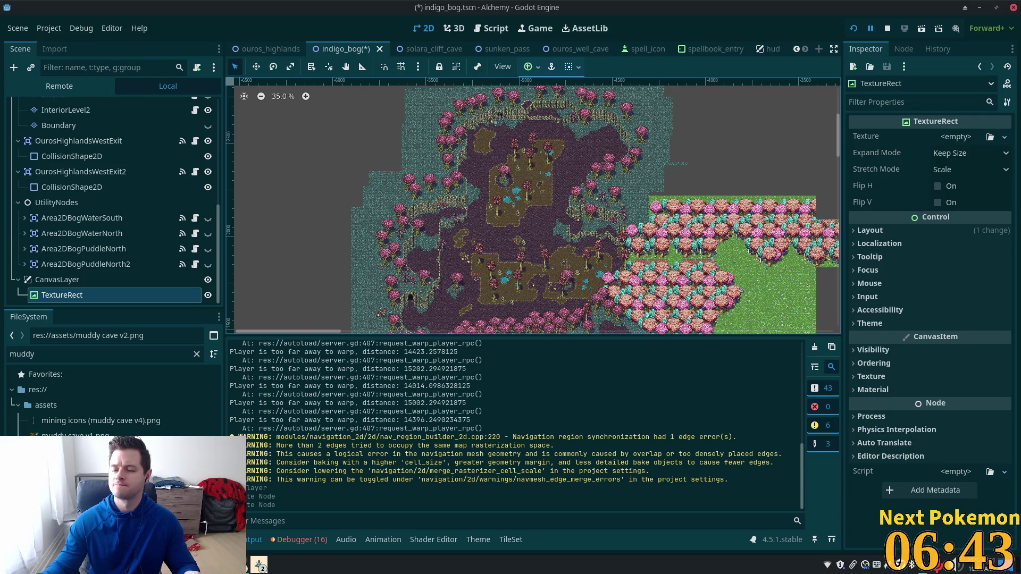
- Set the TextureRect's texture repeat to Enabled, leaving the texture filter on Inherit
key("alt+Tab")
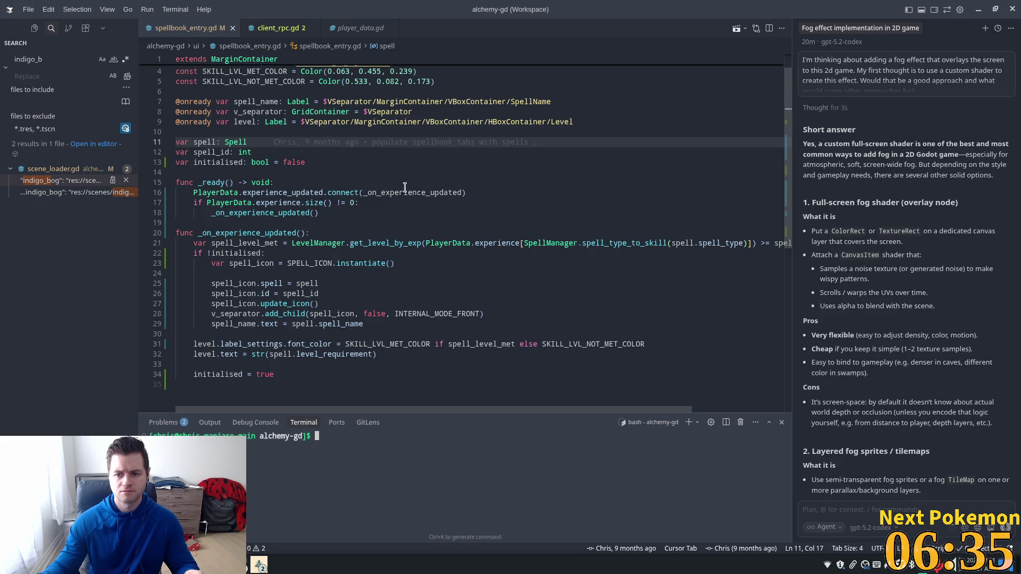
key("alt+Tab")
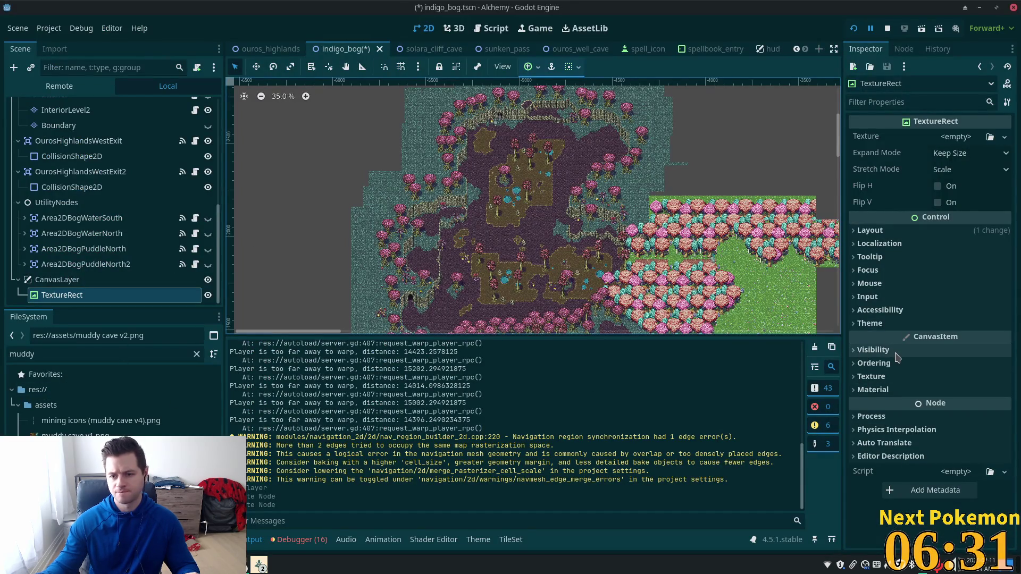
left_click(857, 376)
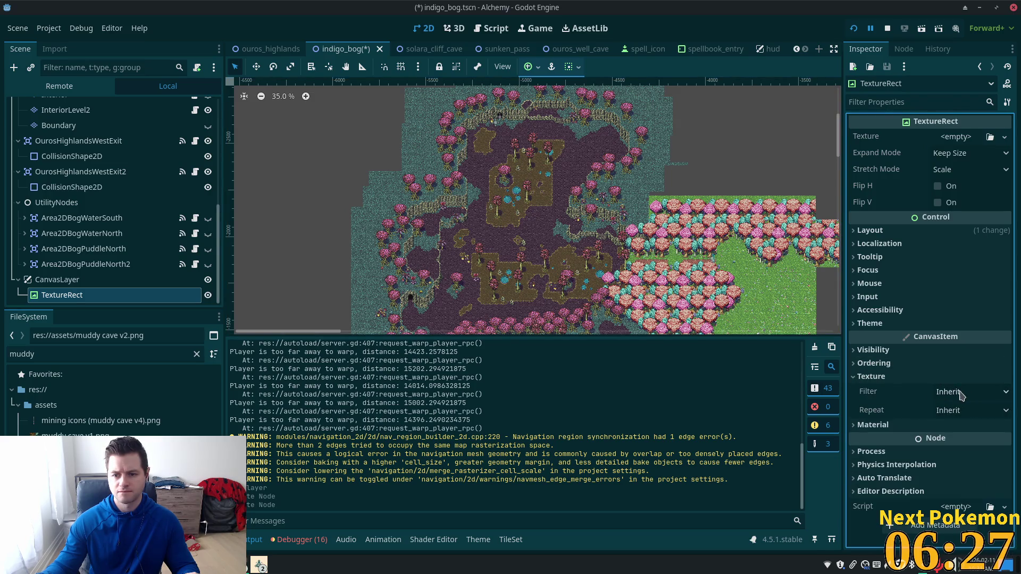
left_click(988, 396)
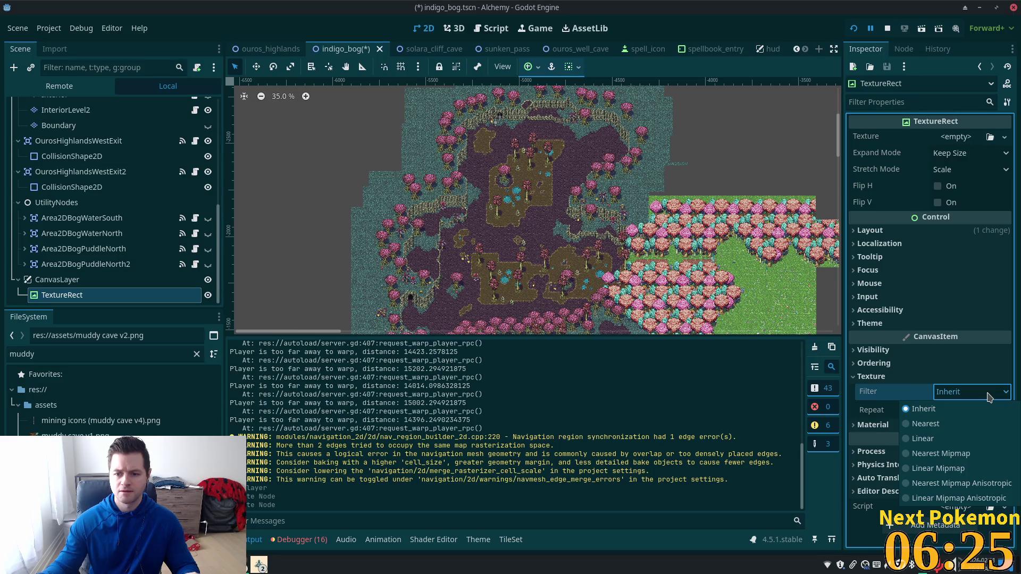
left_click(898, 419)
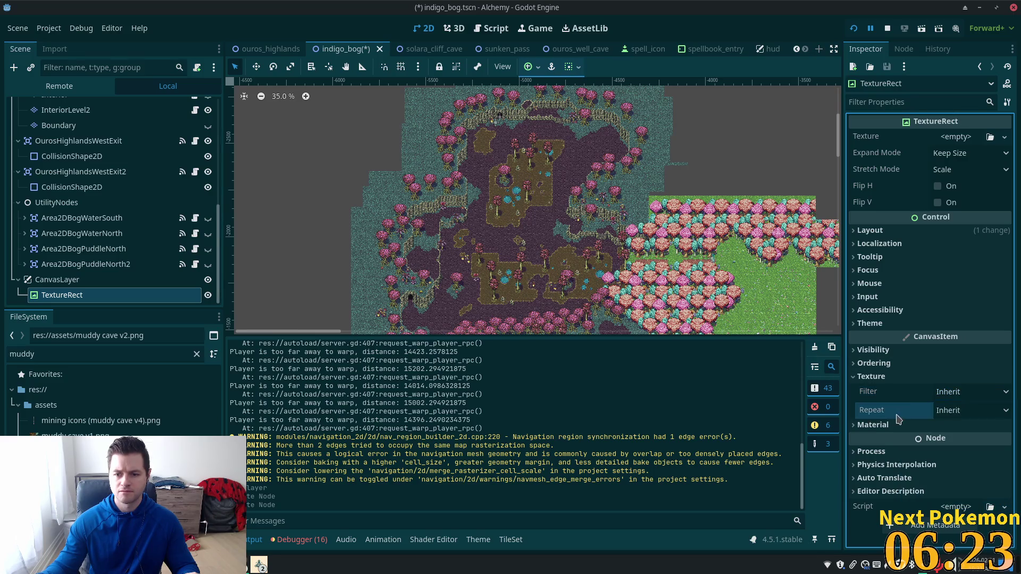
left_click(966, 414)
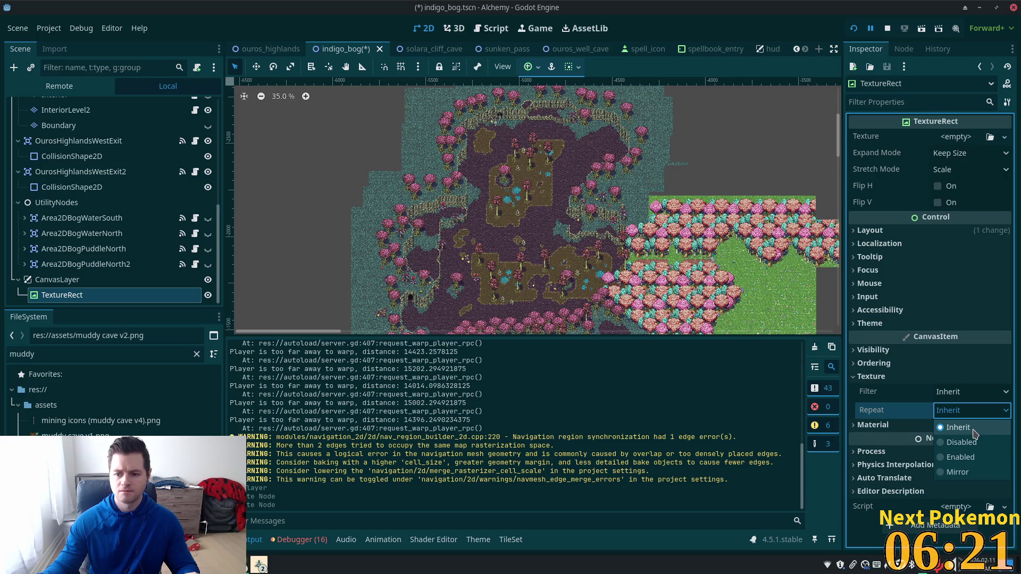
left_click(962, 458)
left_click(860, 426)
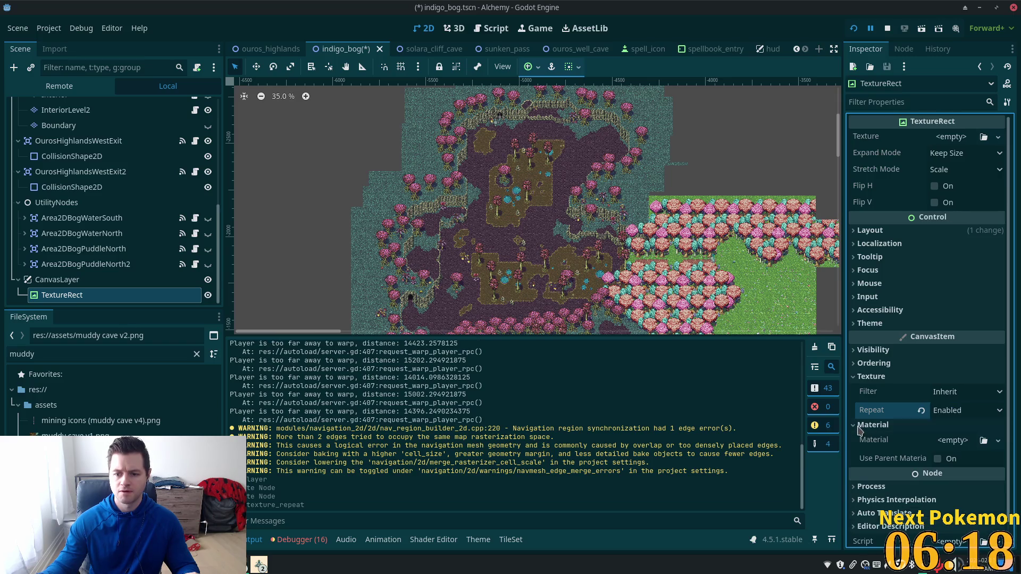
left_click(943, 444)
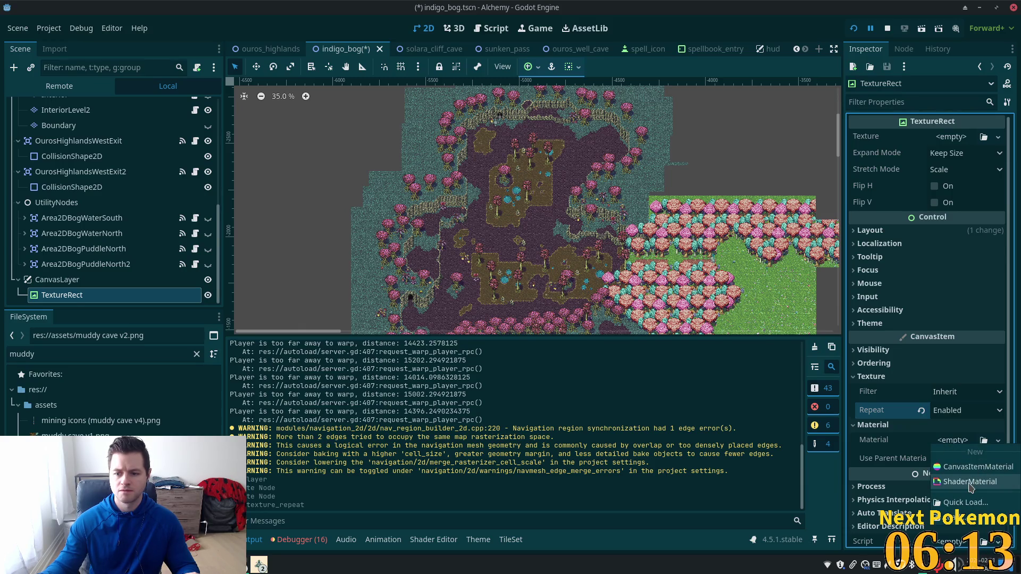
- Give the TextureRect a new ShaderMaterial and choose New Shader for its Shader slot
left_click(945, 482)
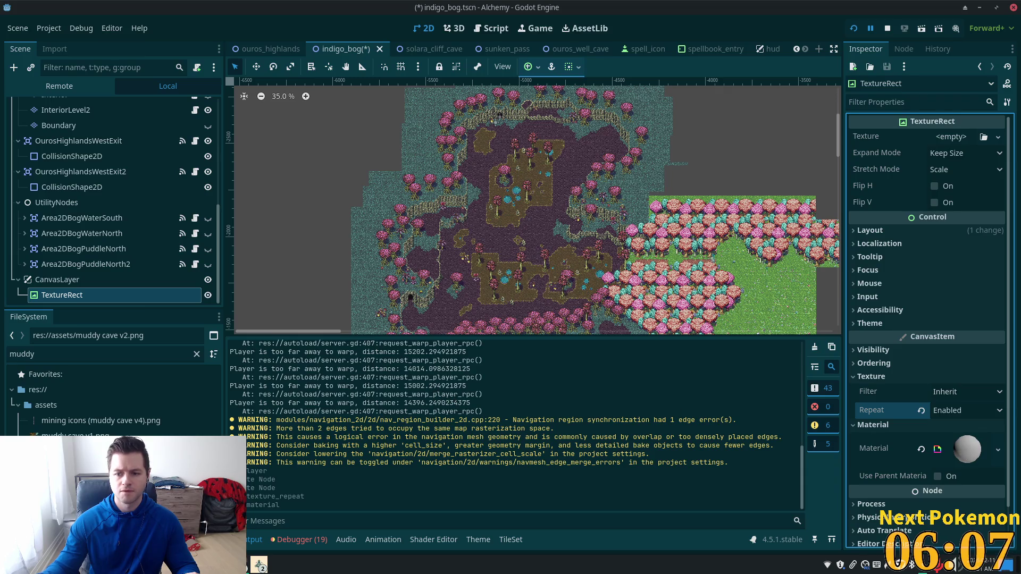
left_click(966, 449)
scroll(915, 418, "down", 3)
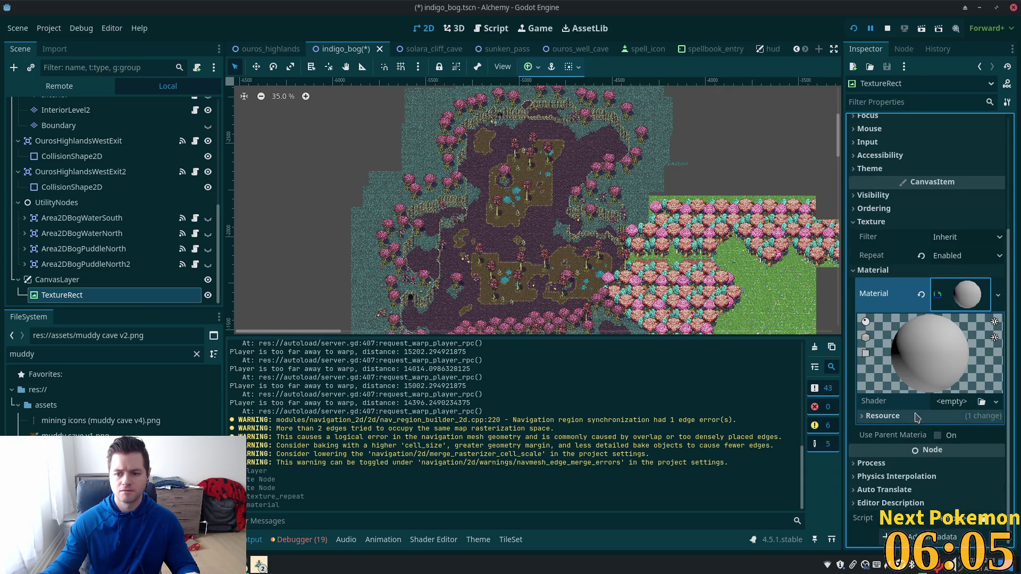
left_click(945, 406)
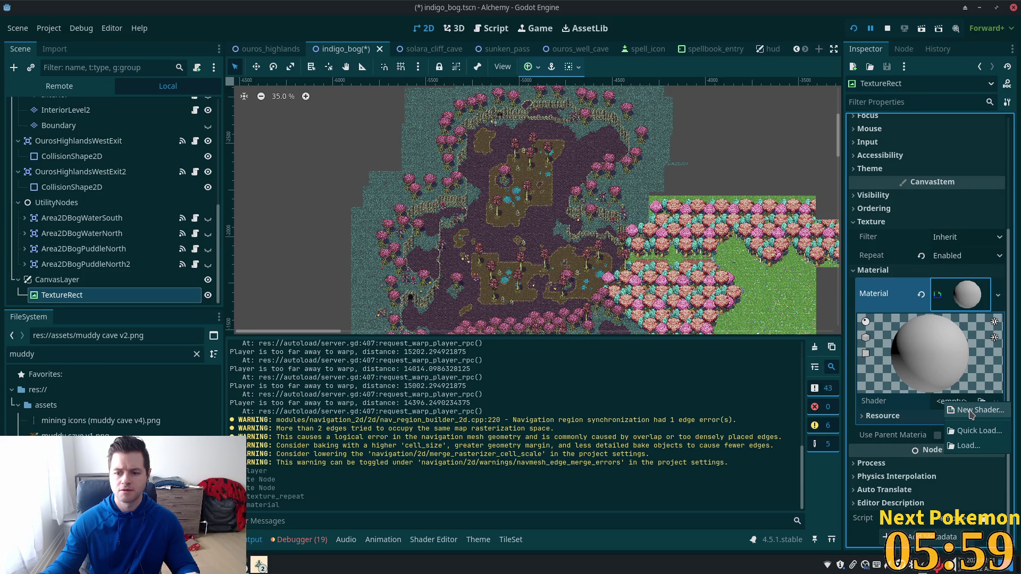
left_click(970, 414)
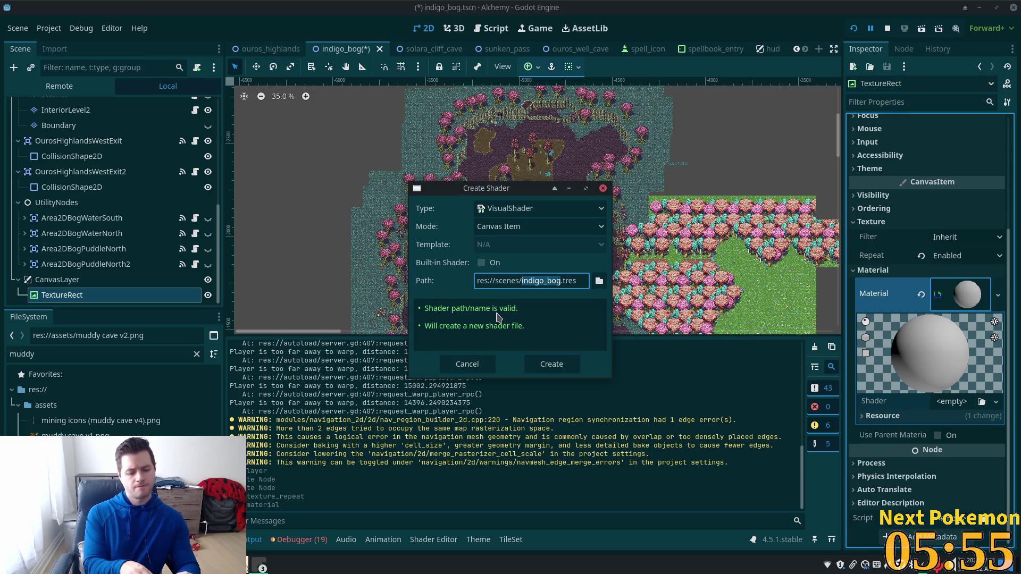
- Name the new canvas-item visual shader fog, save it in res://shaders, and attach it
type("fog")
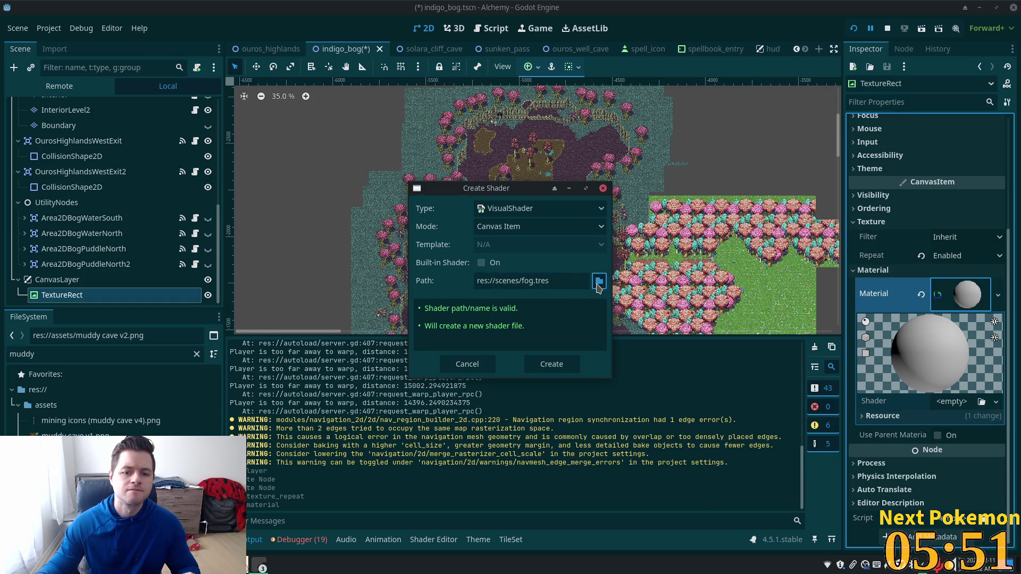
left_click(598, 281)
left_click(269, 113)
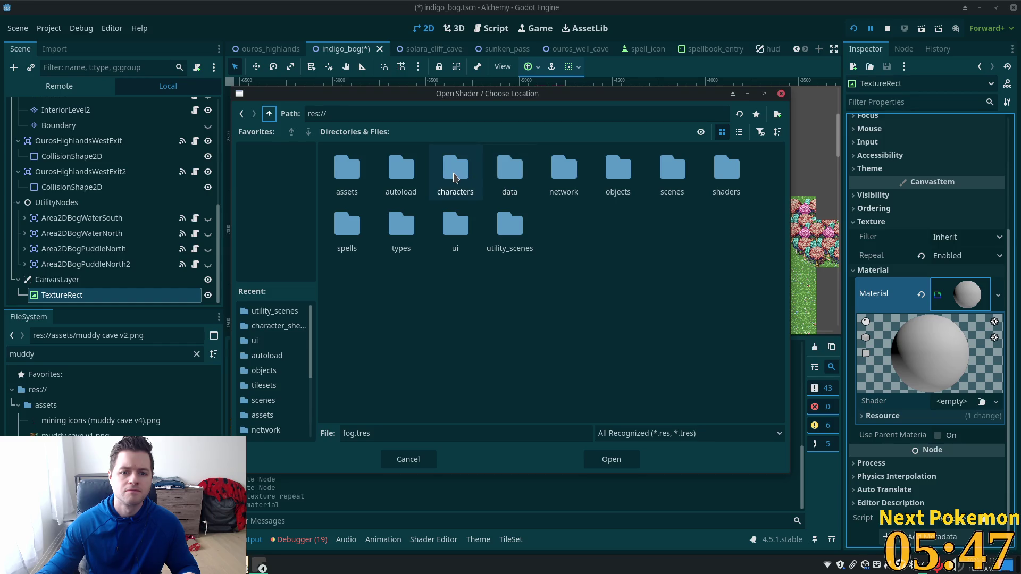
double_click(726, 169)
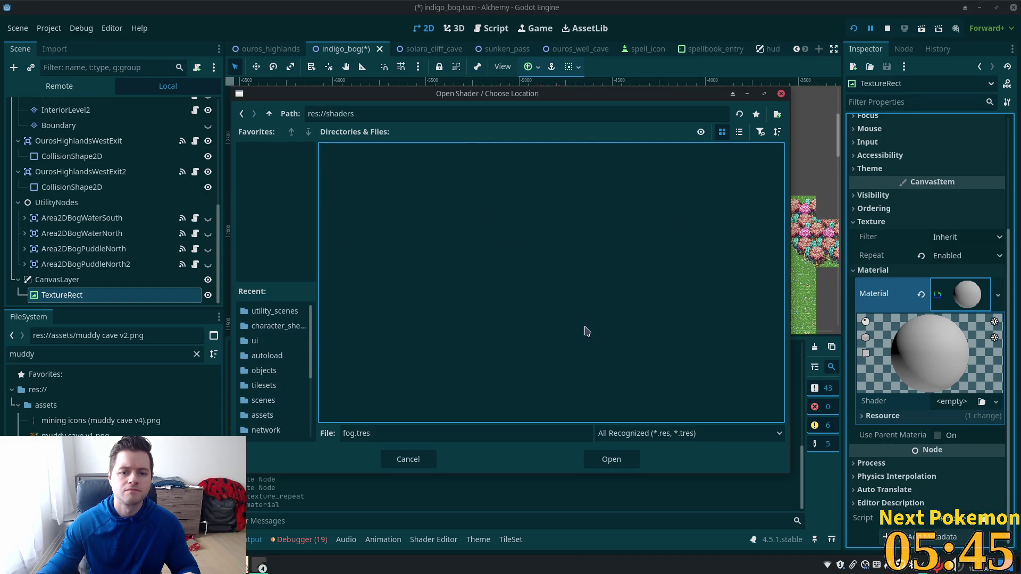
left_click(611, 464)
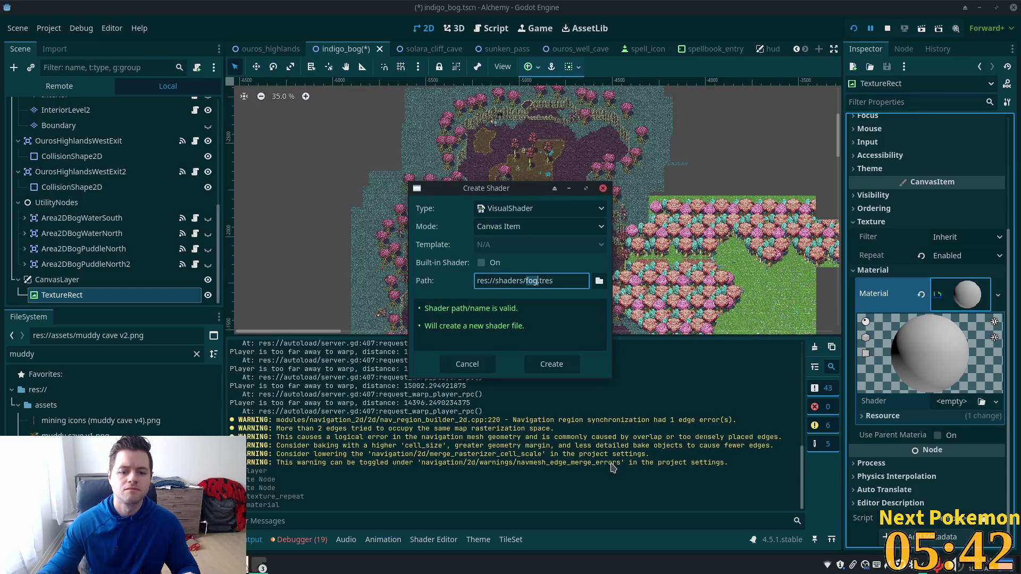
left_click(553, 365)
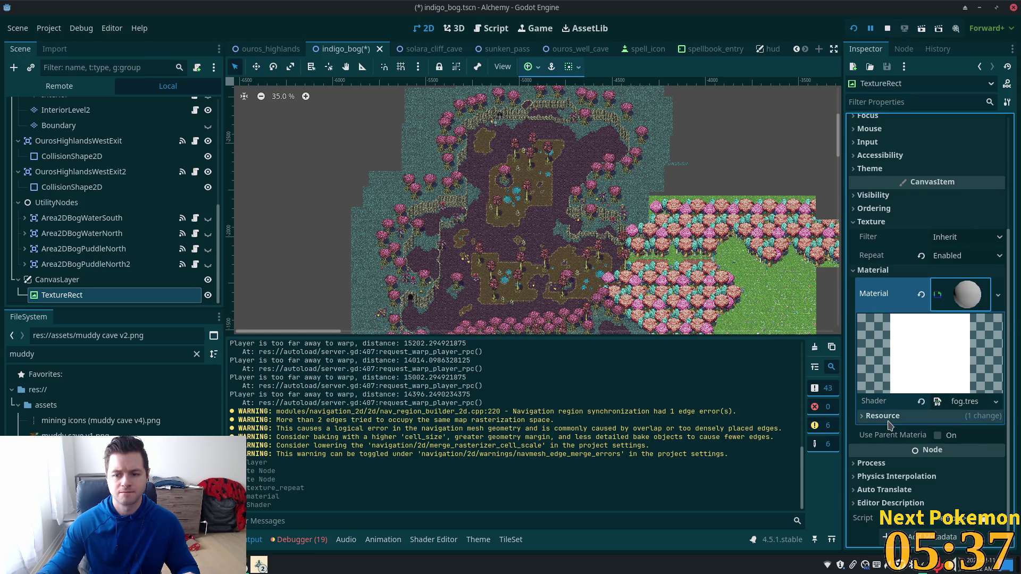
- Expand the shader's Resource details and clear the old muddy FileSystem filter
left_click(851, 423)
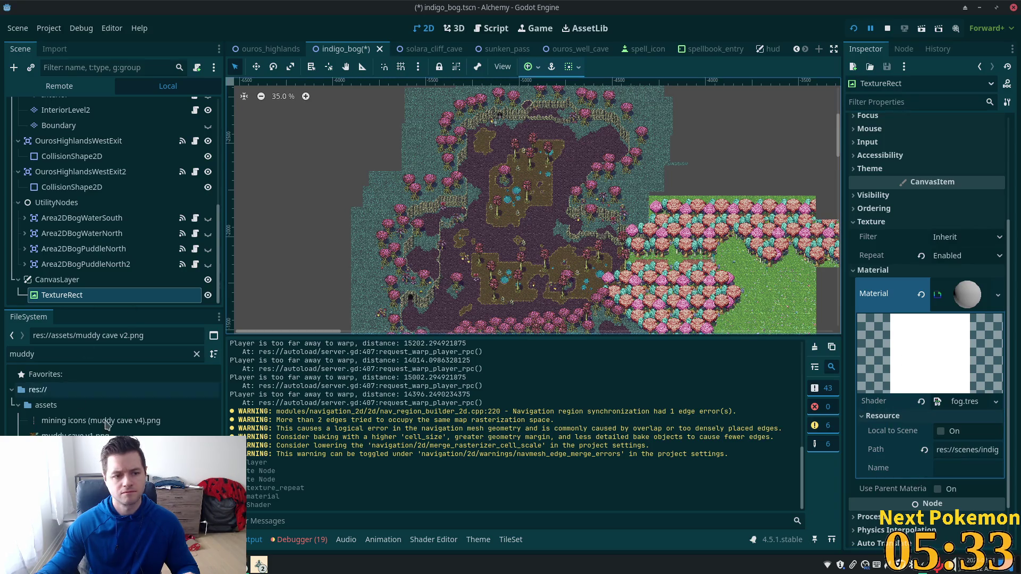
left_click(96, 359)
key("BackSpace")
key("BackSpace")
key("BackSpace")
- Filter the FileSystem for 'fog' and drop fog.png onto the material's shader
type("fog")
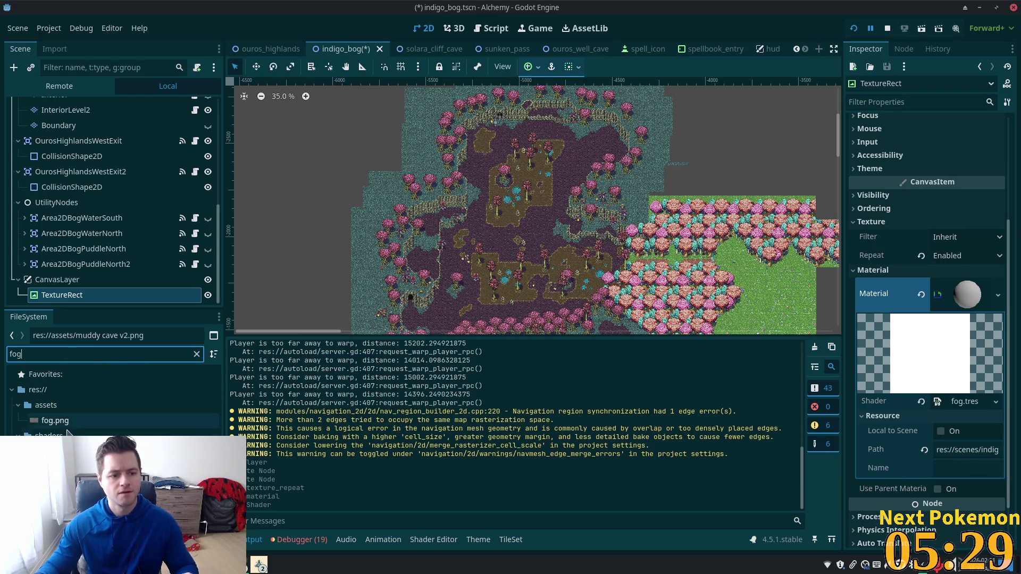
mouse_move(45, 427)
left_mouse_down()
mouse_move(930, 365)
mouse_move(939, 403)
mouse_move(959, 411)
mouse_move(954, 476)
mouse_move(937, 329)
mouse_move(968, 290)
left_mouse_up()
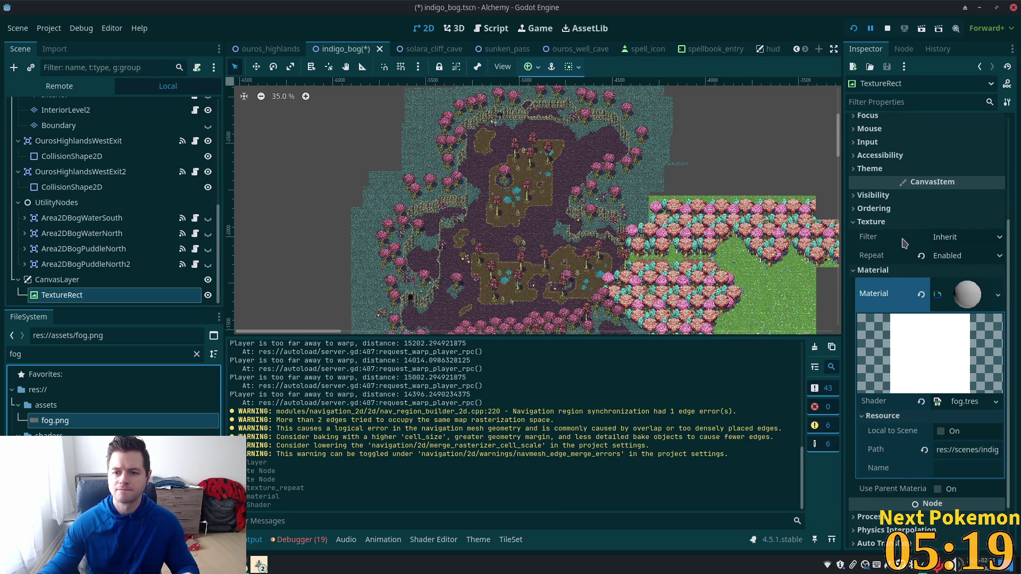
left_click(964, 293)
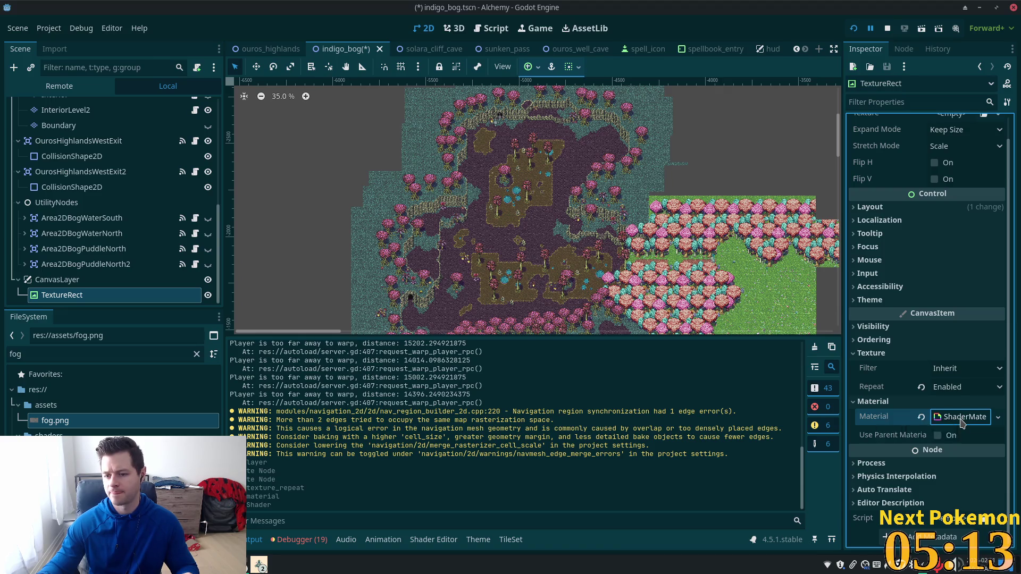
- Check the ShaderMaterial settings, glance at the CanvasLayer, then reselect the TextureRect
left_click(963, 418)
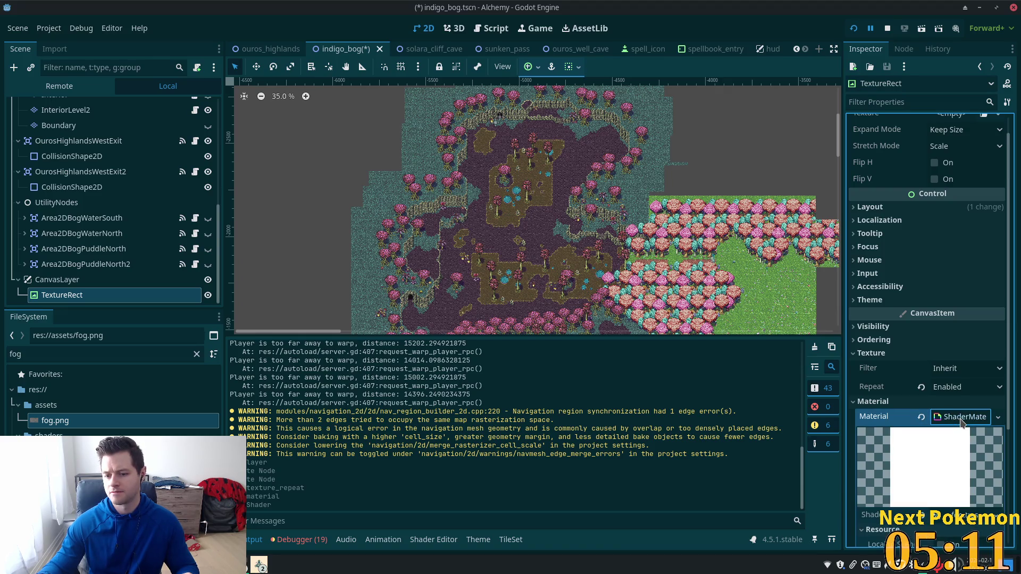
left_click(962, 420)
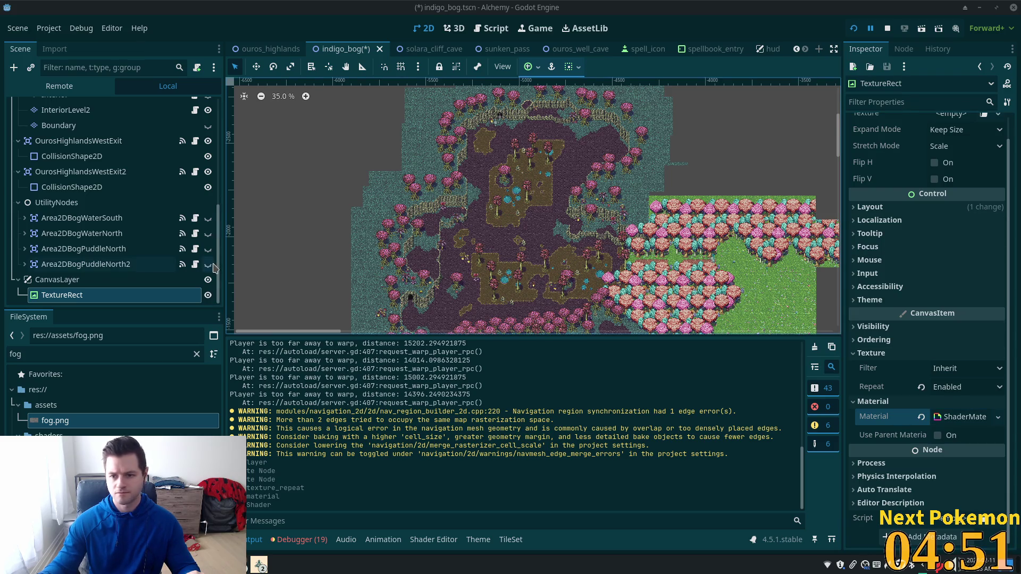
left_click(93, 285)
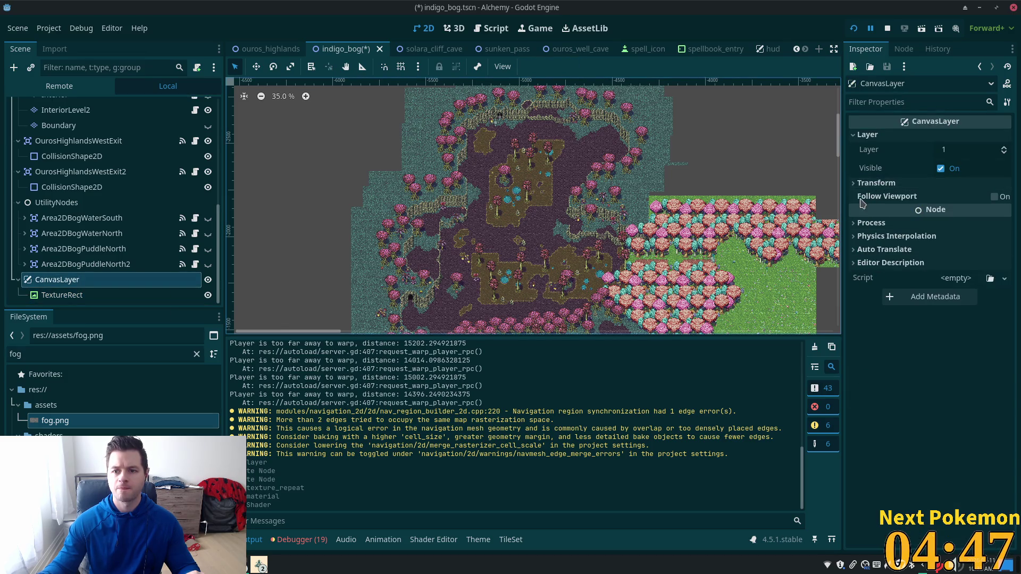
left_click(46, 295)
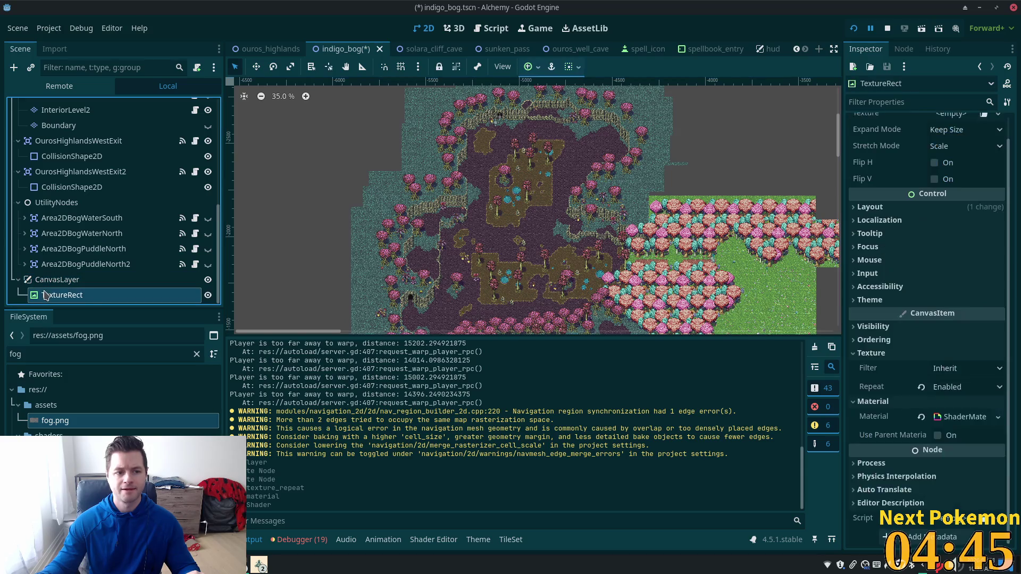
scroll(963, 303, "up", 1)
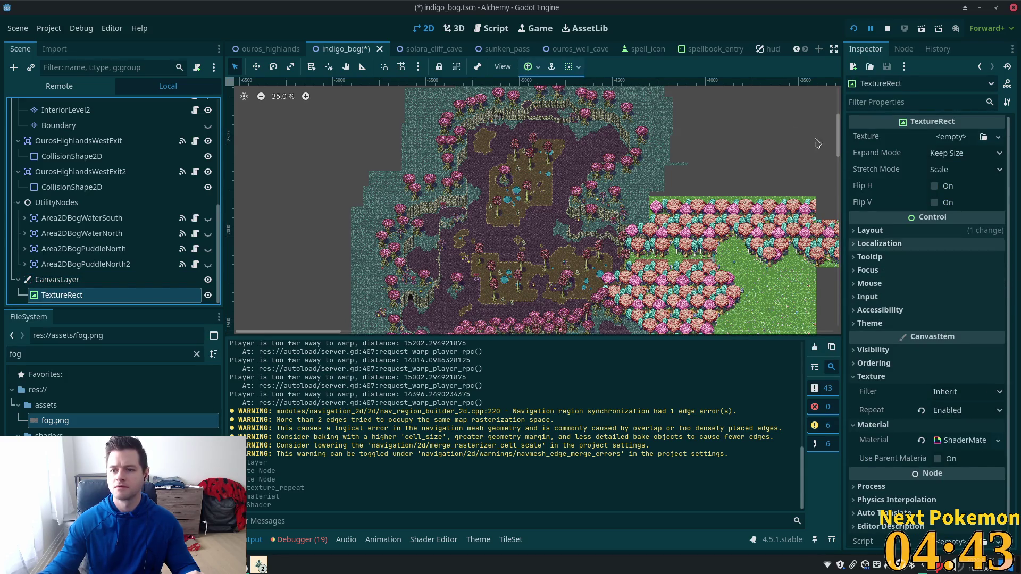
- Assign fog.png as the TextureRect's texture, save indigo_bog, and reframe the map view
mouse_move(55, 420)
left_mouse_down()
mouse_move(532, 212)
mouse_move(951, 137)
mouse_move(946, 145)
left_mouse_up()
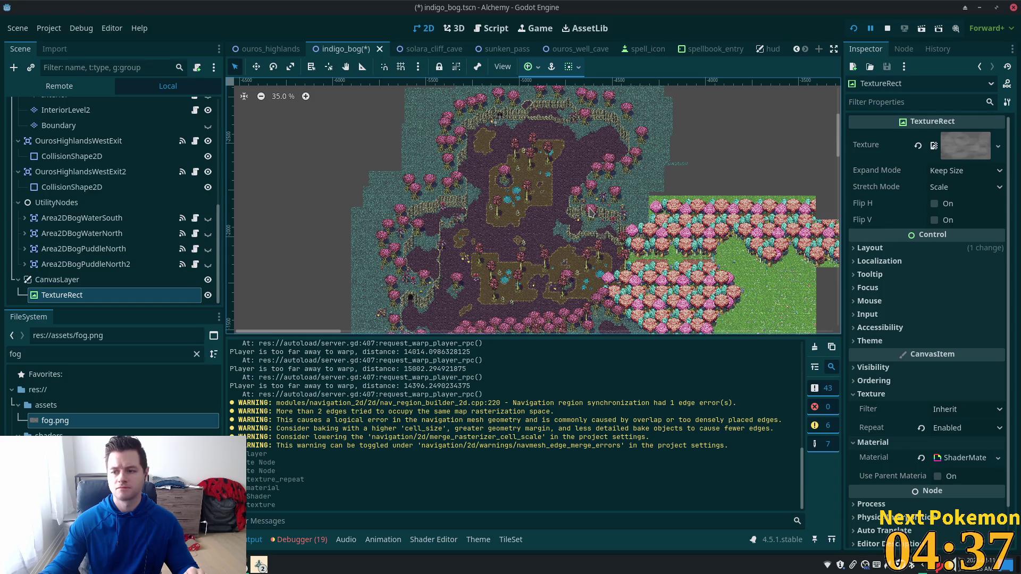
key("ctrl+s")
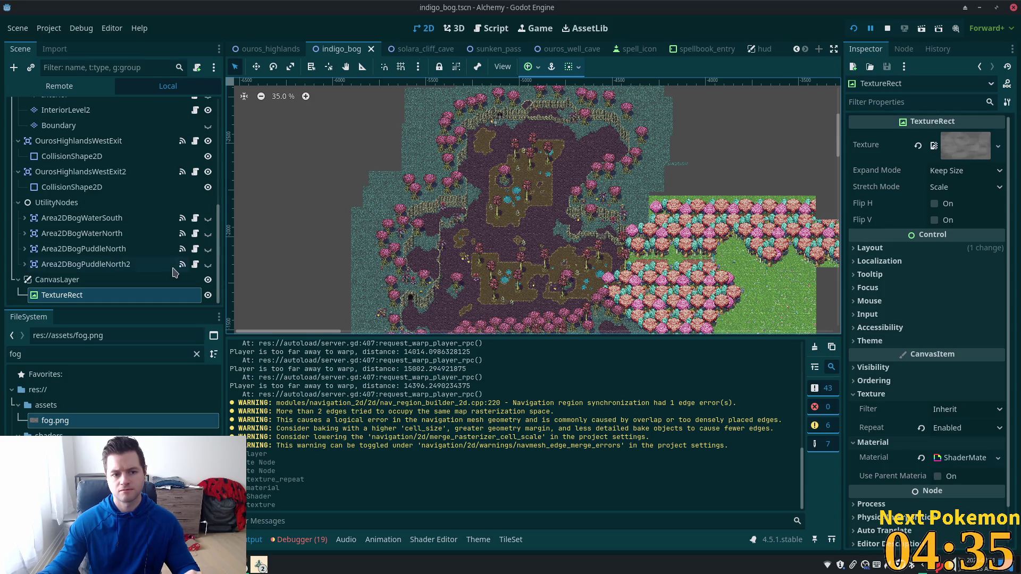
left_click(143, 280)
scroll(669, 156, "down", 1)
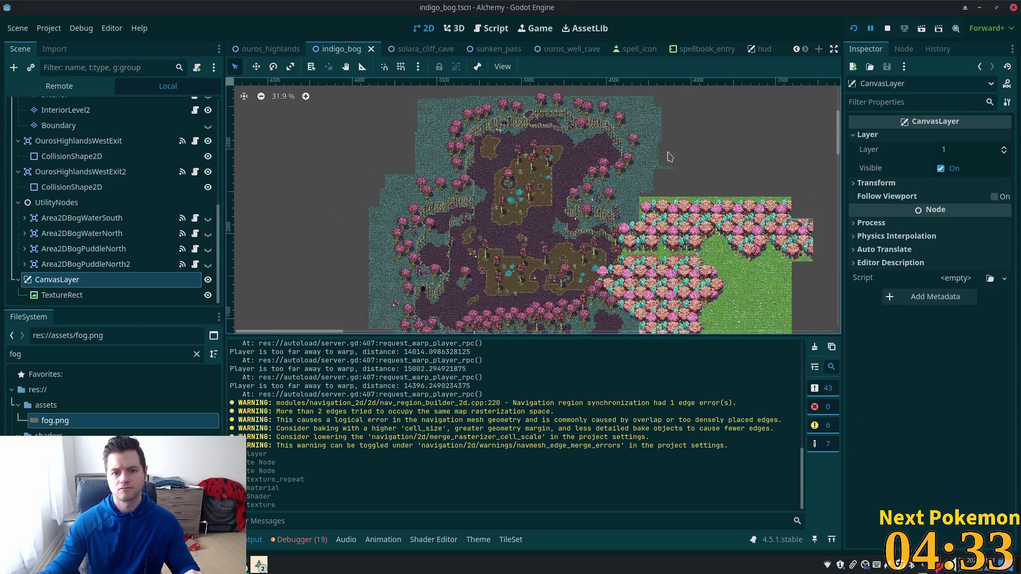
scroll(669, 156, "down", 15)
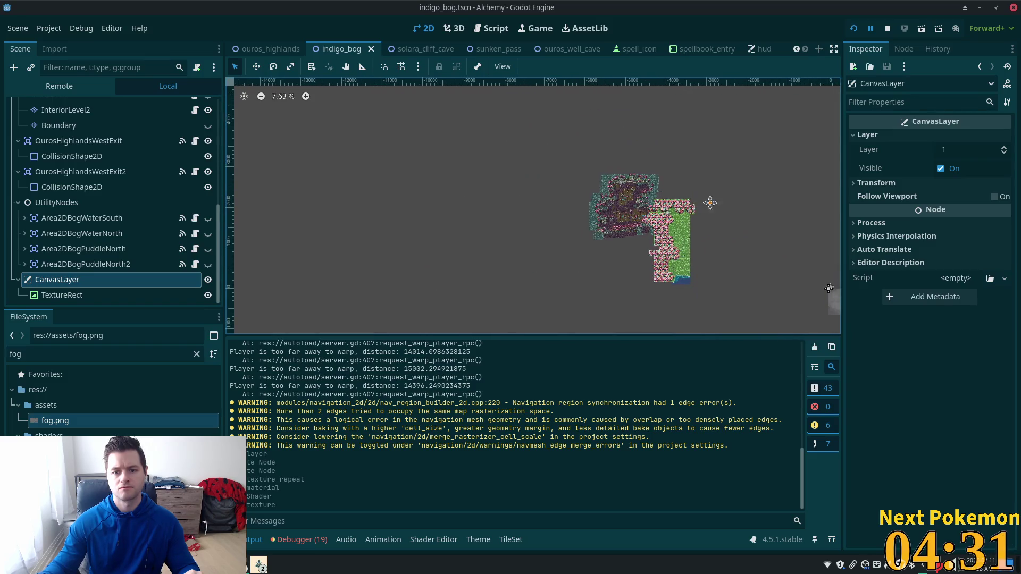
left_click_drag(710, 203, 560, 144)
- Run the game to test the fog overlay, then return to the editor
left_click(856, 28)
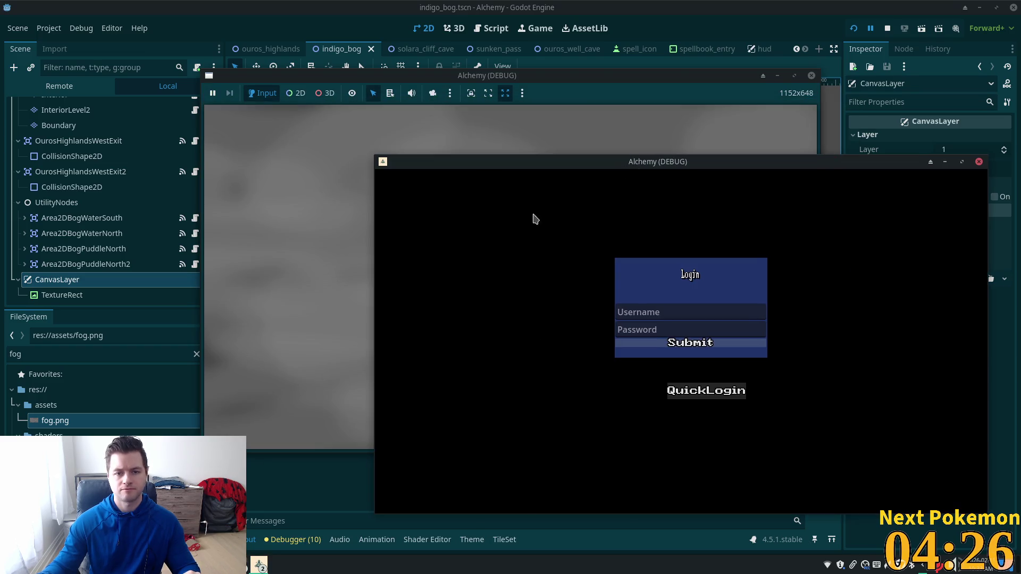
left_click(341, 189)
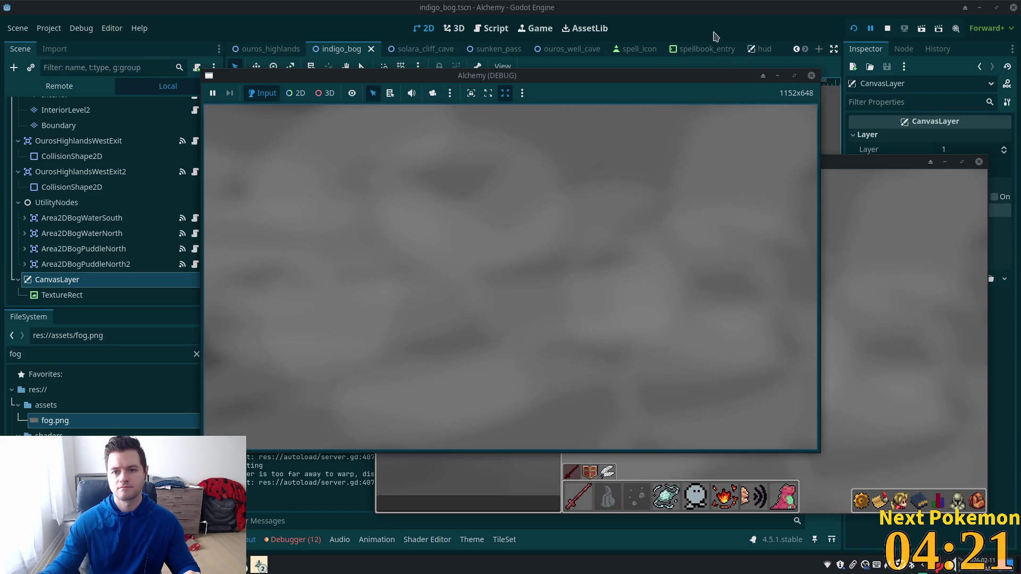
left_click(726, 30)
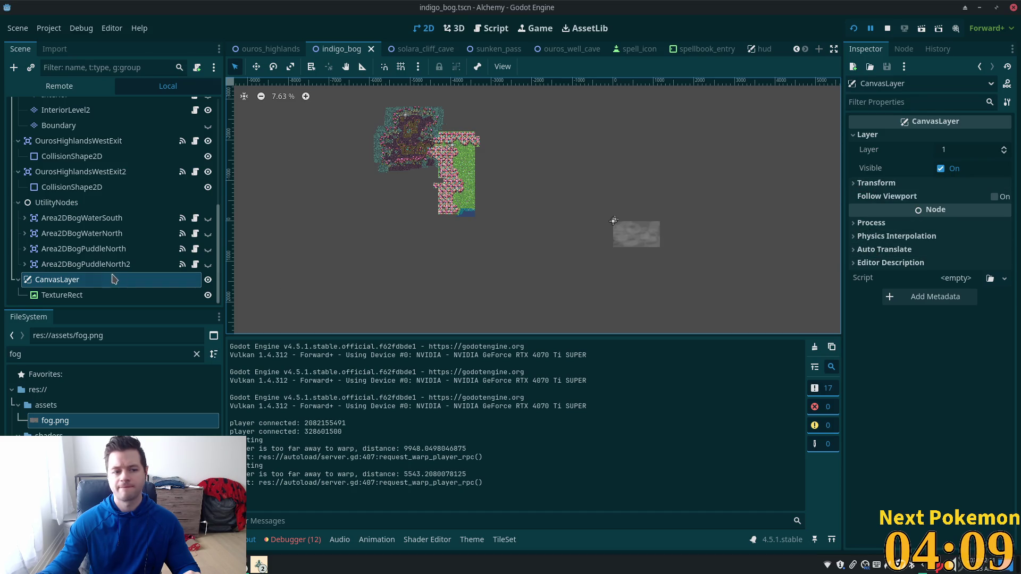
- Set the TextureRect's Modulate alpha to about 0.182 under Visibility
left_click(87, 294)
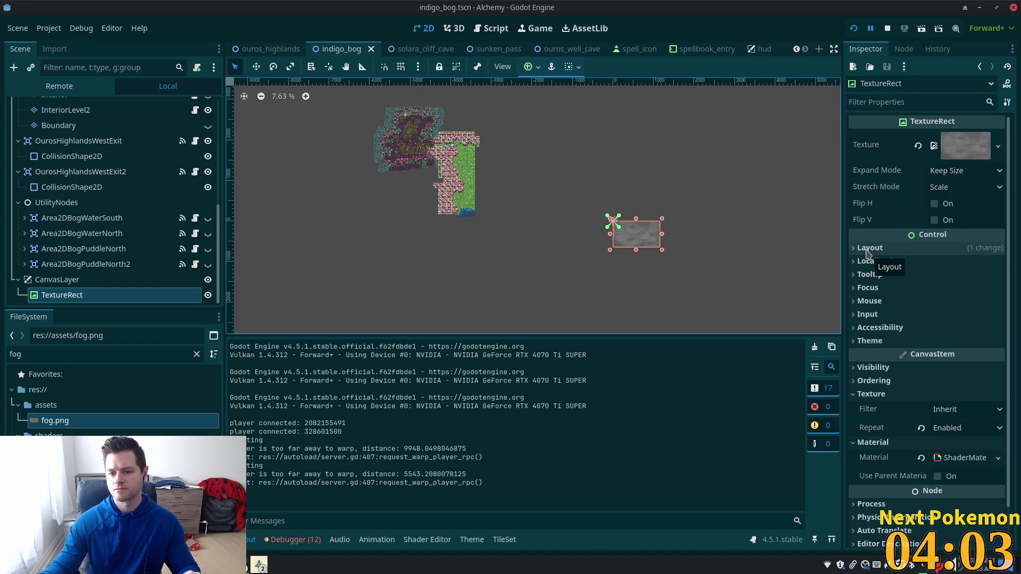
left_click(872, 367)
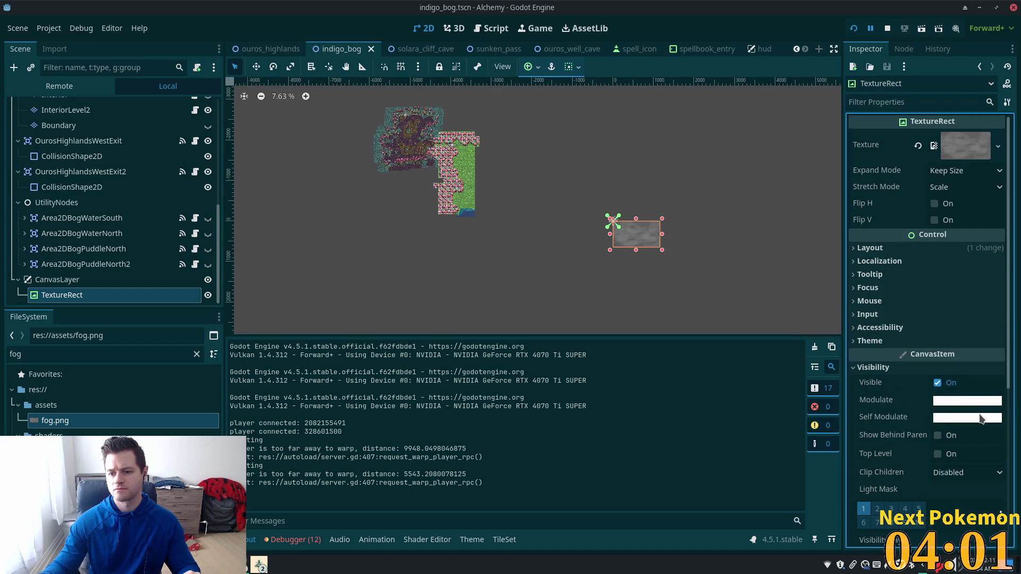
left_click(964, 401)
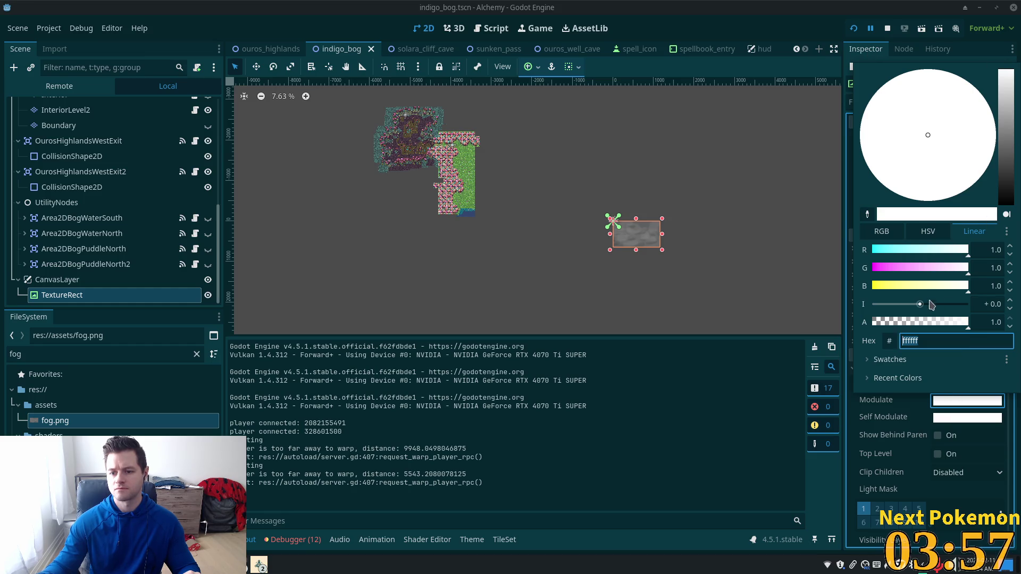
left_click_drag(916, 323, 890, 323)
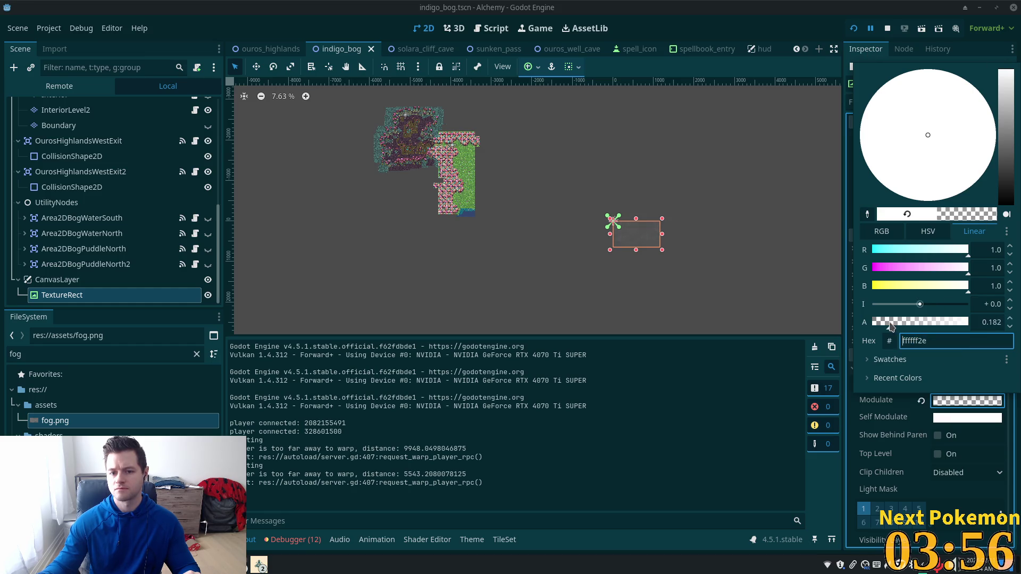
left_click(678, 423)
- Check the faint fog in the running game by walking right and down
key("alt+Tab")
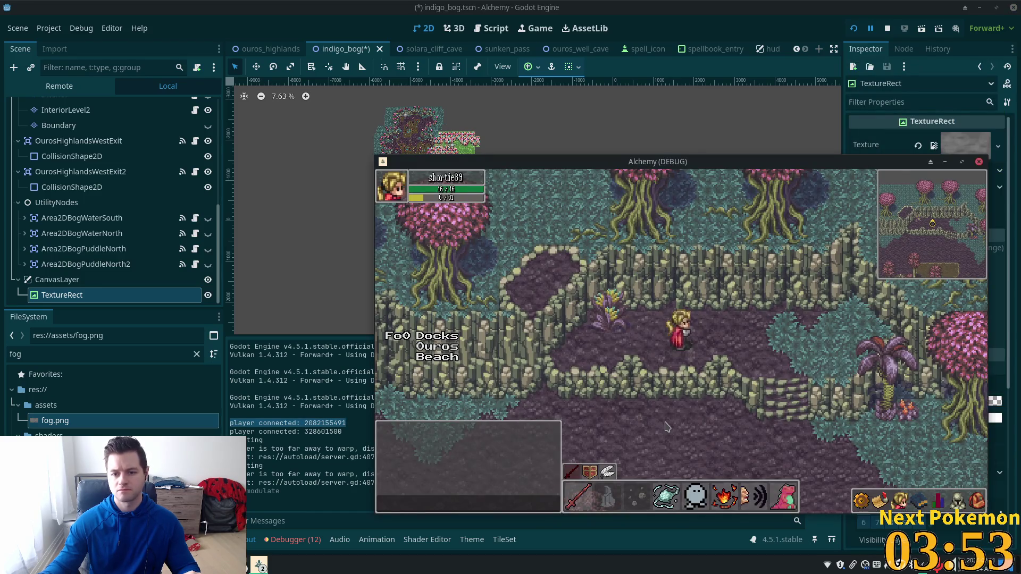
key("alt+Tab")
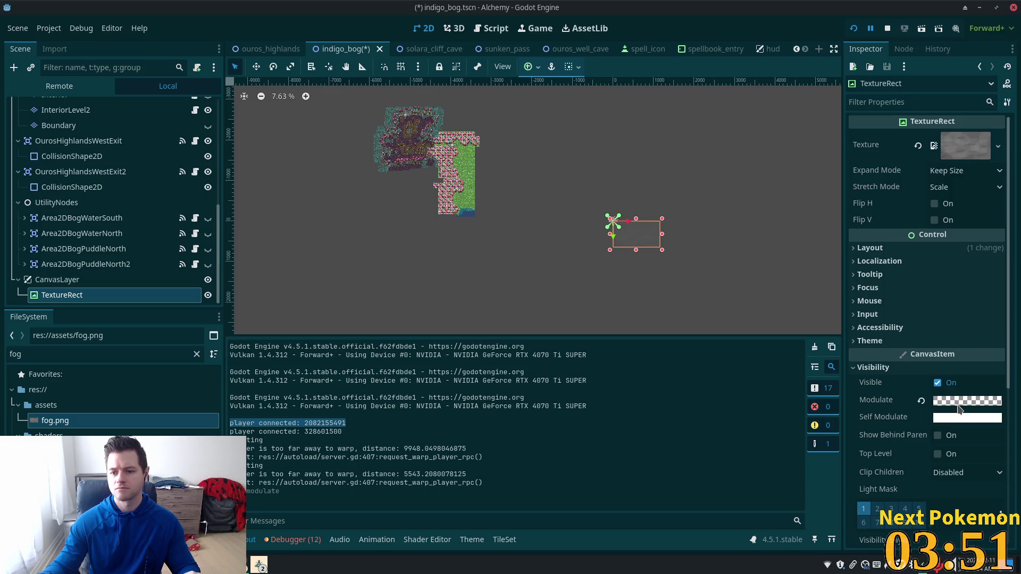
left_click(960, 402)
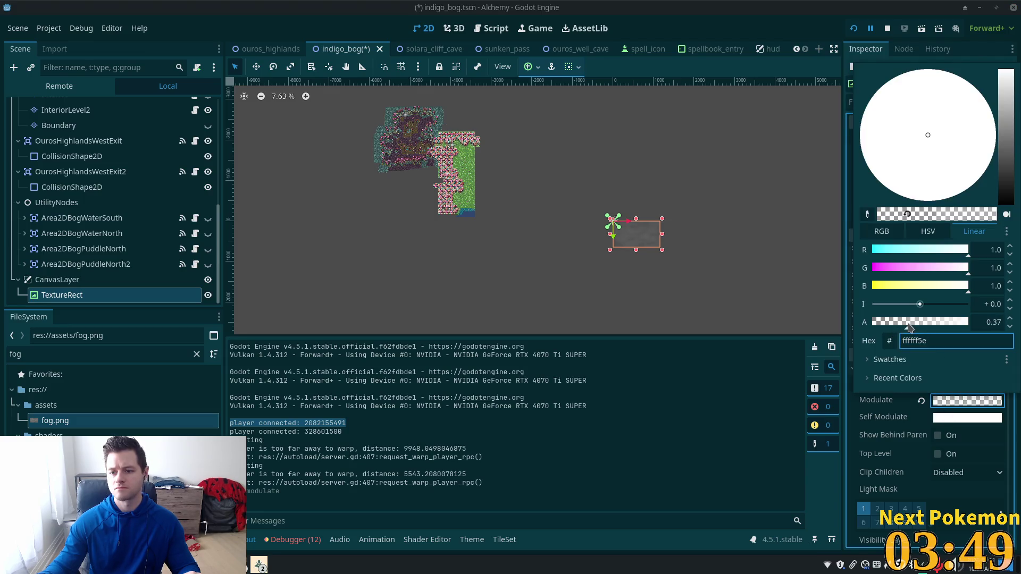
key("alt+Tab")
key("Right")
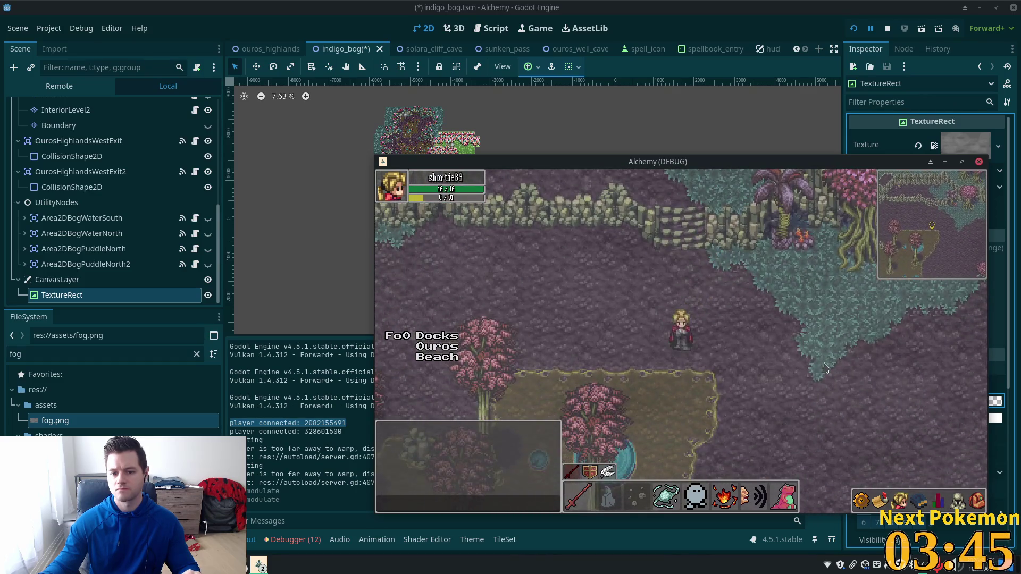
key("Down")
key("Down")
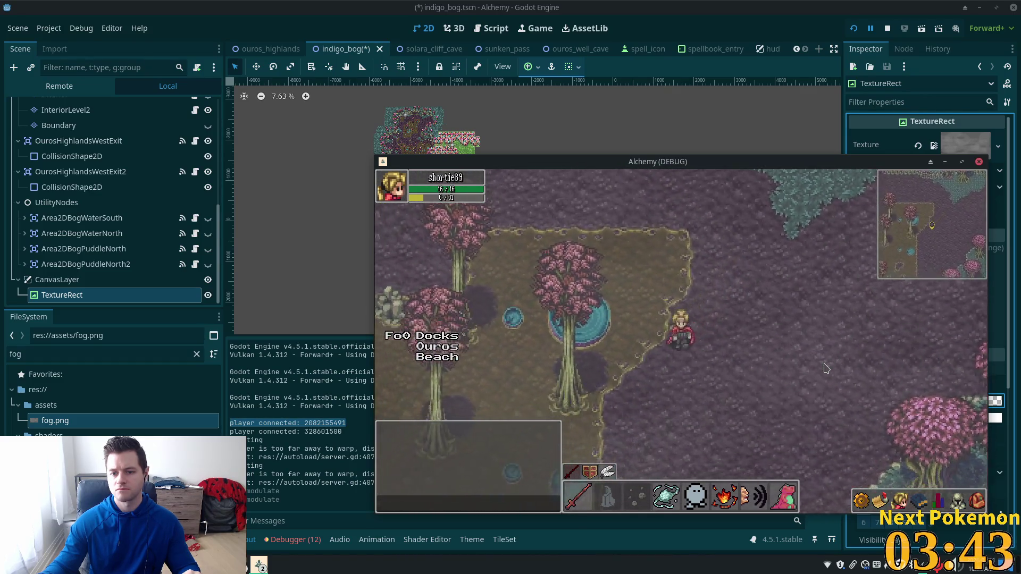
key("alt+Tab")
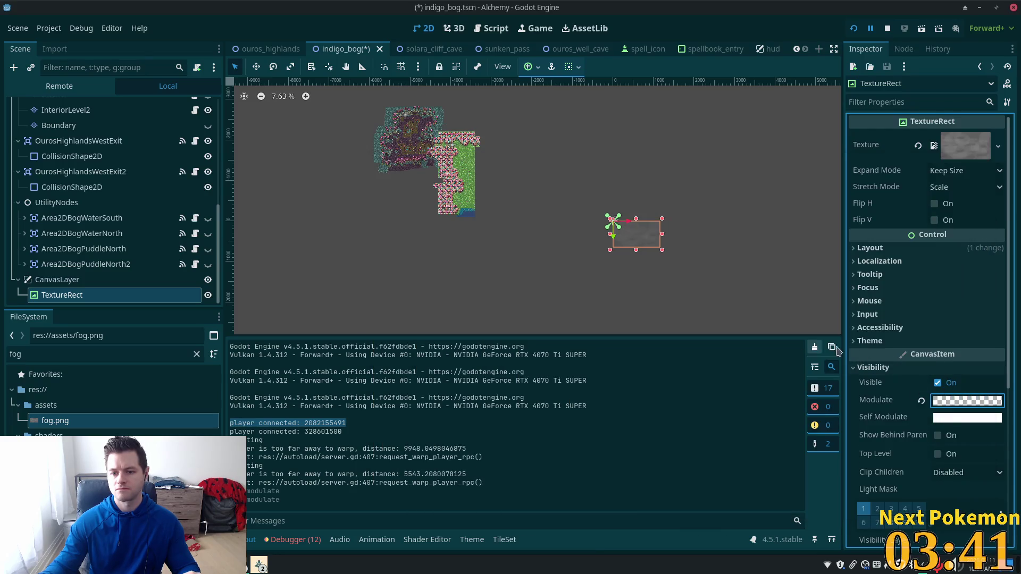
- Raise the fog's Modulate alpha to about 0.46 and walk north-west in-game
left_click(967, 400)
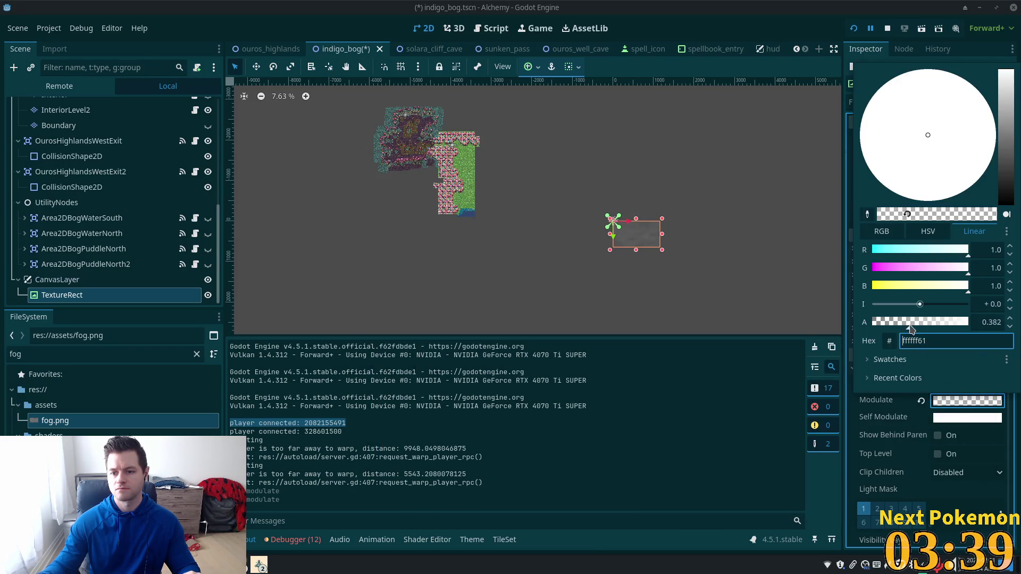
left_click_drag(910, 326, 916, 327)
key("alt+Tab")
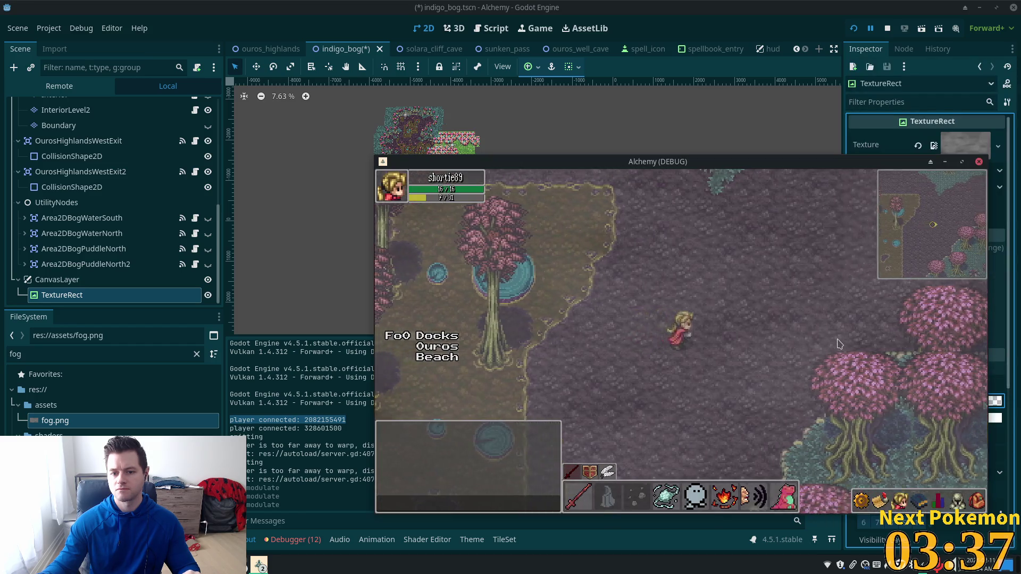
key("Up")
key("Left")
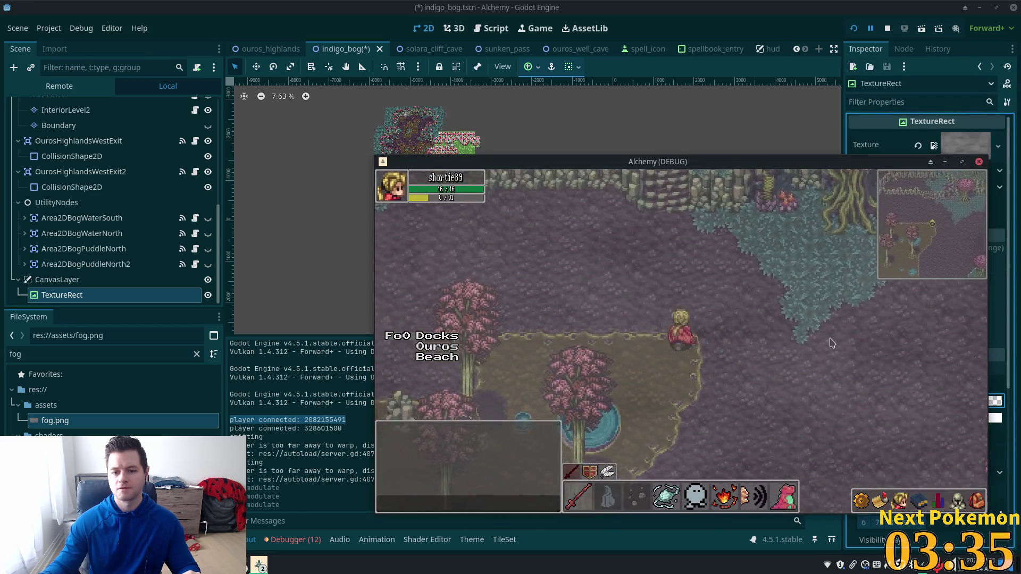
key("Up")
key("Left")
- Walk the character left, north, east and south-east to judge the denser fog
key("Left")
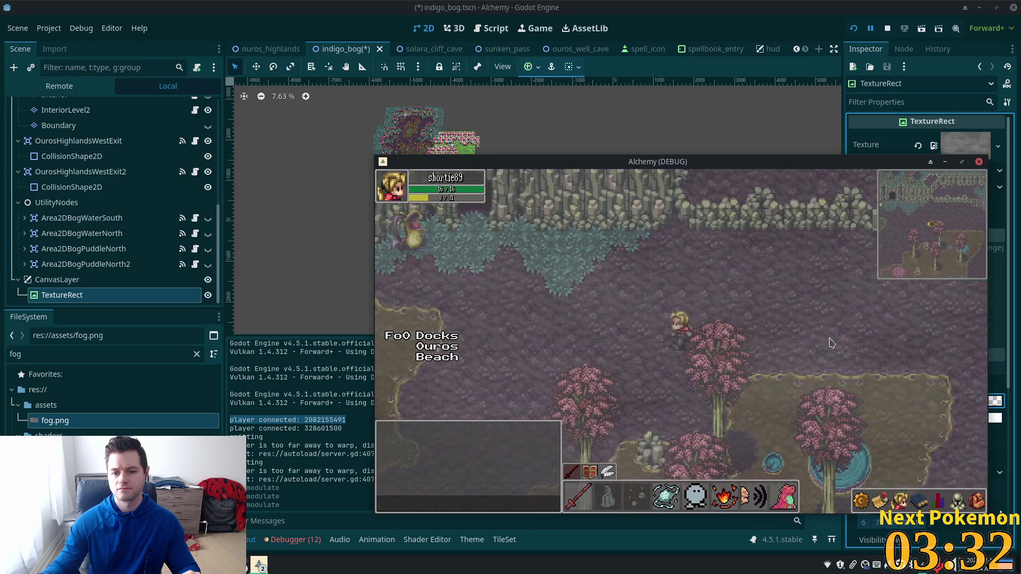
key("Left")
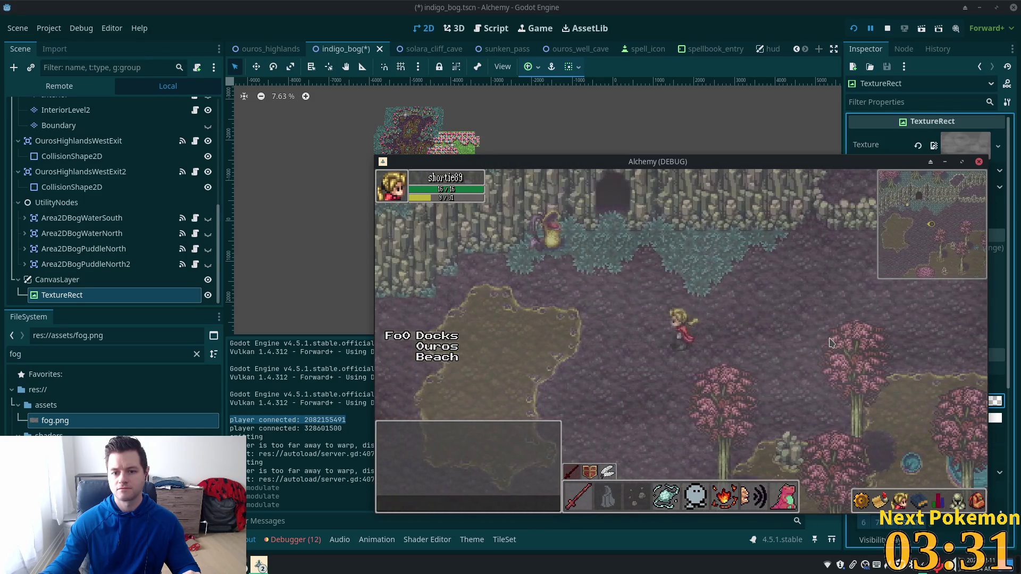
key("Right")
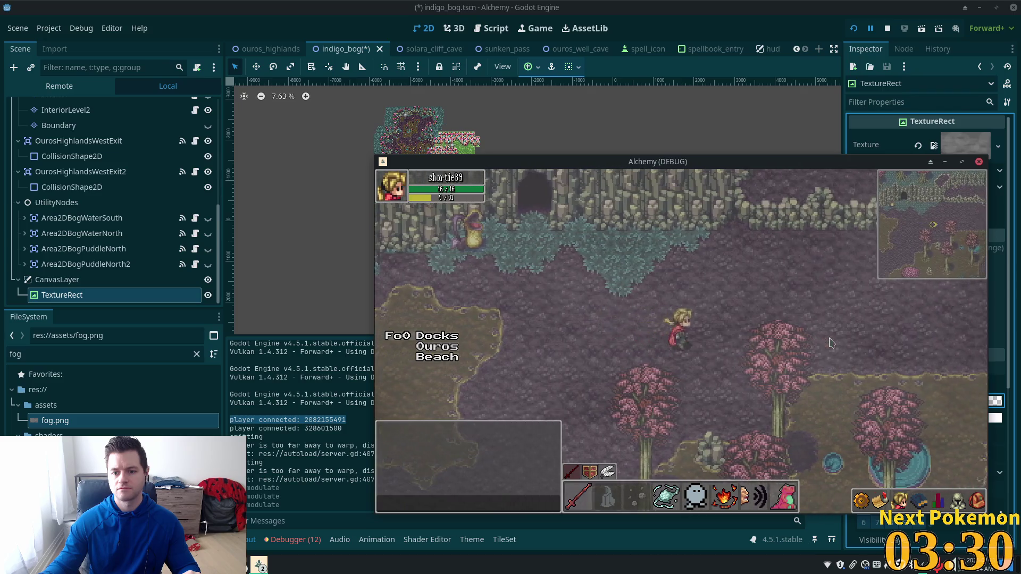
key("Up")
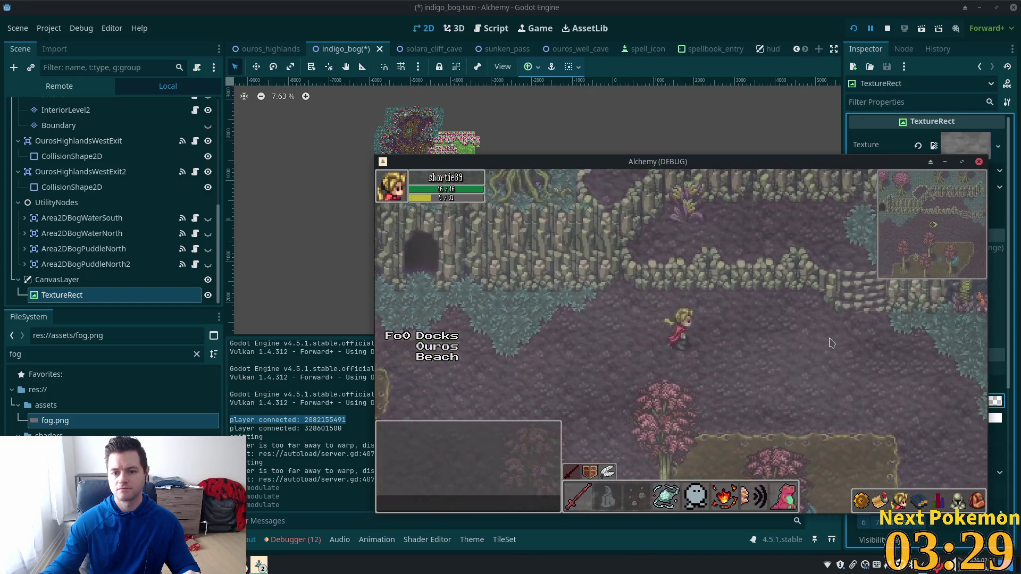
key("Right")
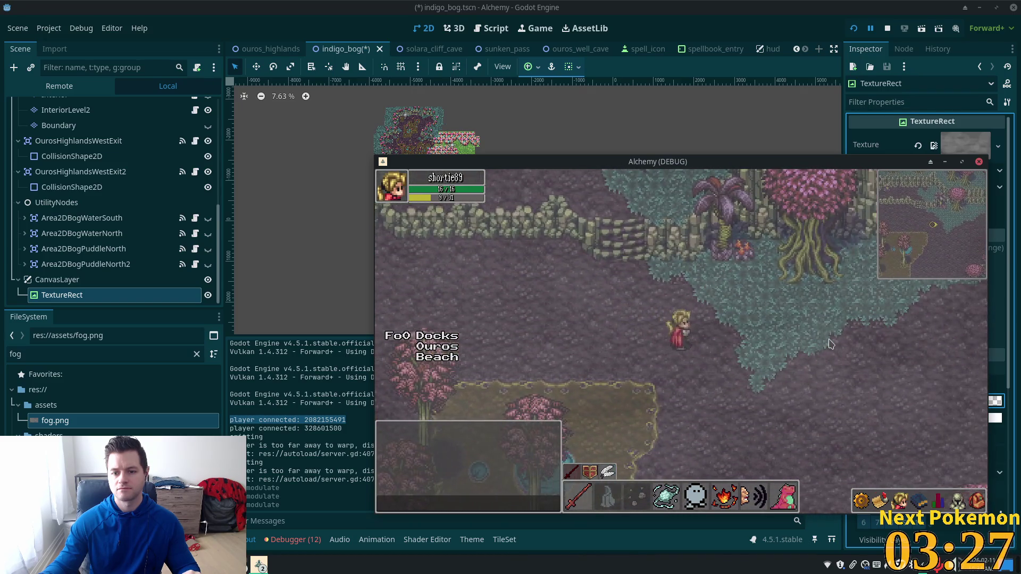
key("Down")
key("Right")
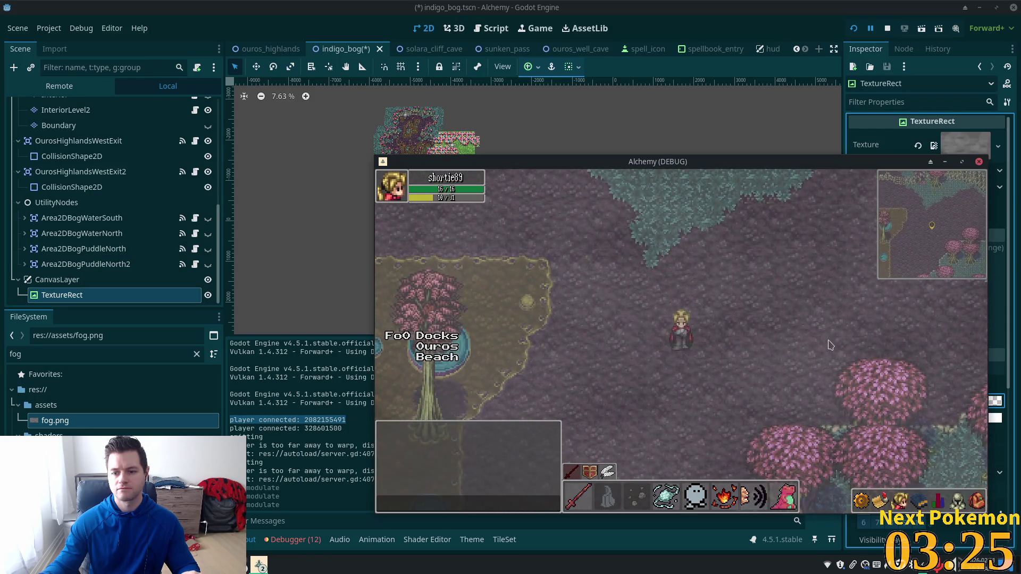
key("alt+Tab")
- Raise the Modulate alpha to about 0.525, then walk up and left in the game
left_click(947, 399)
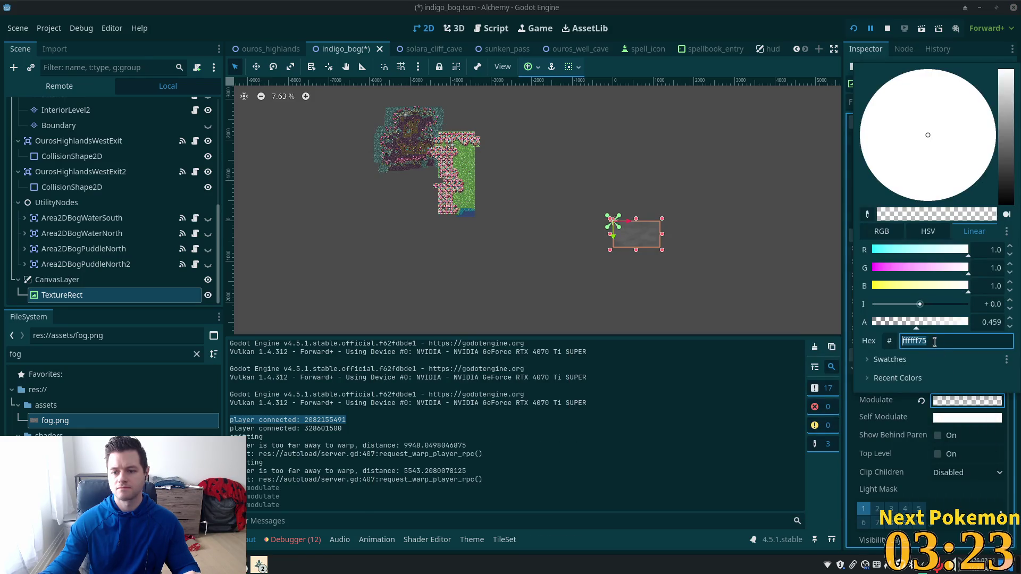
left_click_drag(923, 328, 924, 328)
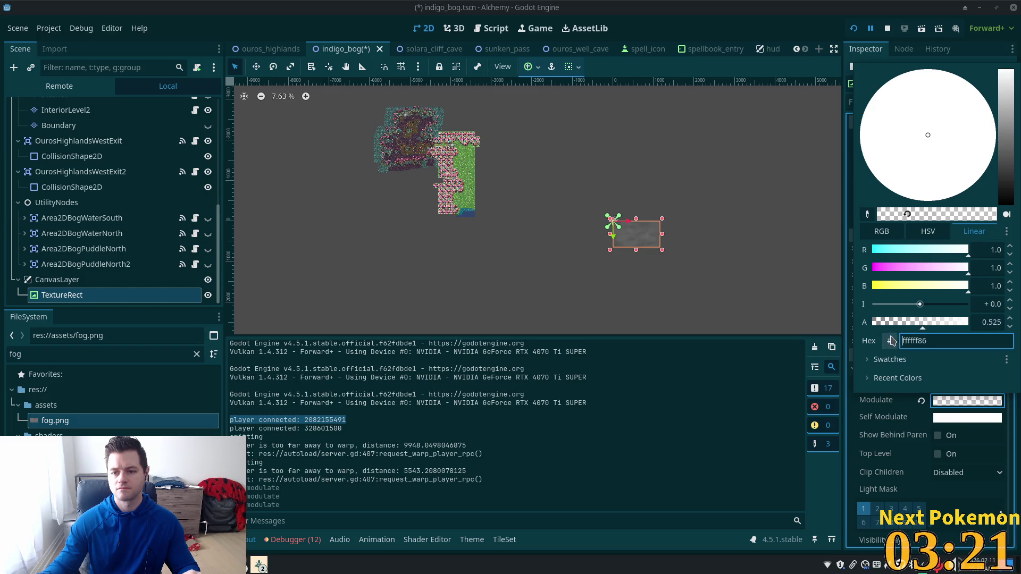
key("alt+Tab")
key("Left")
key("Up")
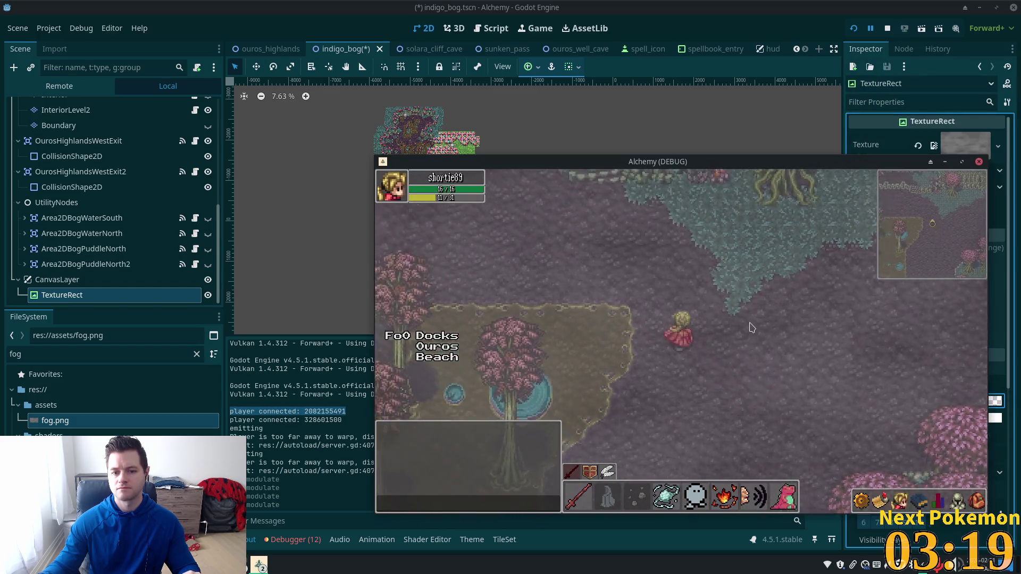
key("Left")
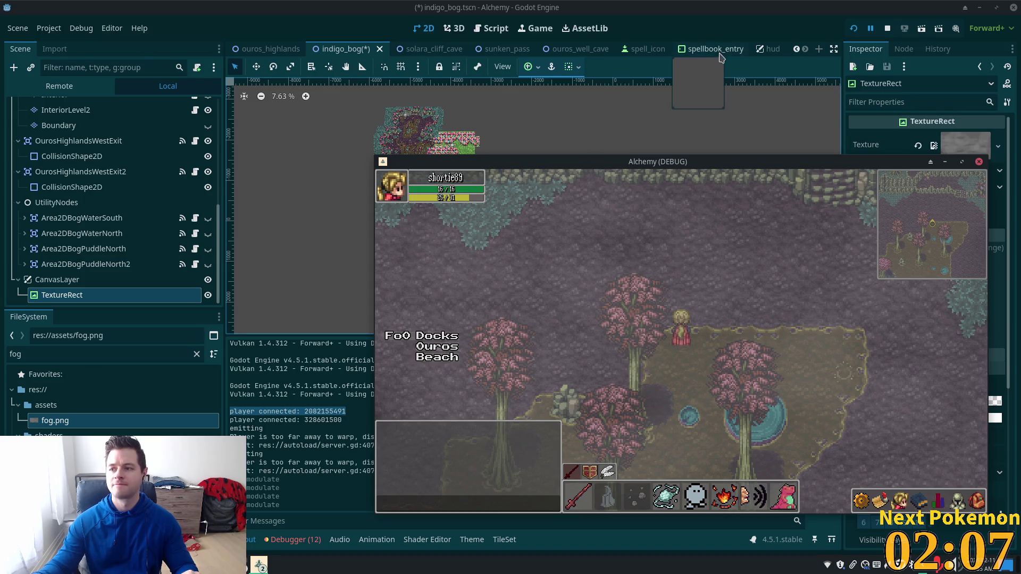
- Bring the editor forward, save indigo_bog with Ctrl+S, and right-click the shaders folder
left_click(785, 11)
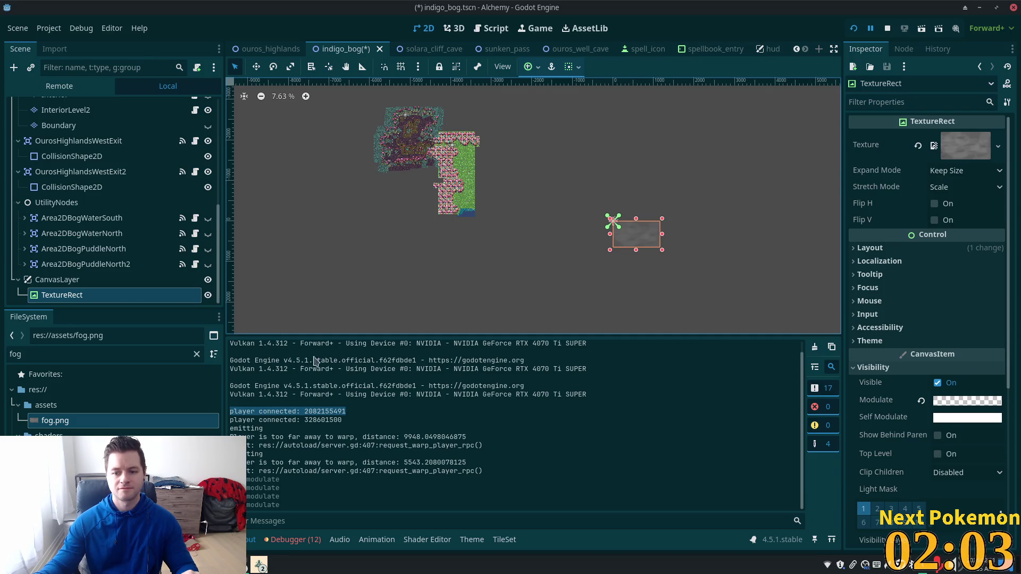
key("ctrl+s")
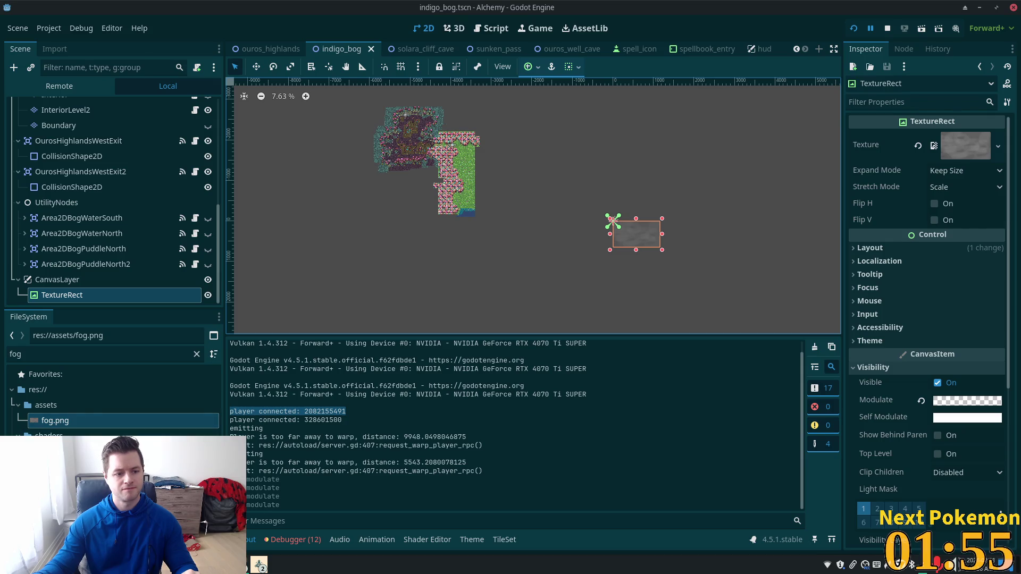
right_click(57, 437)
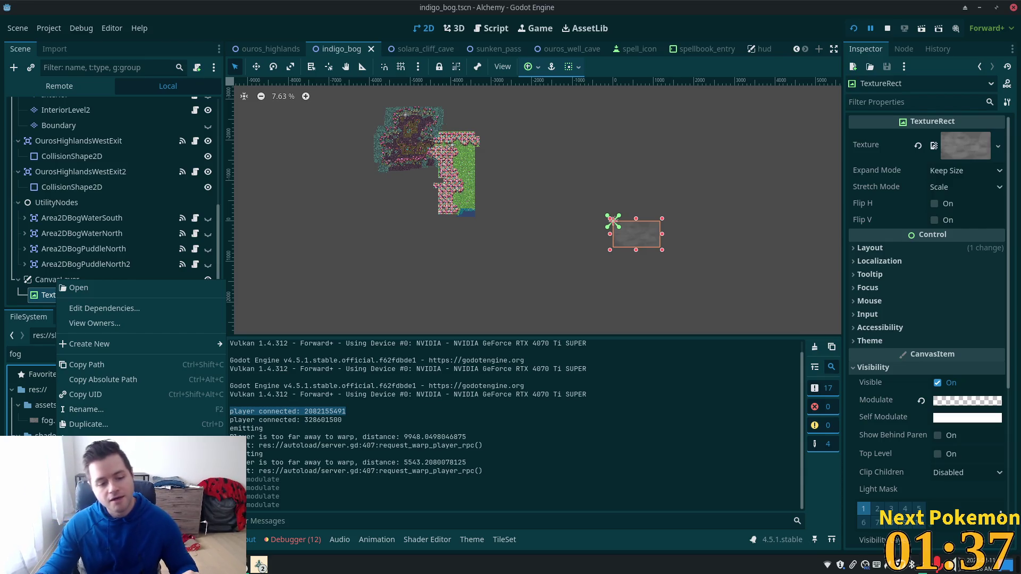
left_click(101, 475)
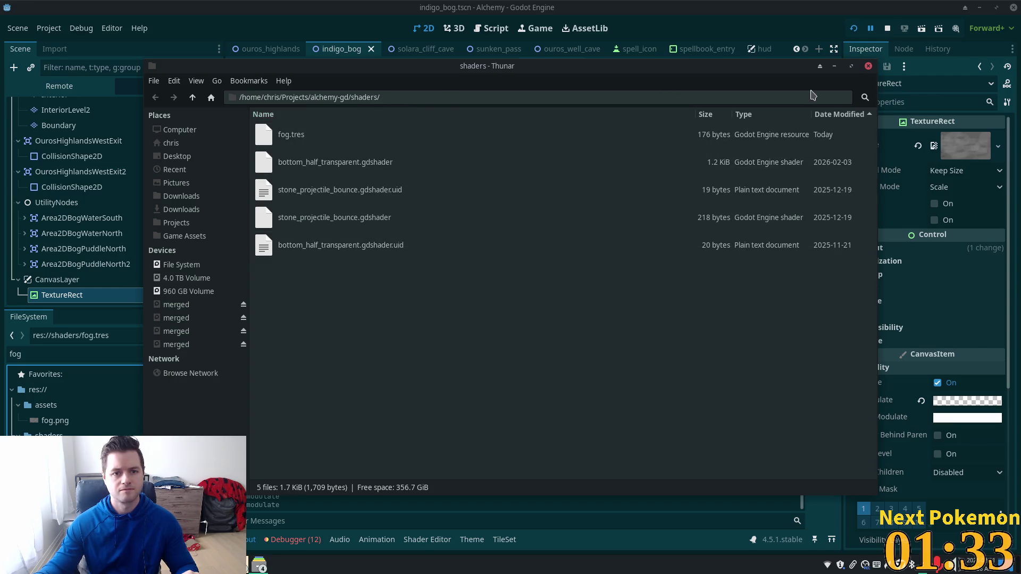
left_click(868, 66)
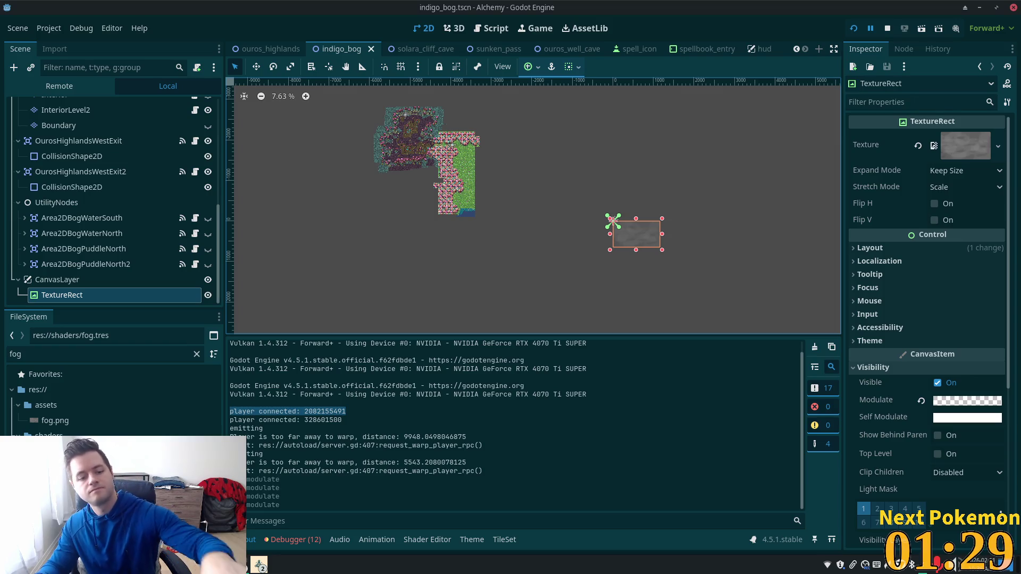
- Switch to VS Code and scroll the chat through the fog shader answer and back
key("alt+Tab")
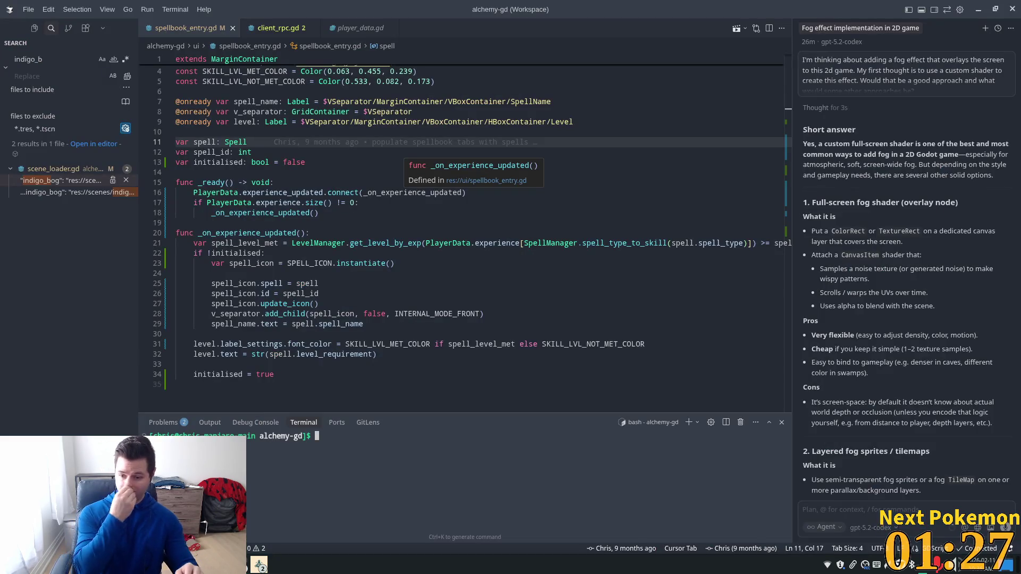
scroll(918, 459, "down", 2)
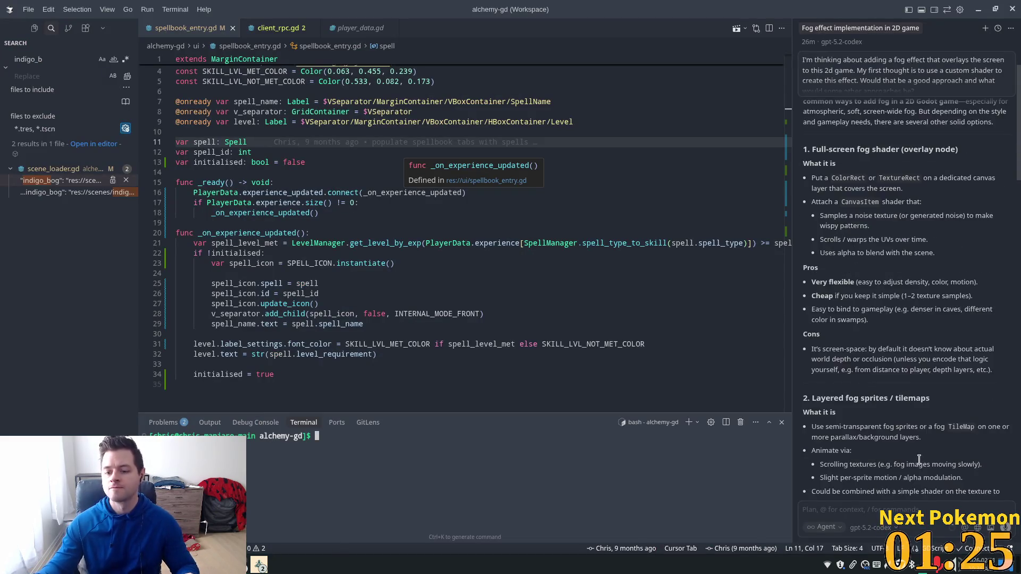
scroll(918, 461, "down", 4)
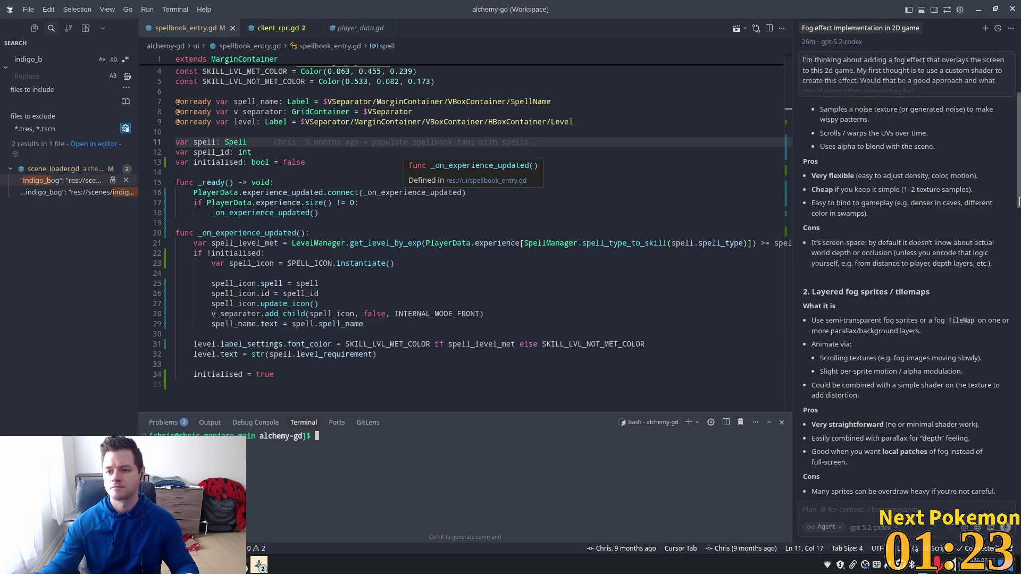
scroll(885, 175, "up", 6)
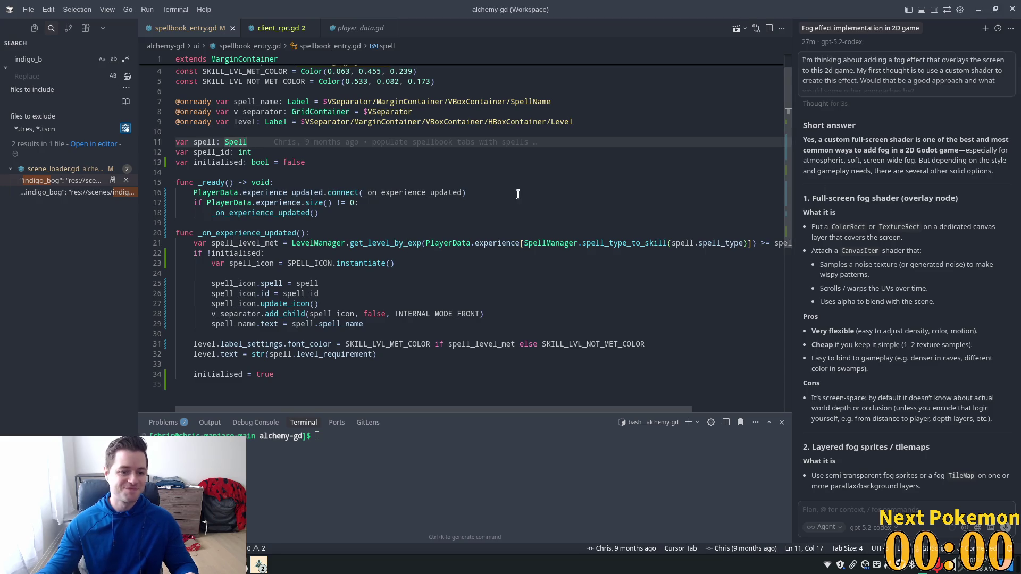
scroll(904, 240, "down", 1)
scroll(717, 252, "down", 2)
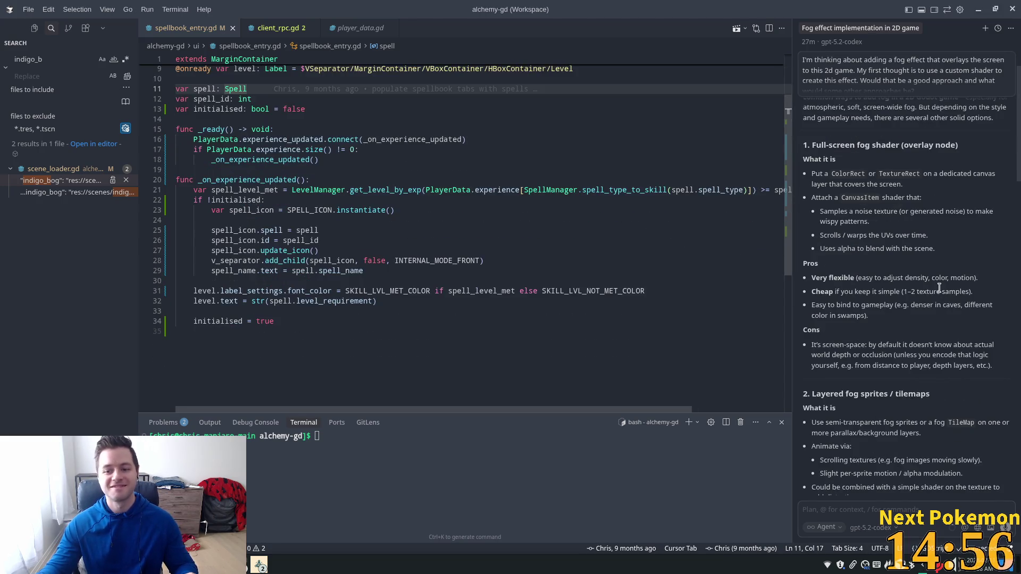
left_click(449, 219)
left_click(421, 260)
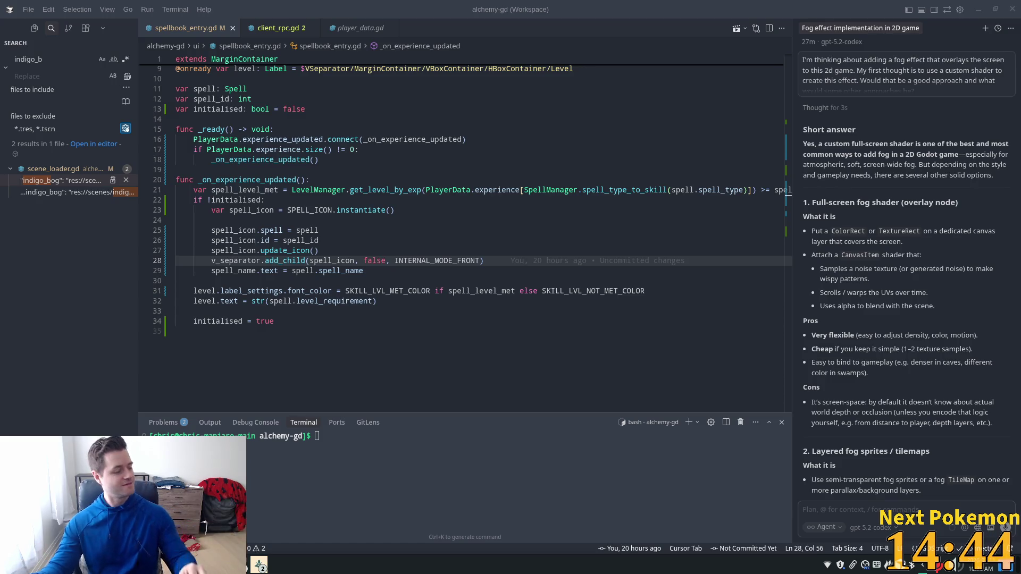
mouse_move(345, 302)
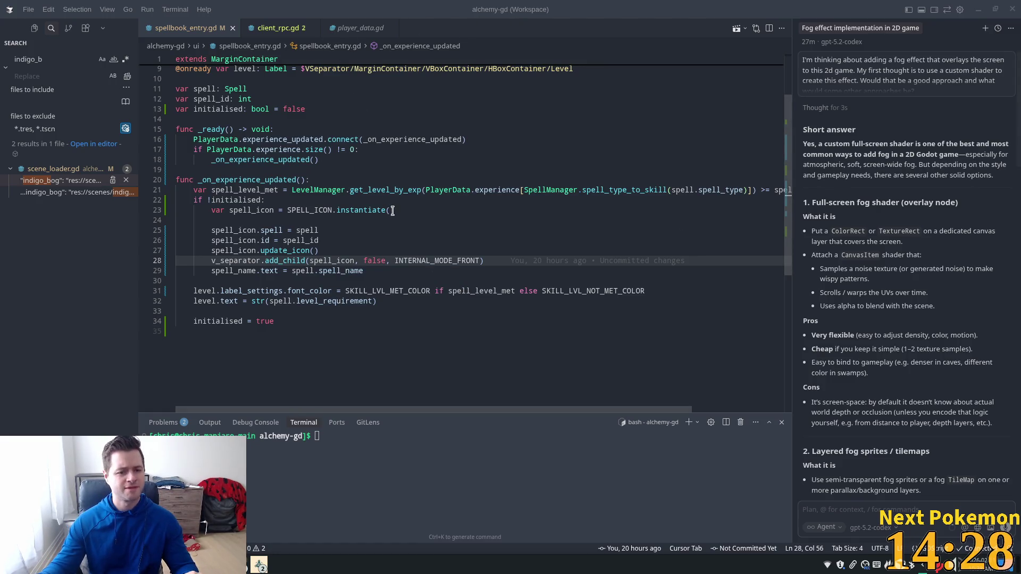
left_click(428, 211)
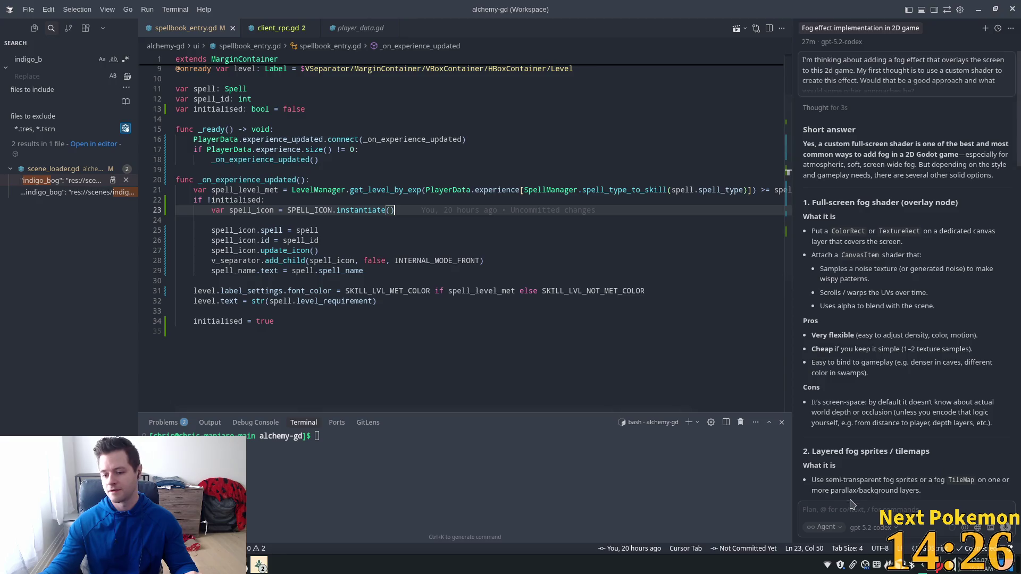
scroll(919, 394, "down", 1)
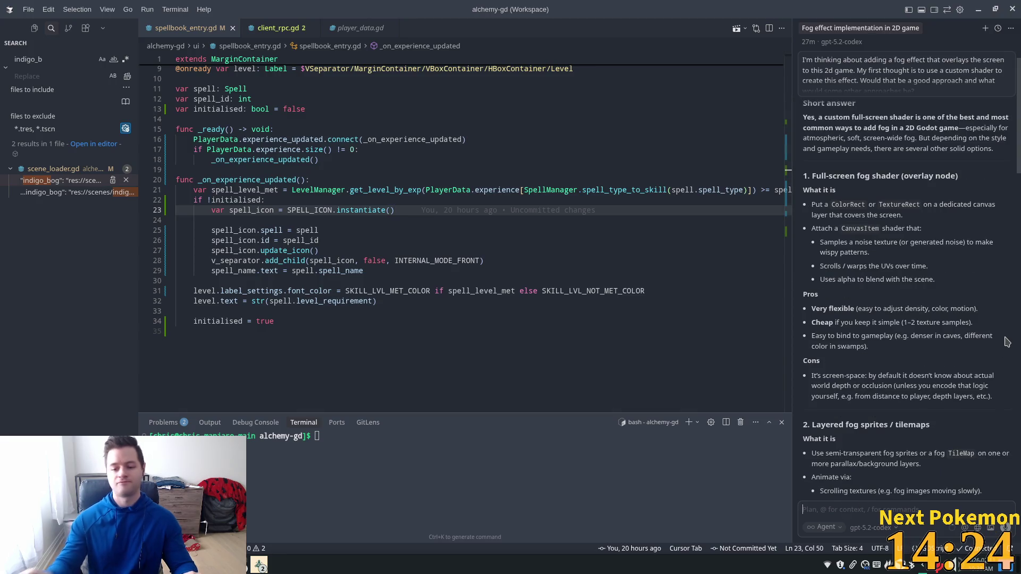
type("Alright lets")
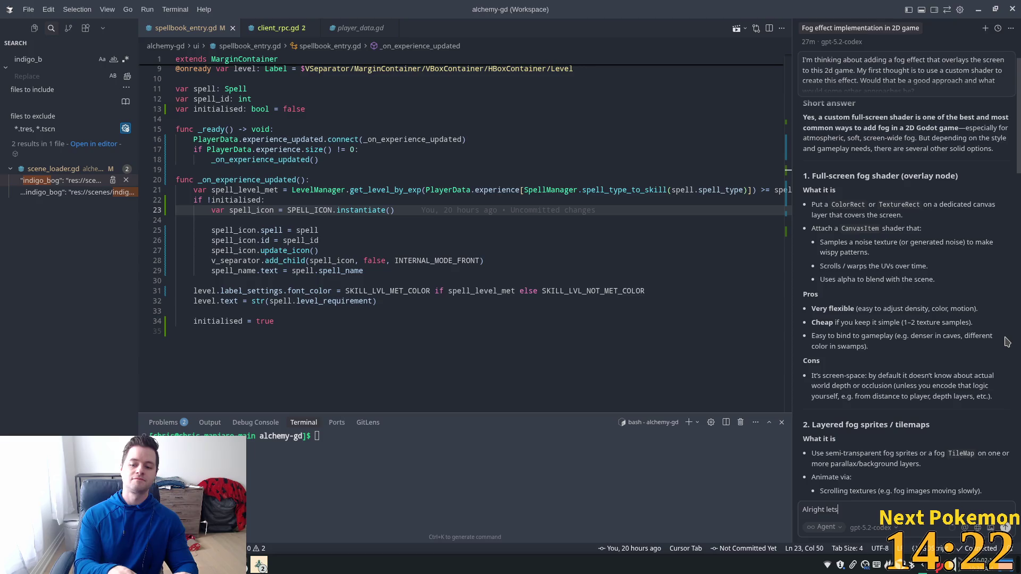
type("with")
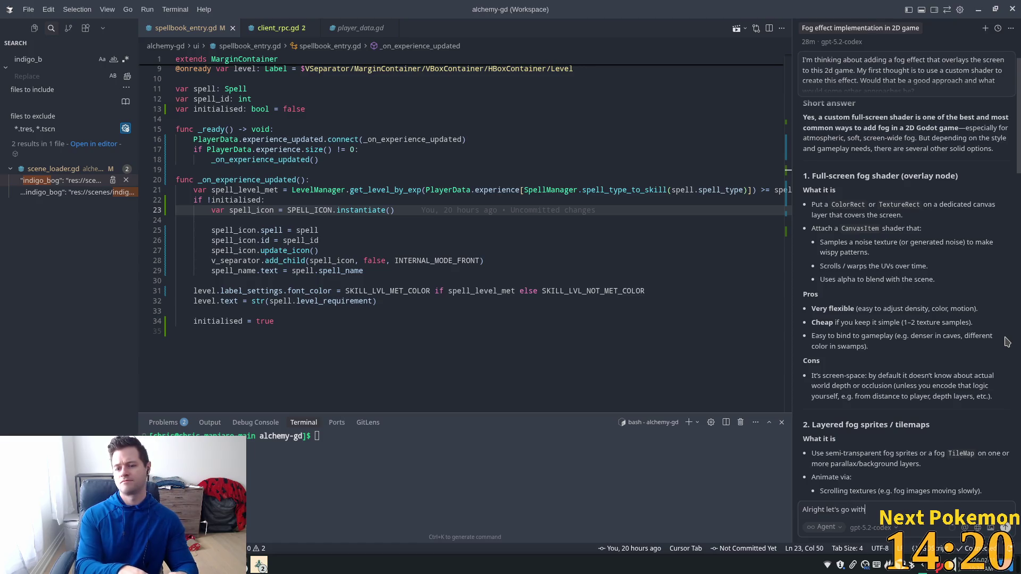
type(" du")
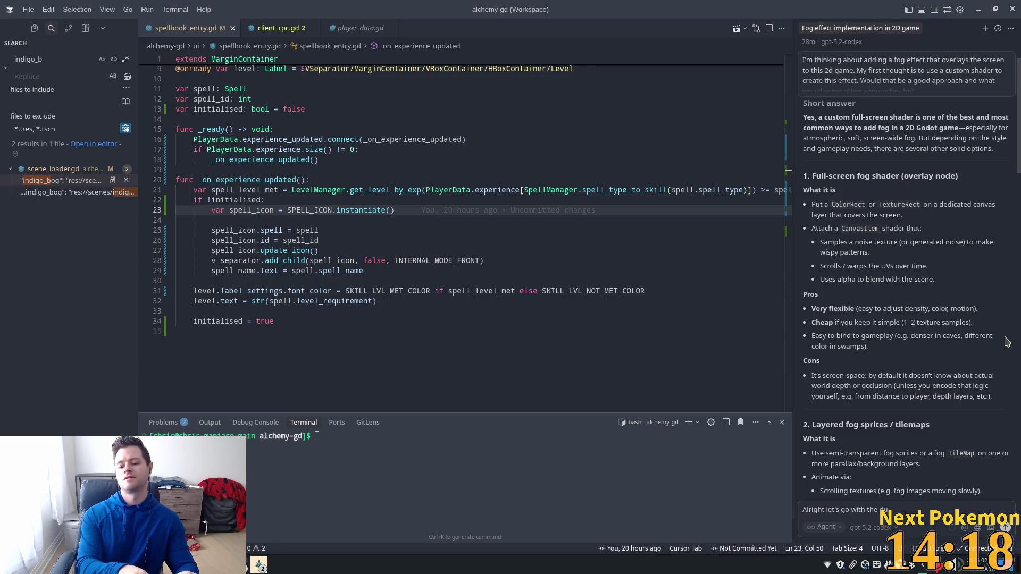
type("ll screen shader")
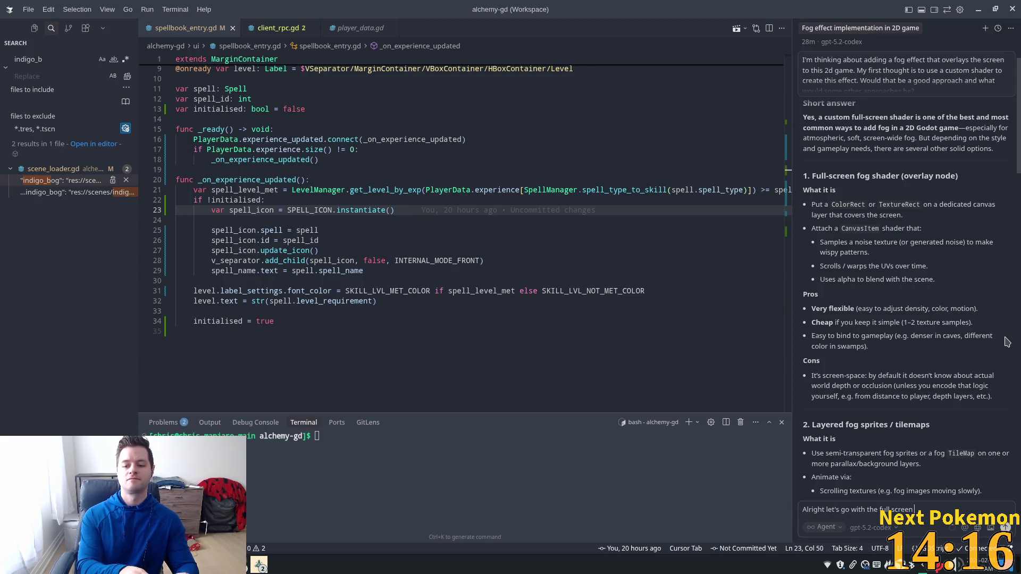
type("tion")
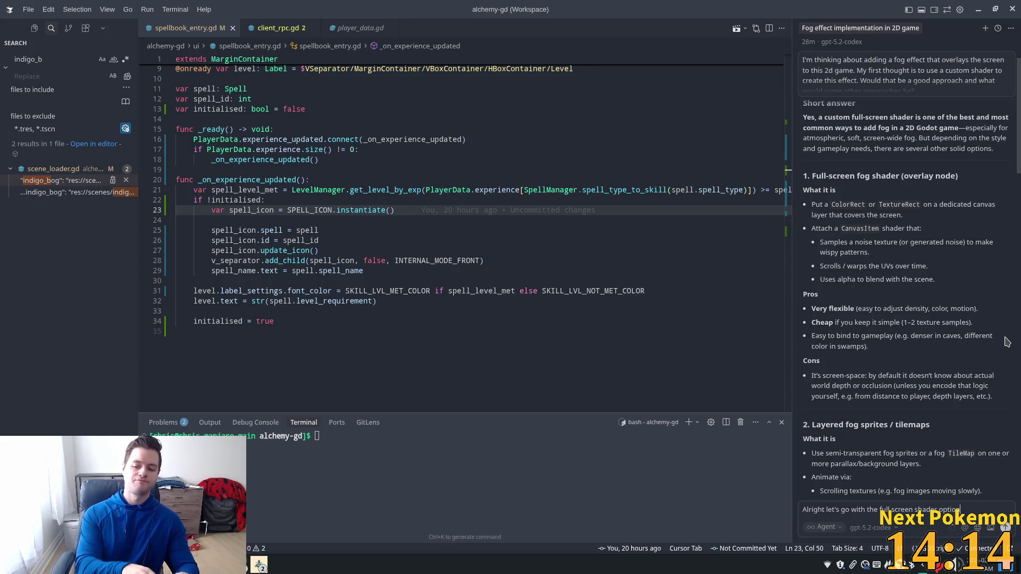
type("I've")
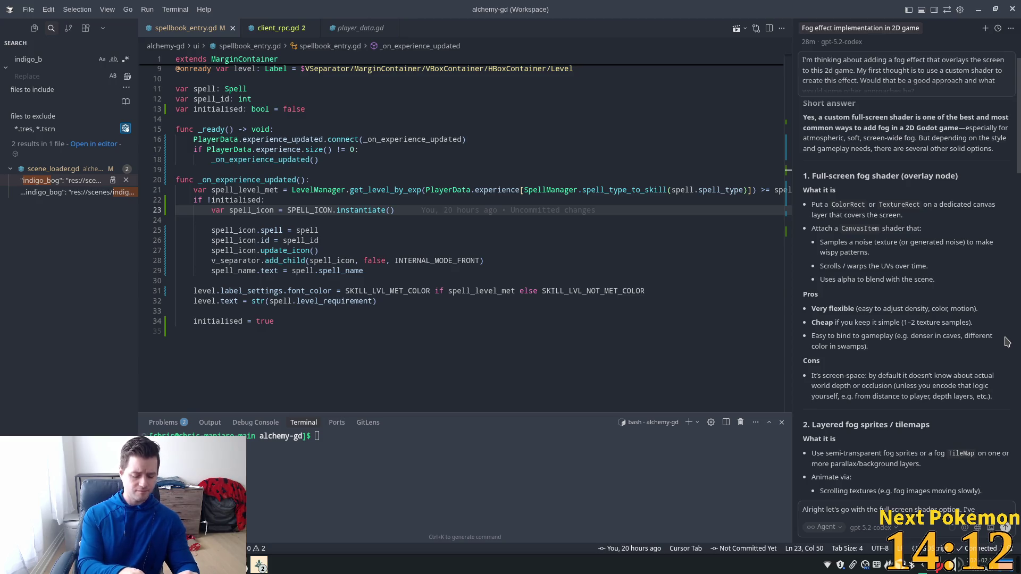
type("ded added a")
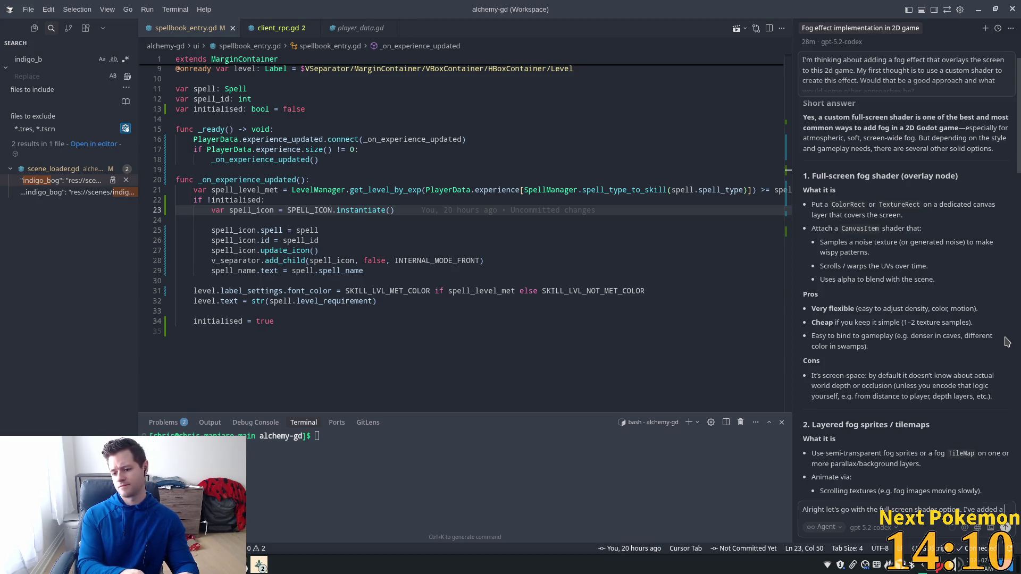
type("g sh")
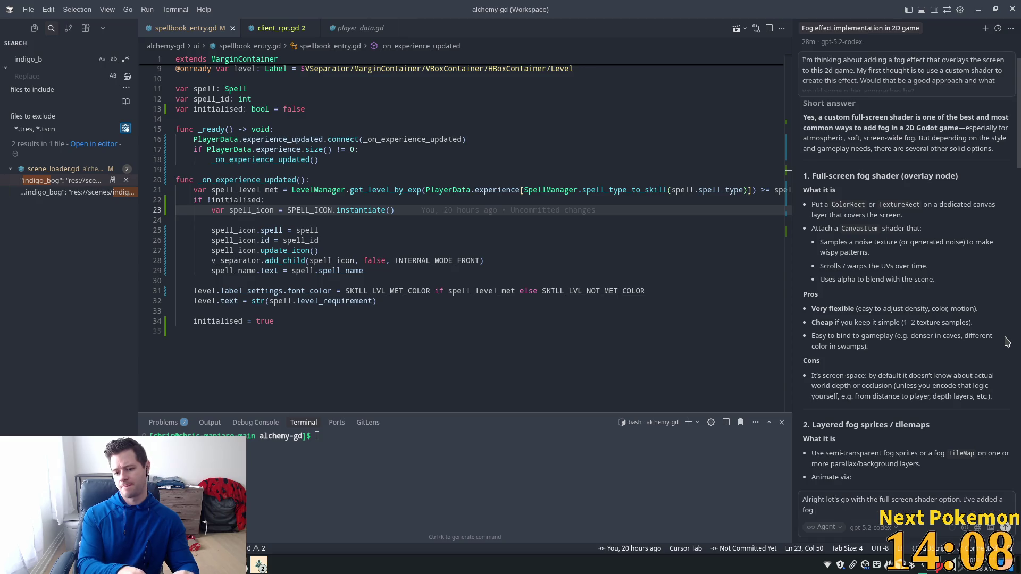
type("ader at")
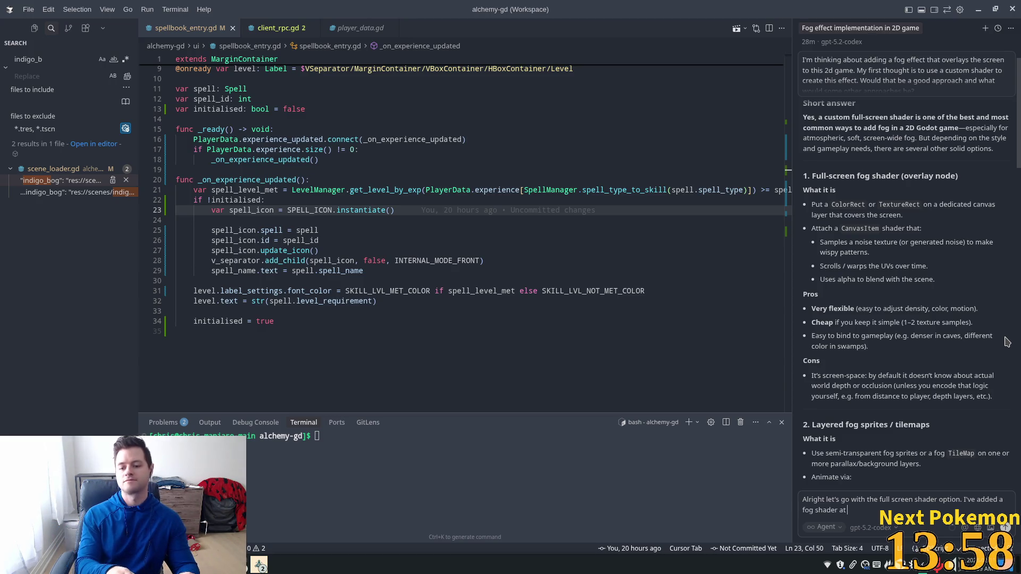
type("@")
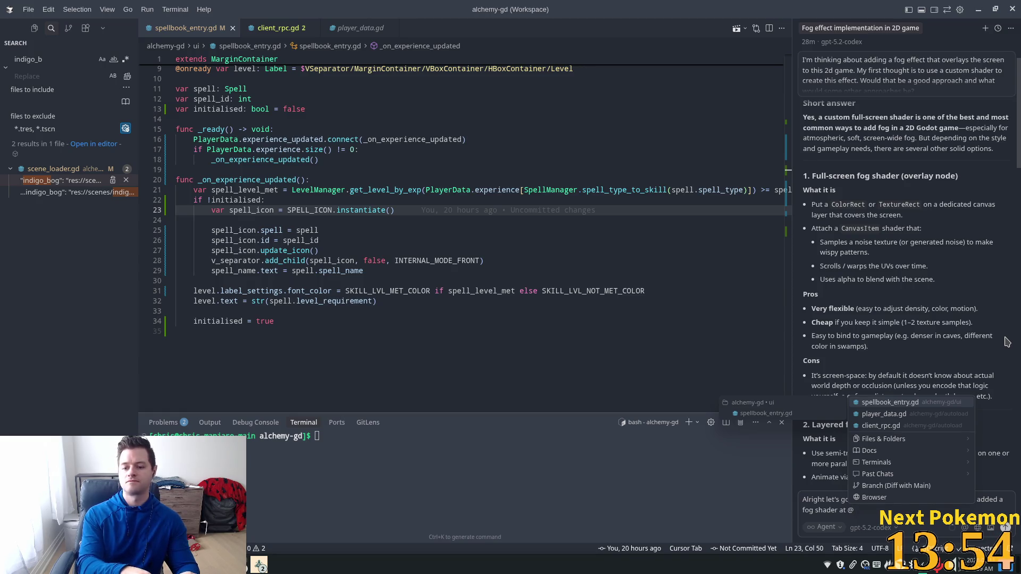
type("shaders/")
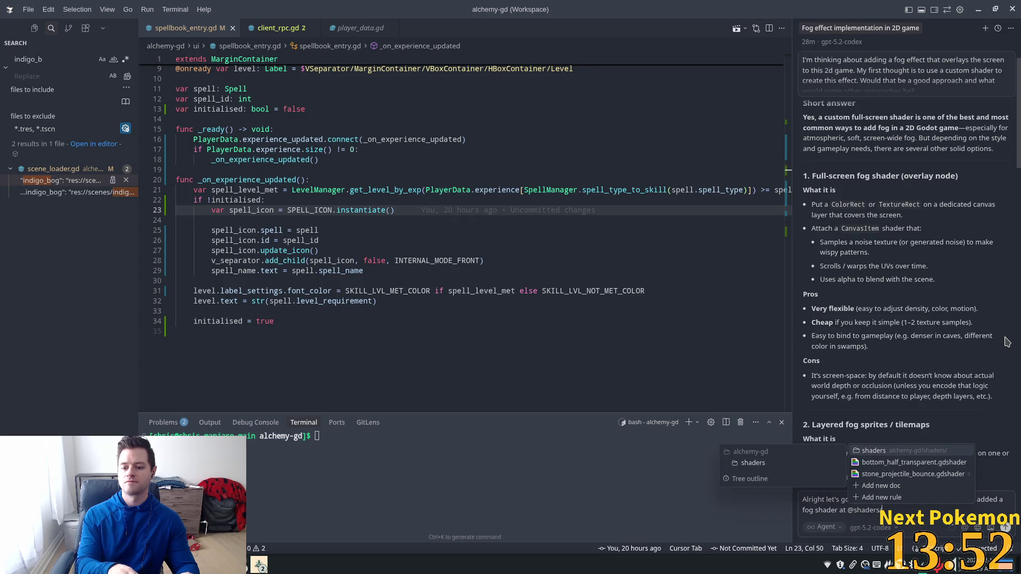
type("fo")
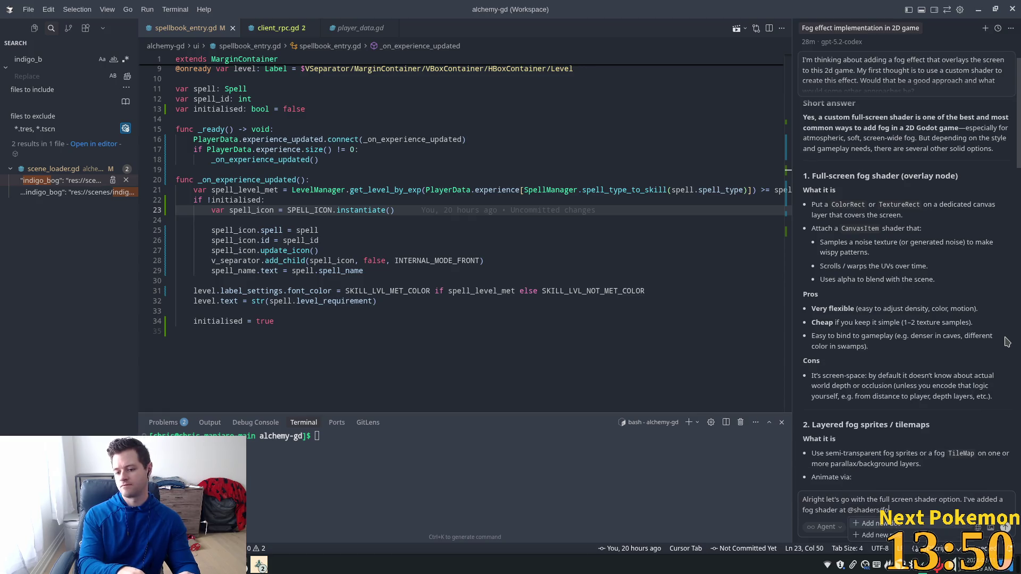
type("g")
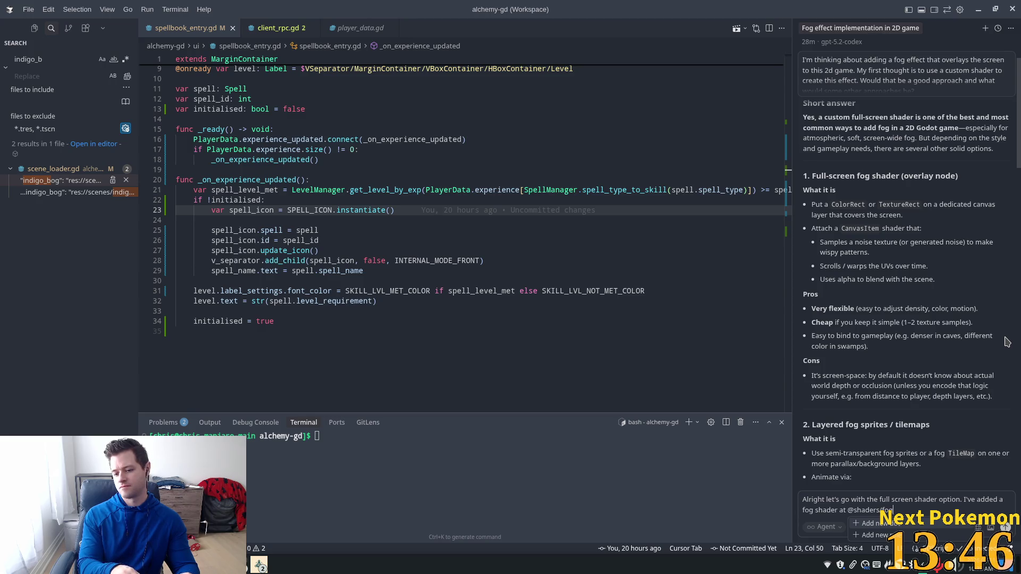
type(".tres")
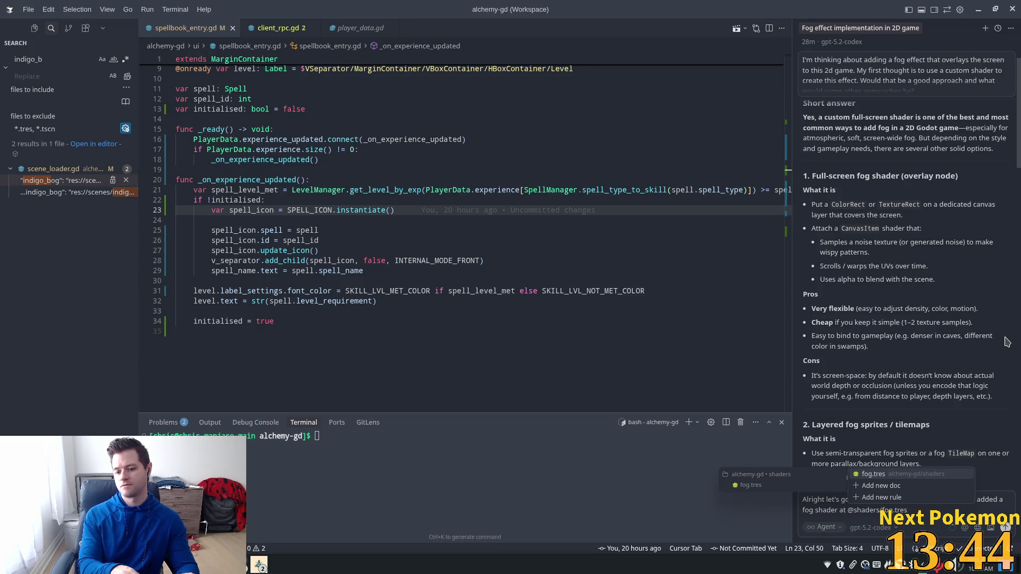
left_click(893, 473)
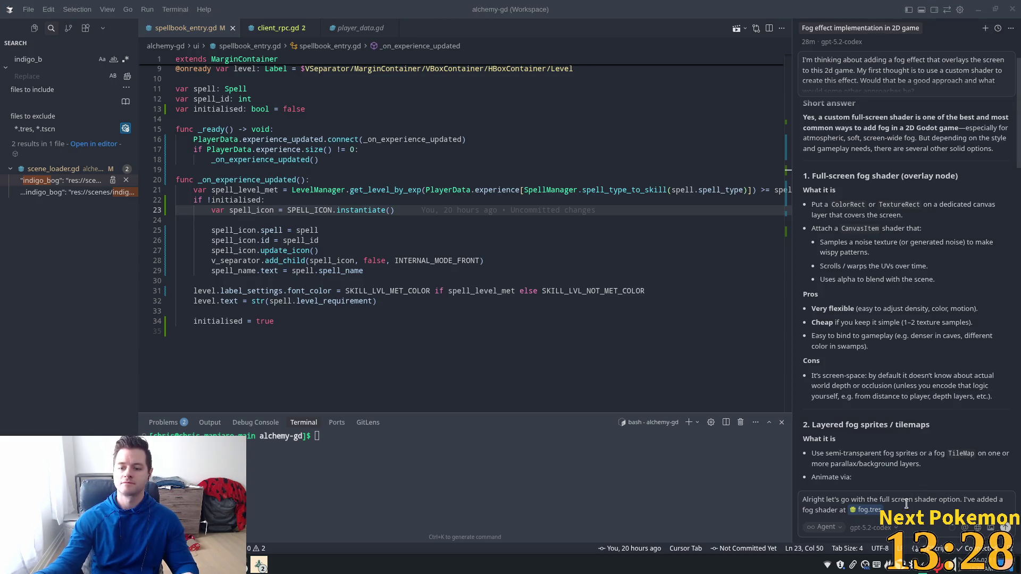
- Explain that a fog texture was added to a canvas item, correcting typos
type("an")
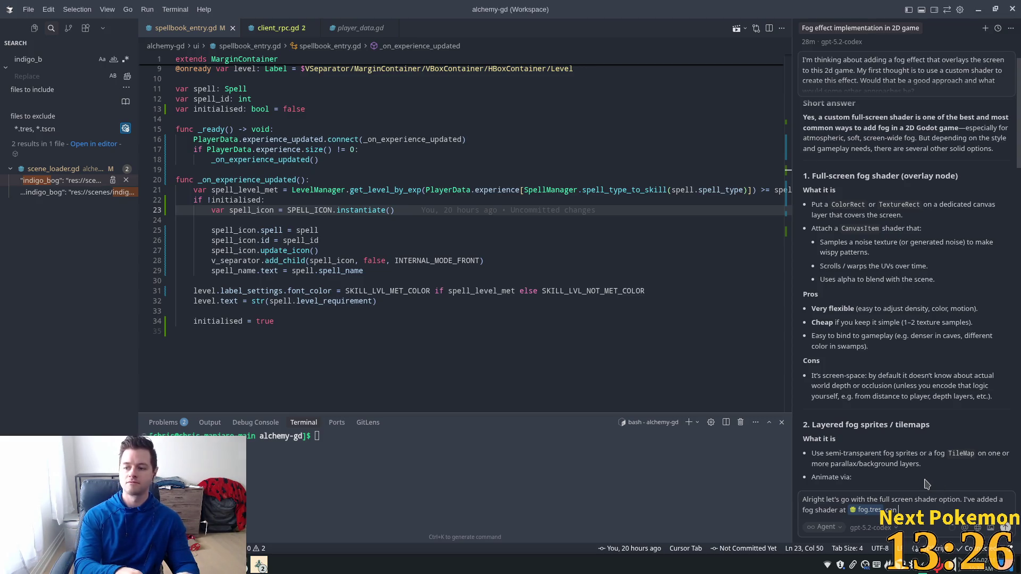
type("f")
type(" out")
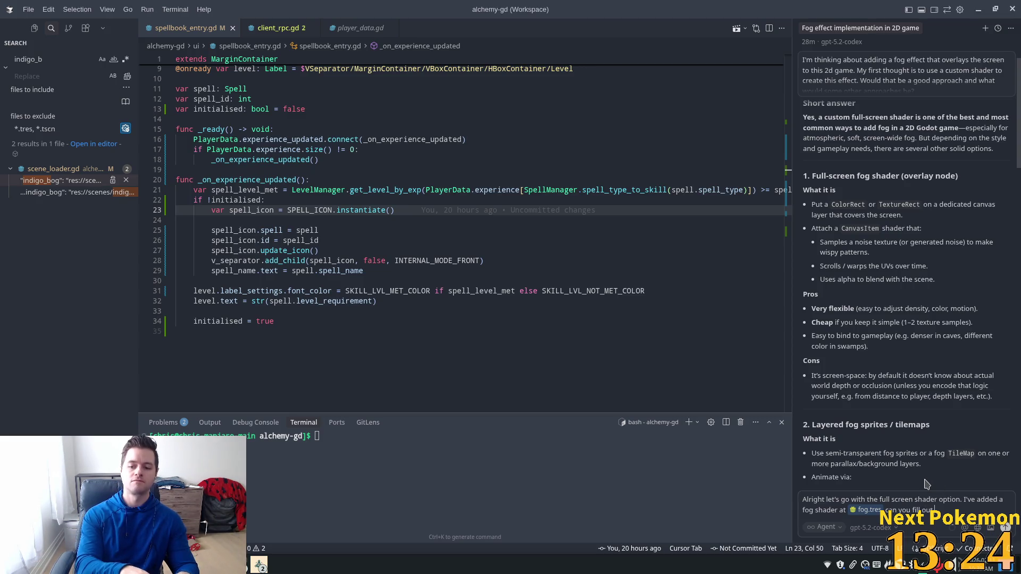
type(" shader")
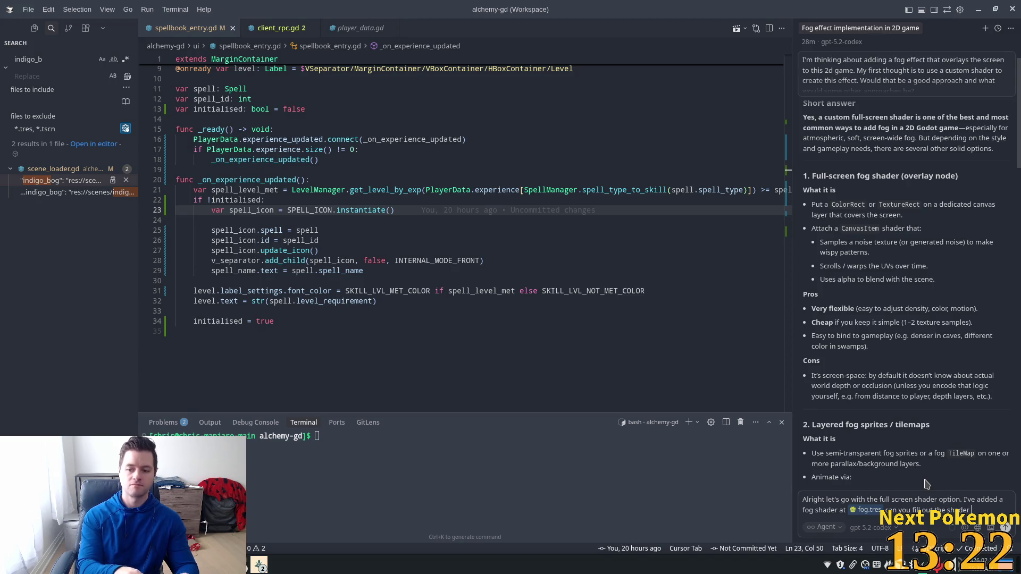
type(" c")
key("BackSpace")
key("BackSpace")
key("BackSpace")
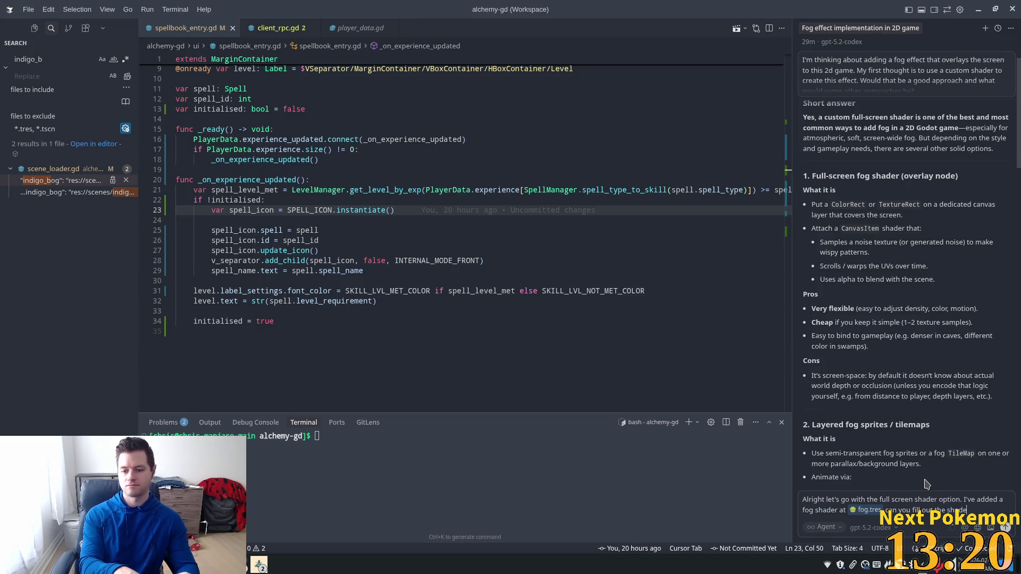
key("BackSpace")
key("BackSpace")
key("BackSpace")
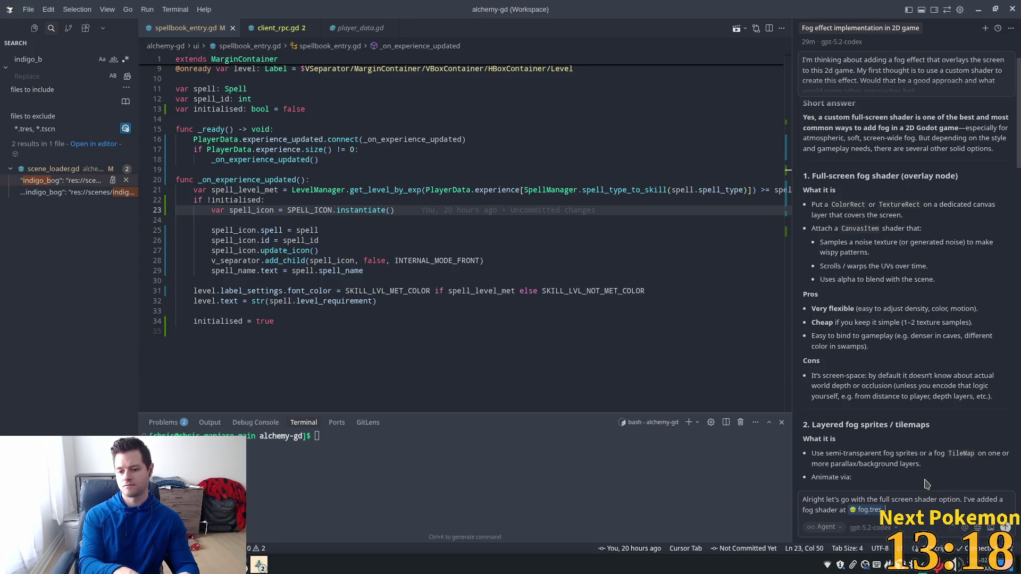
type("so a")
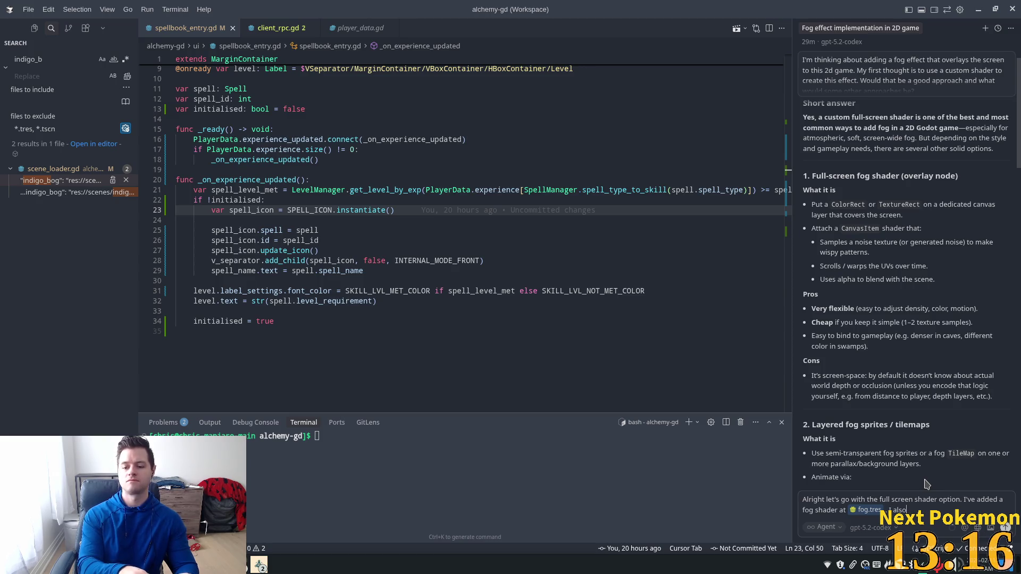
type("dded a")
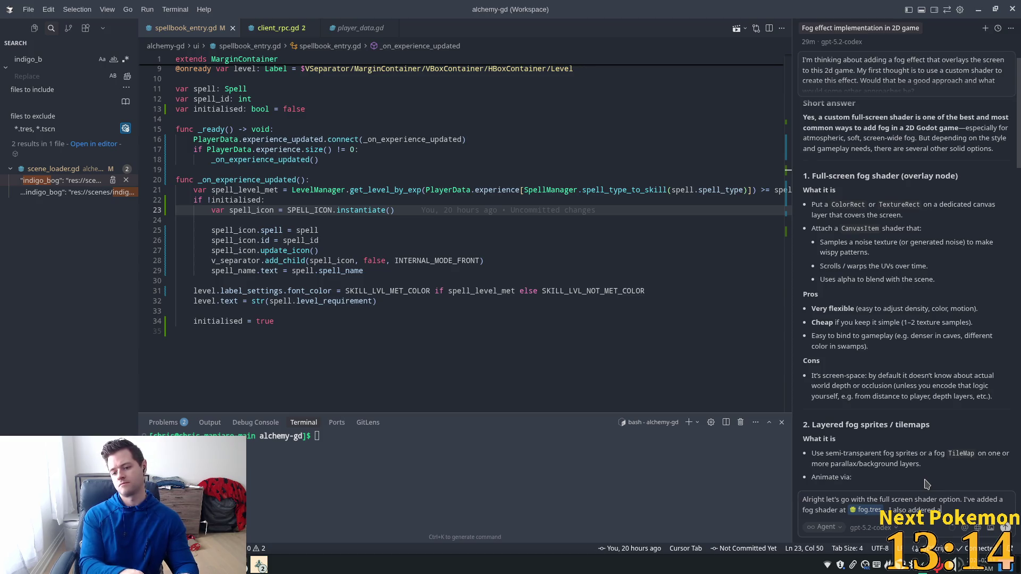
key("BackSpace")
key("BackSpace")
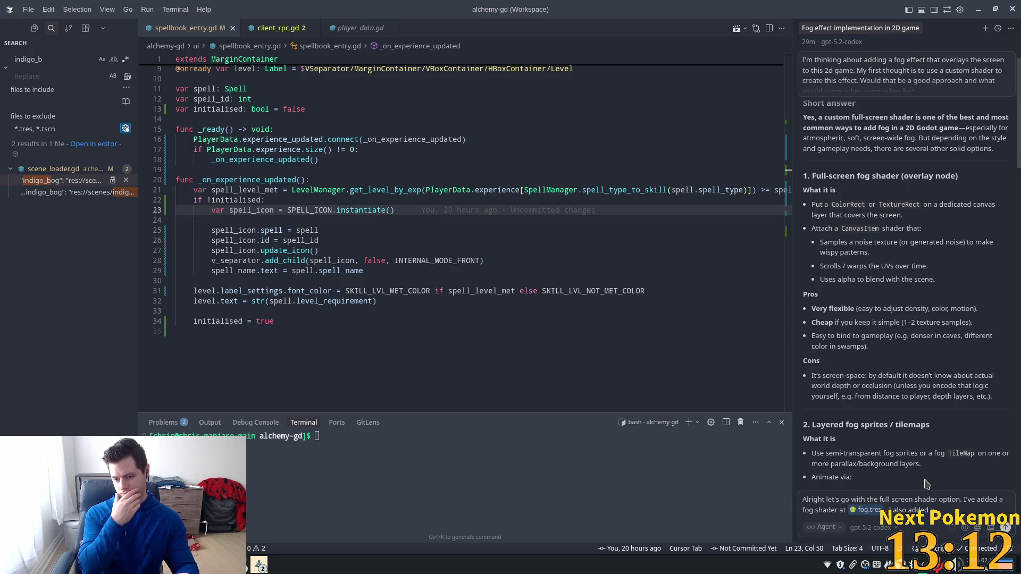
key("BackSpace")
key("BackSpace")
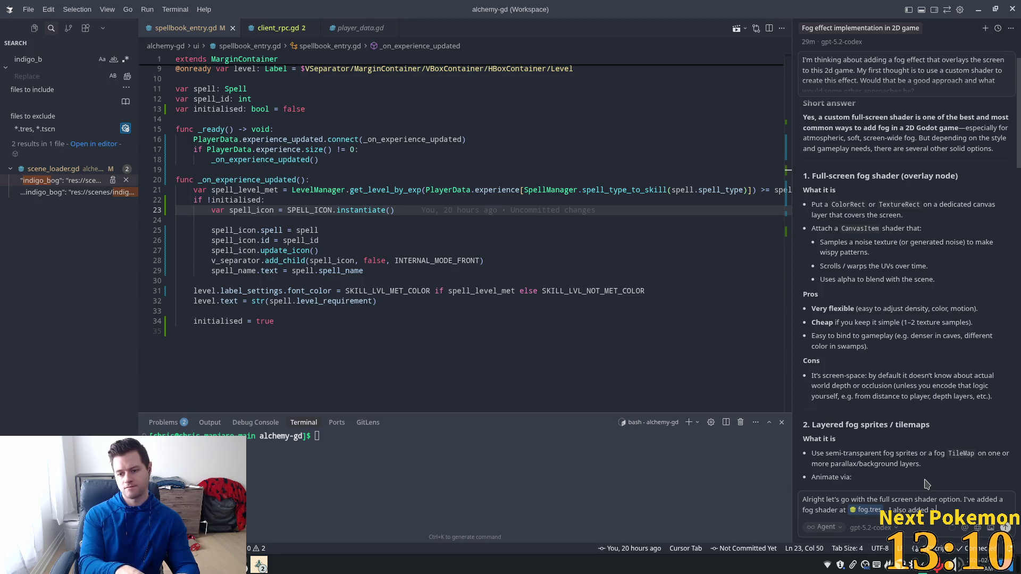
type("og te")
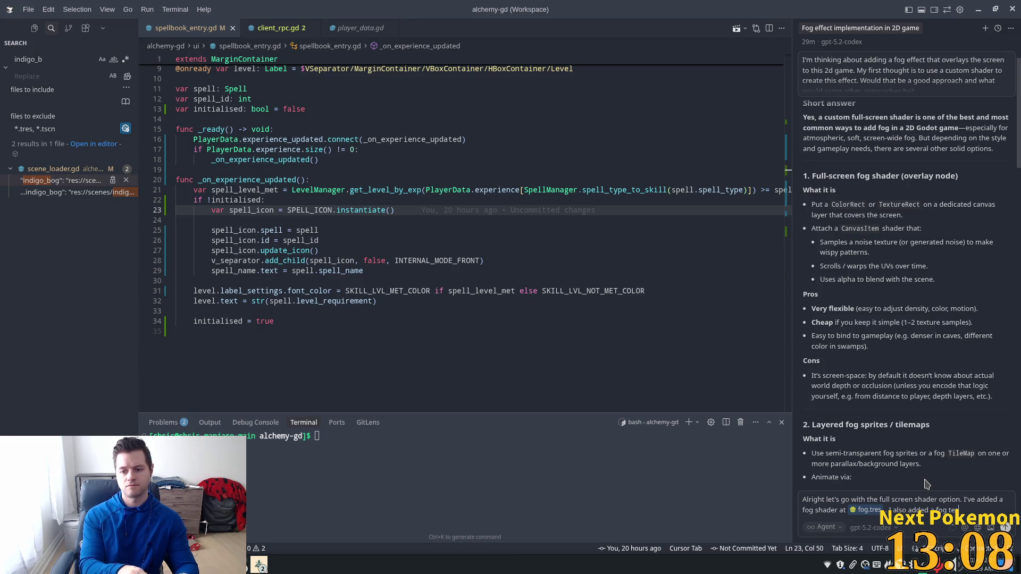
type("xter to")
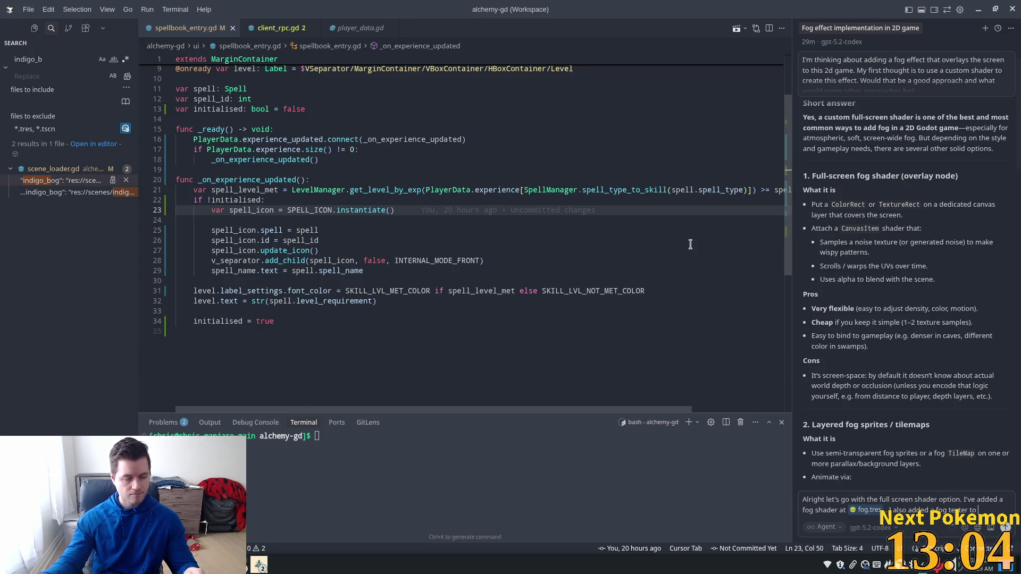
key("super")
key("Escape")
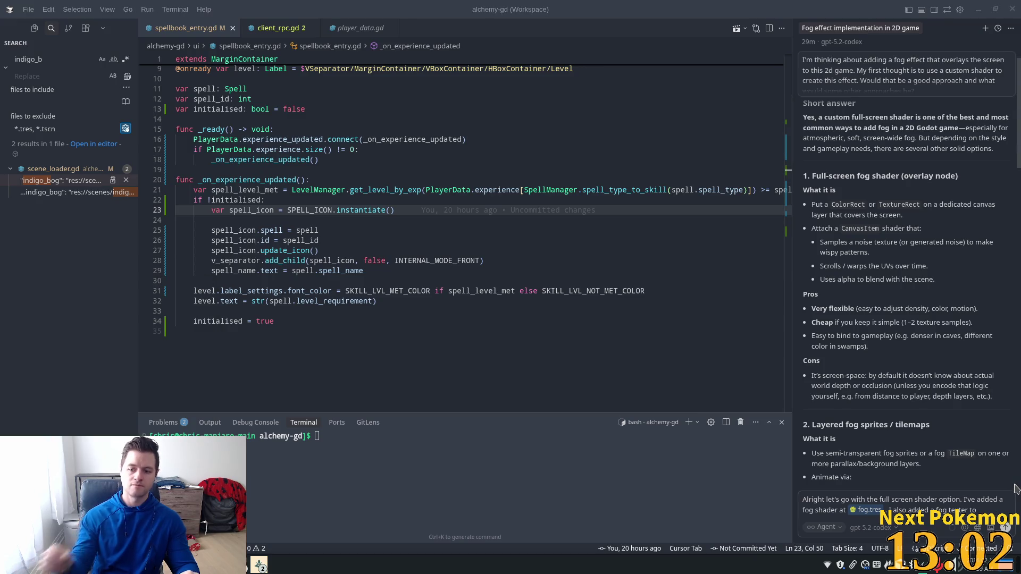
type("a")
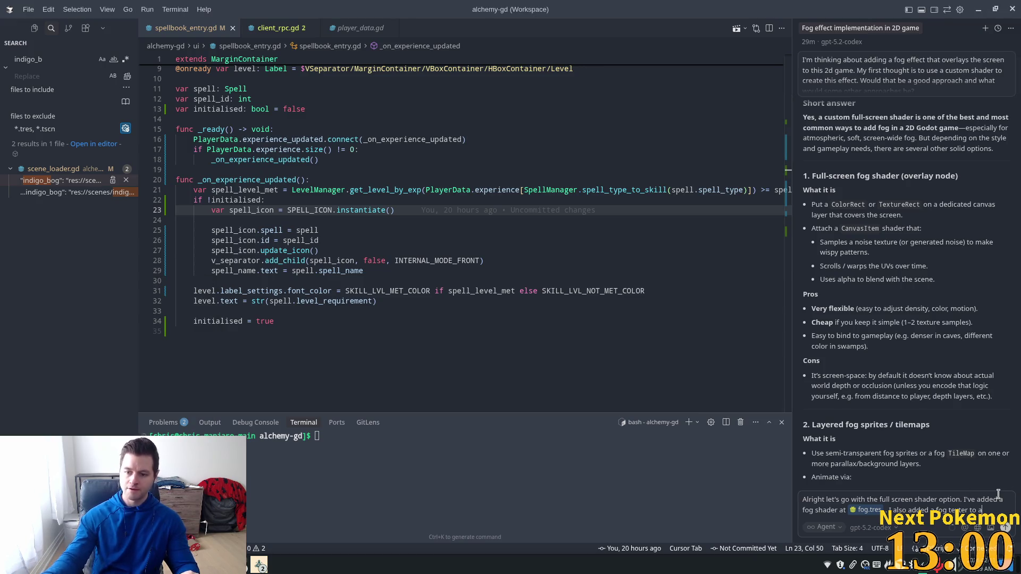
type(" canvas")
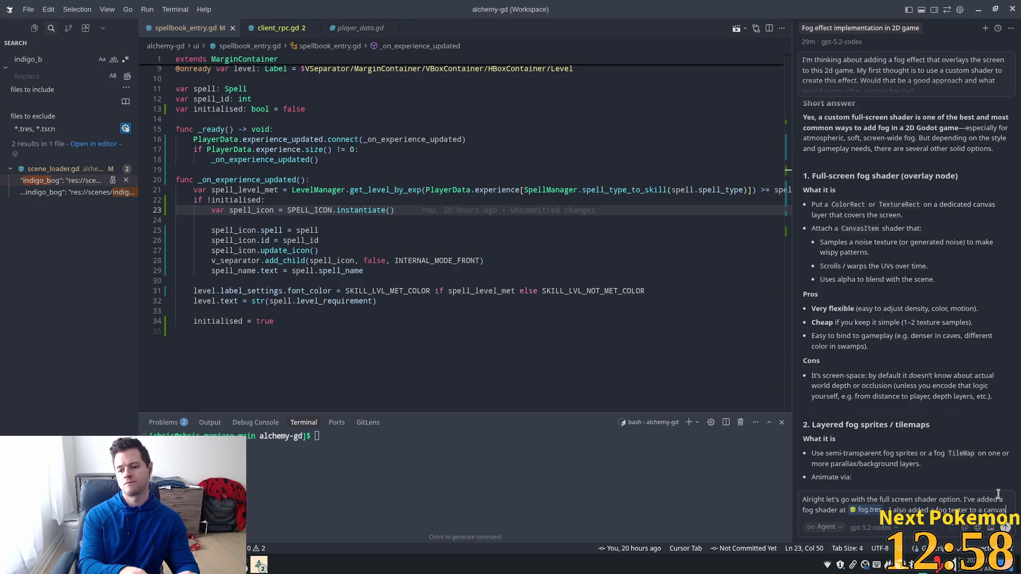
type(" item and attached")
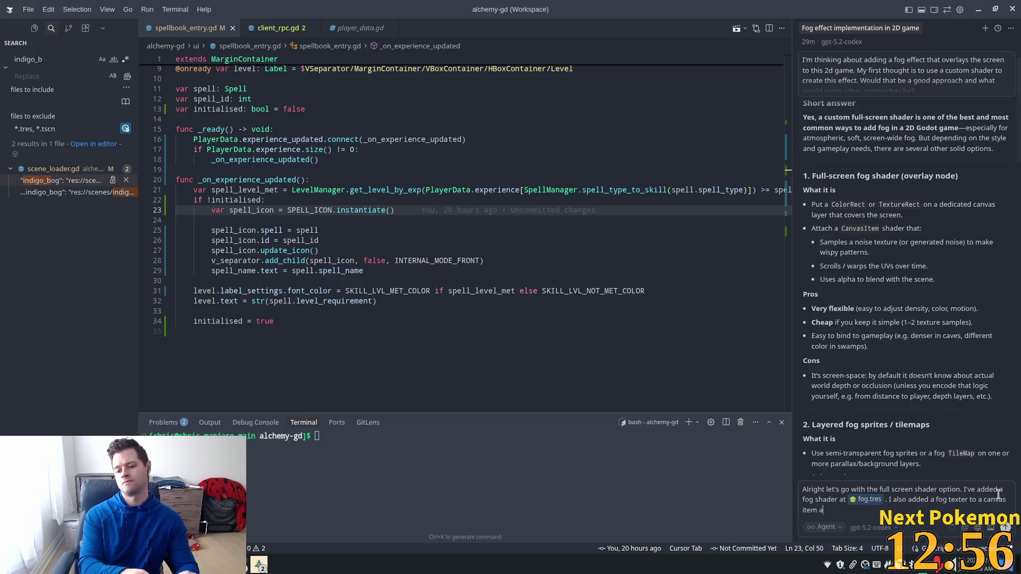
type(" t")
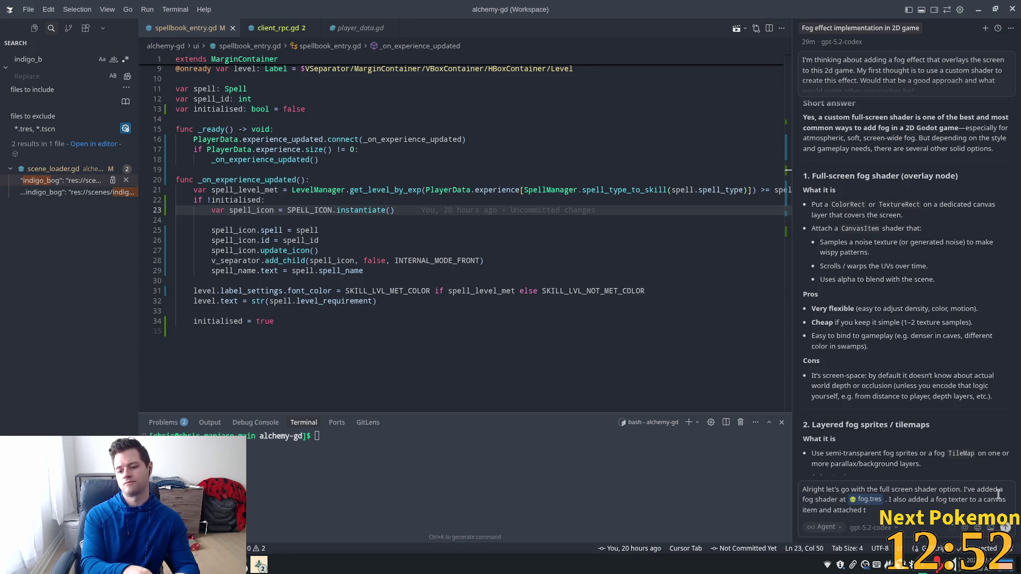
- Fix 'texter' to texture and @-mention indigo_bog.tscn in the message
left_click(962, 500)
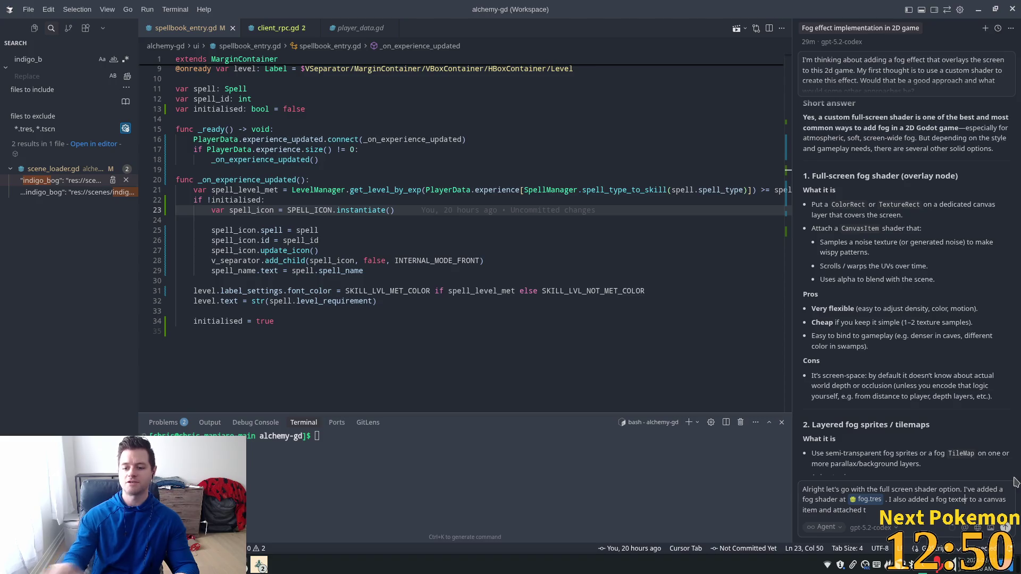
type("ur")
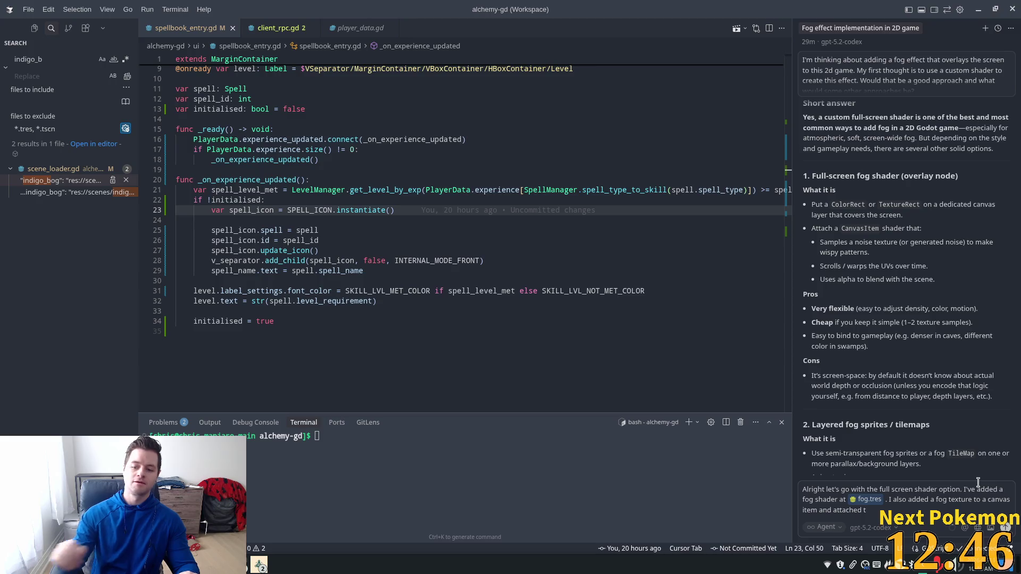
type("o a")
type("vasitem")
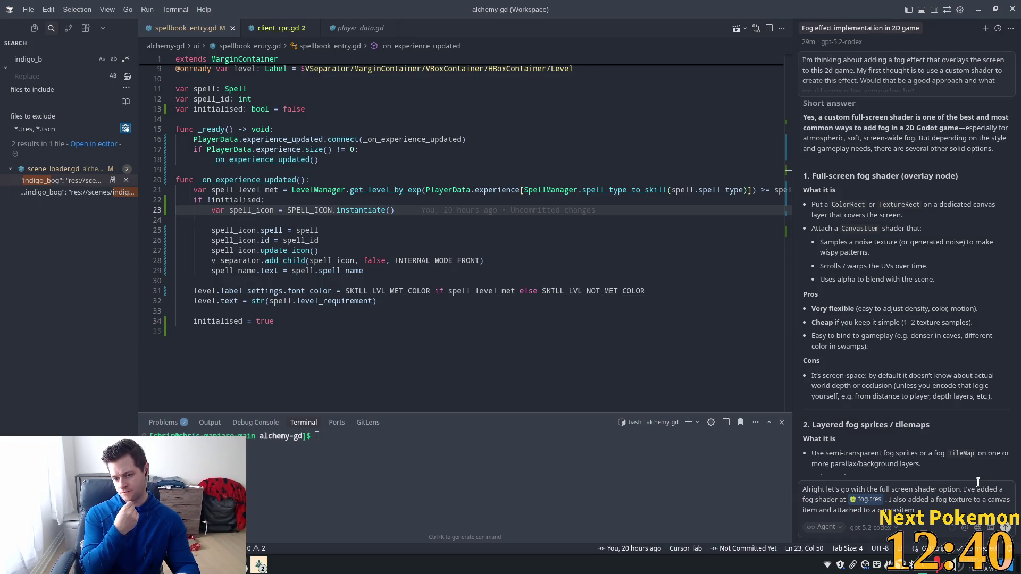
type(" in")
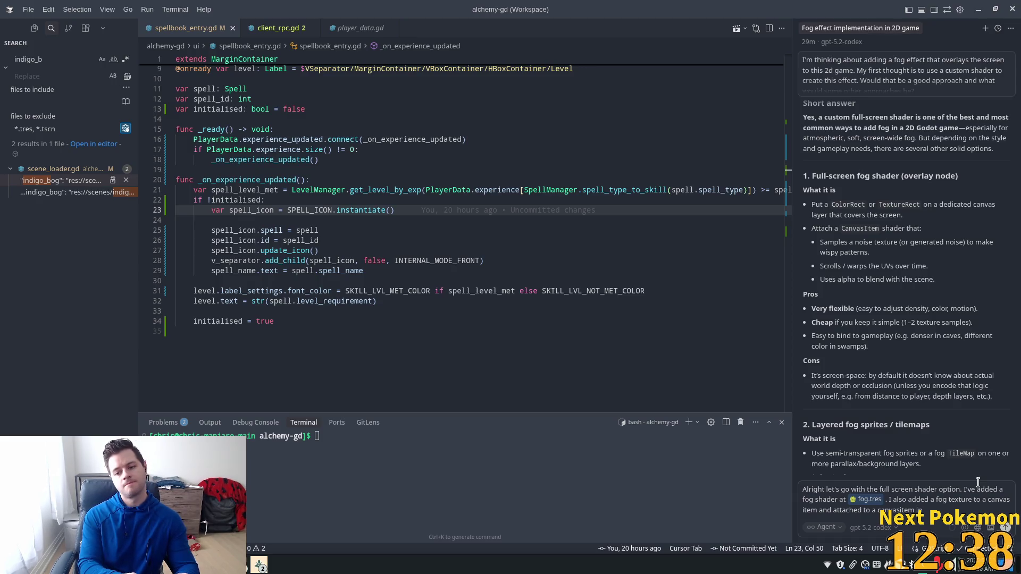
type(" @")
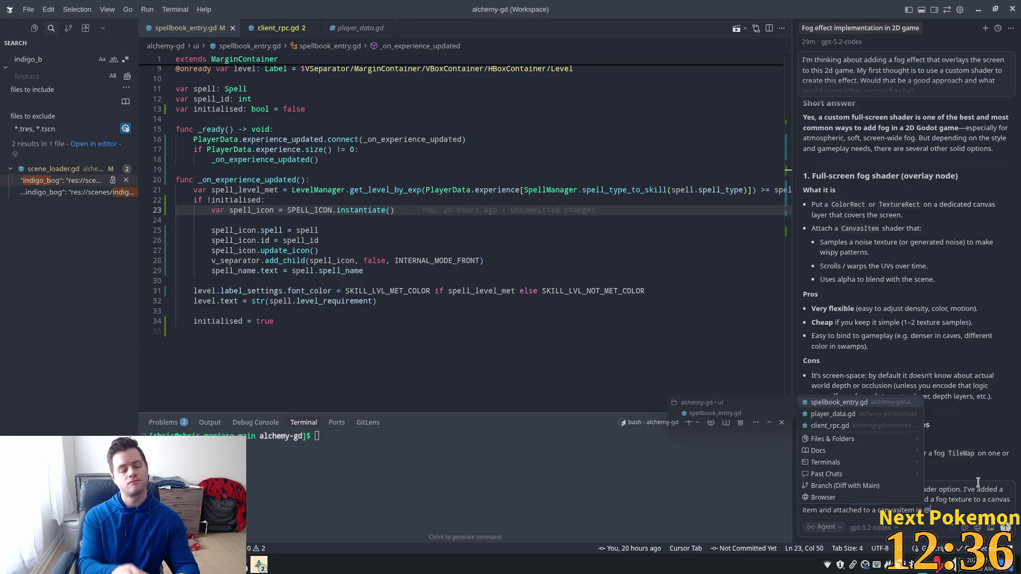
type("al")
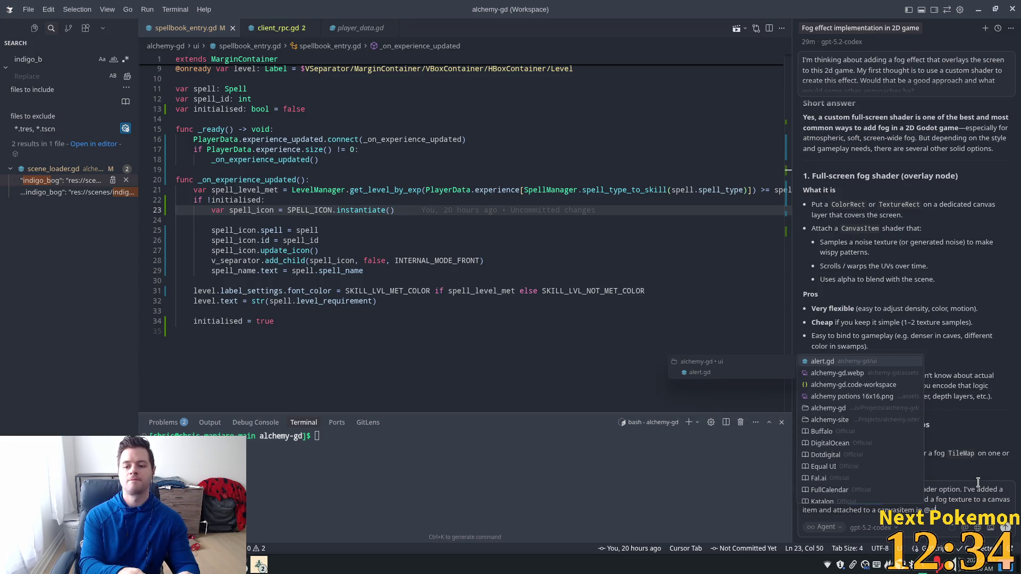
key("BackSpace")
key("BackSpace")
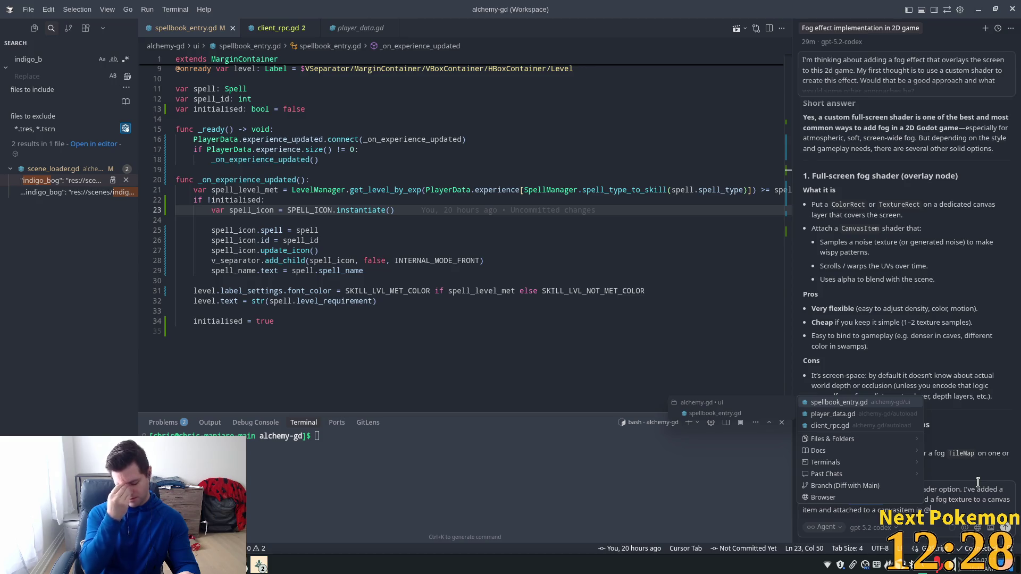
type("br")
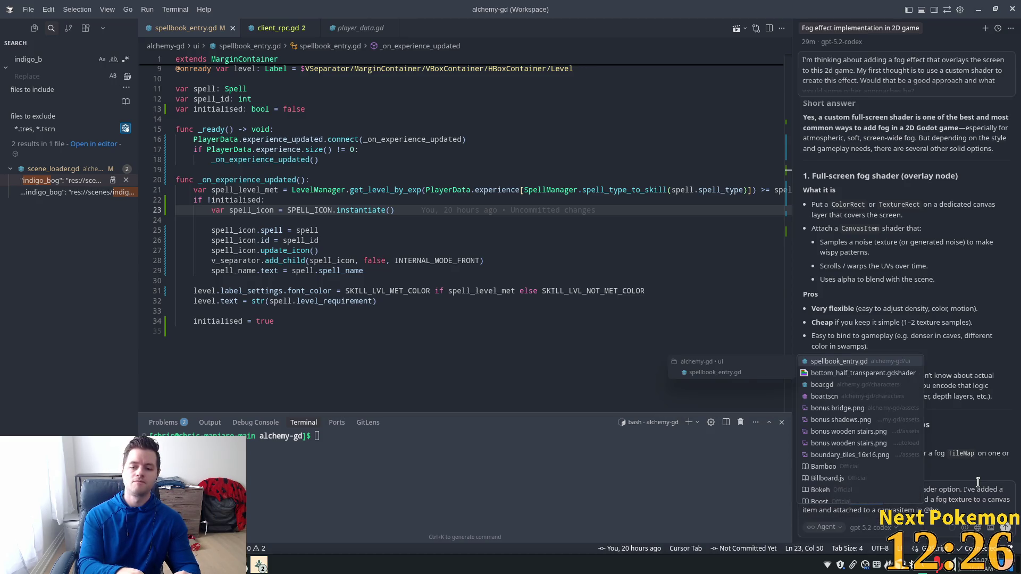
type("og")
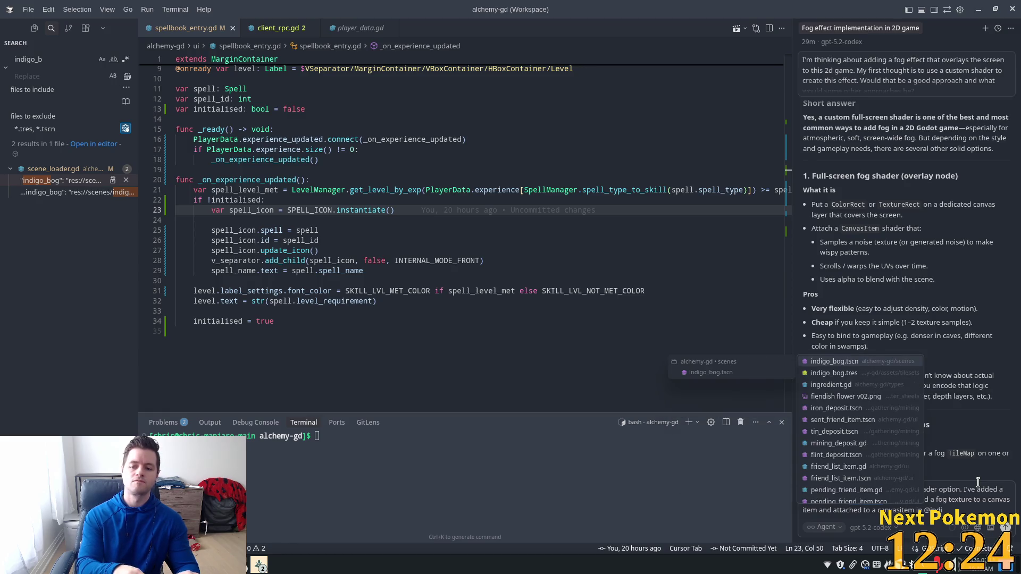
key("Return")
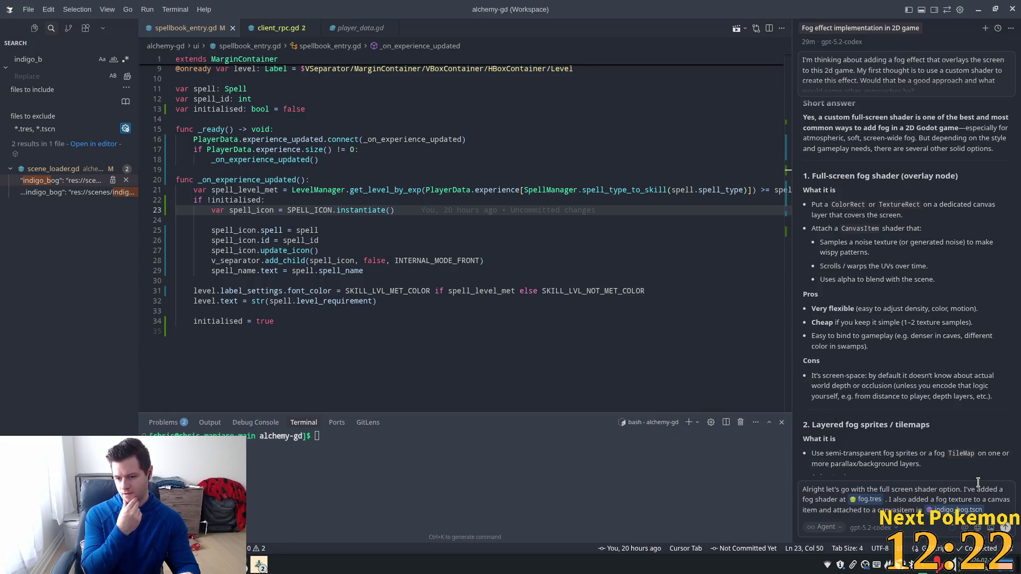
- Ask the agent to add shader code creating a fog effect and send it
type("Cna")
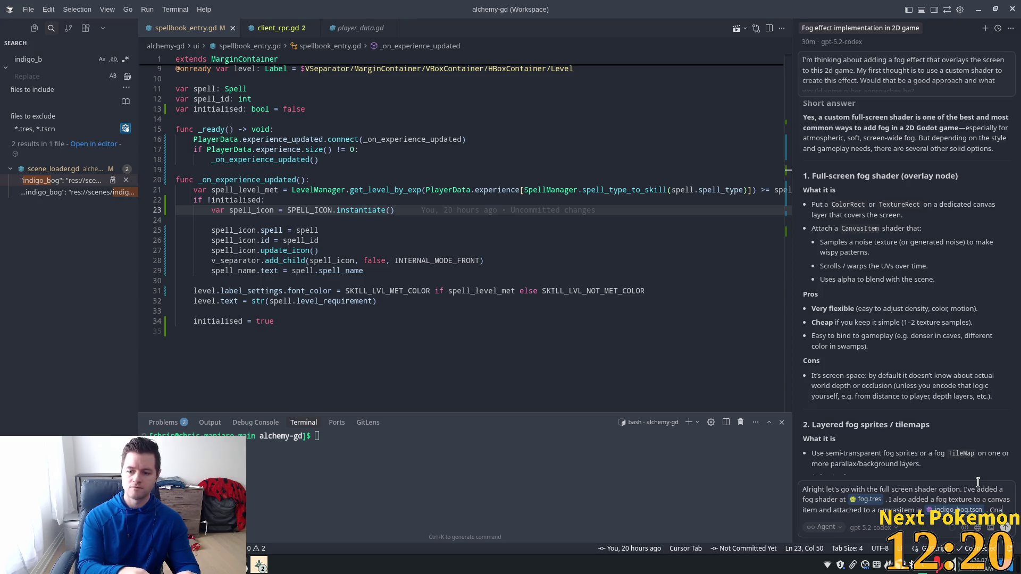
key("BackSpace")
key("BackSpace")
type("an you add ")
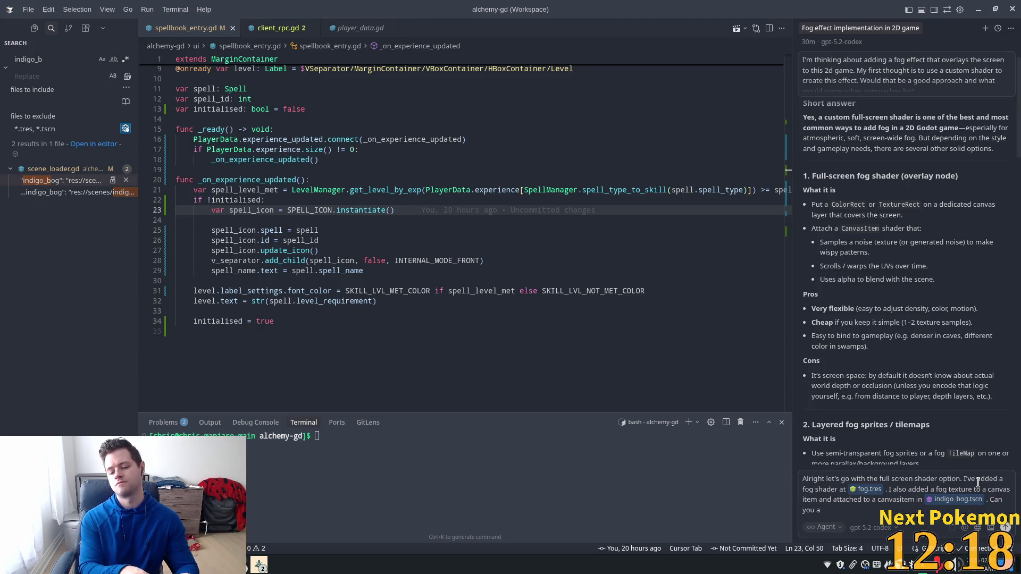
type("some ")
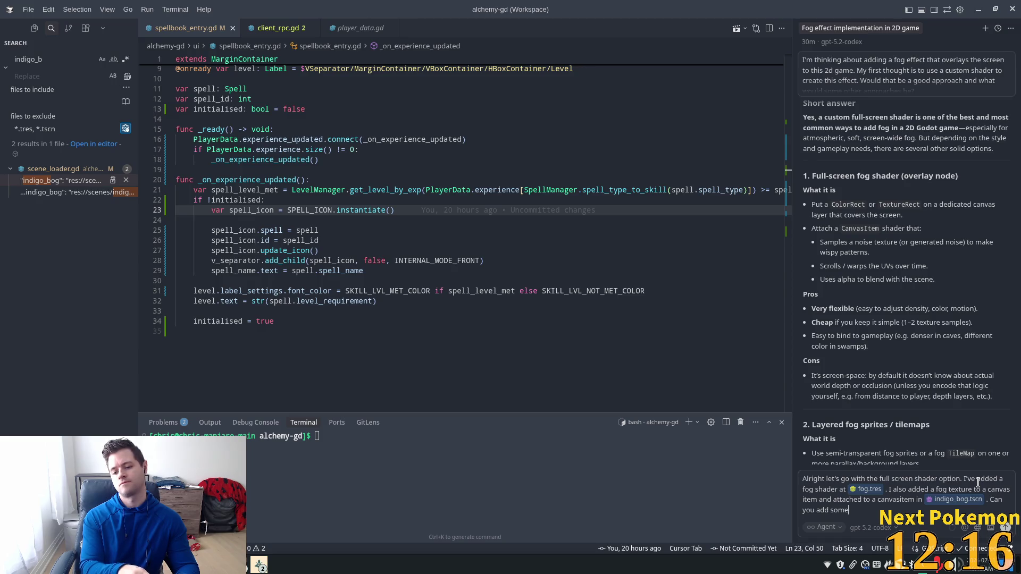
type("code to the")
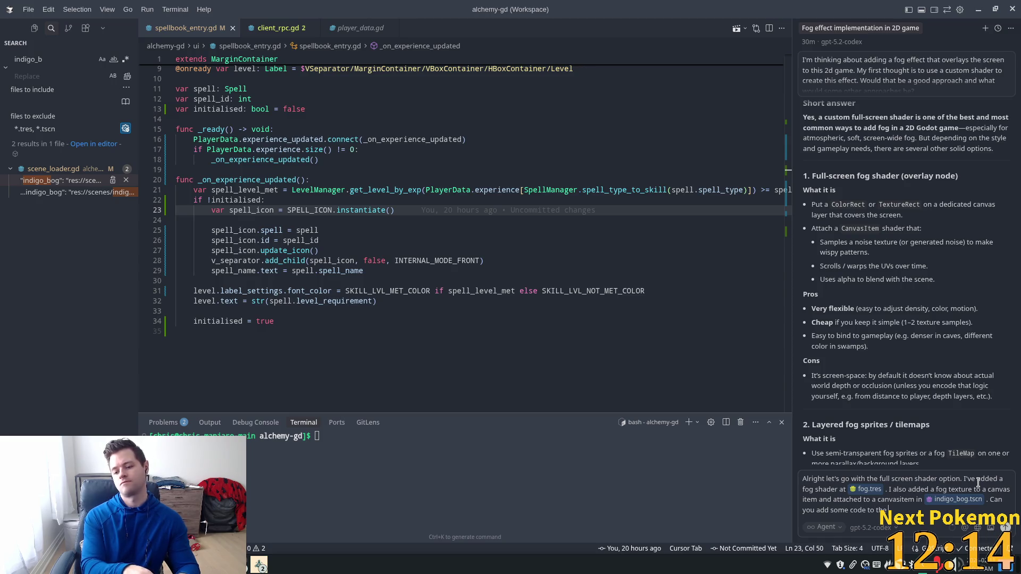
type(" shader ")
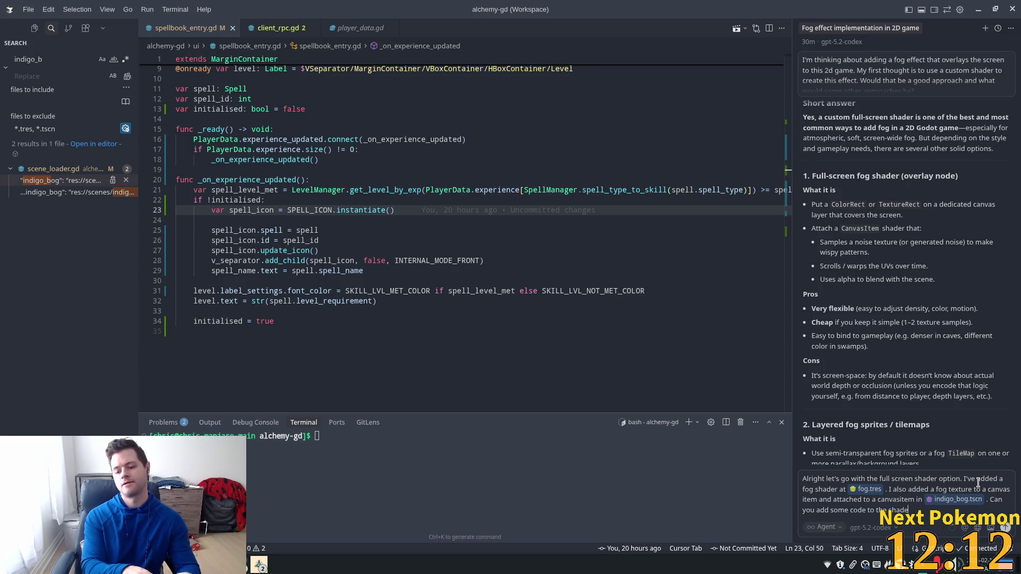
type("that will c")
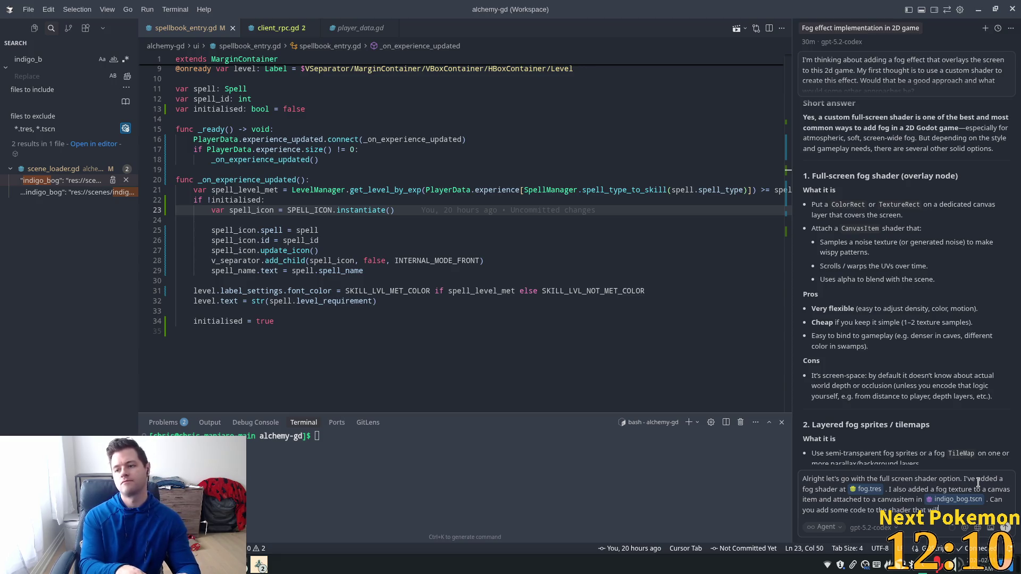
type("reate a")
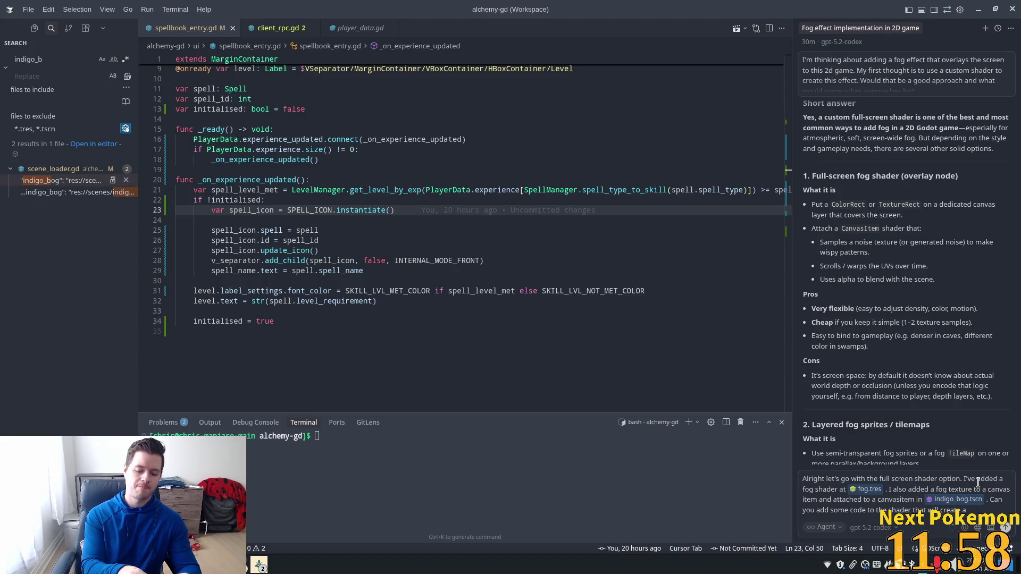
type("fog l")
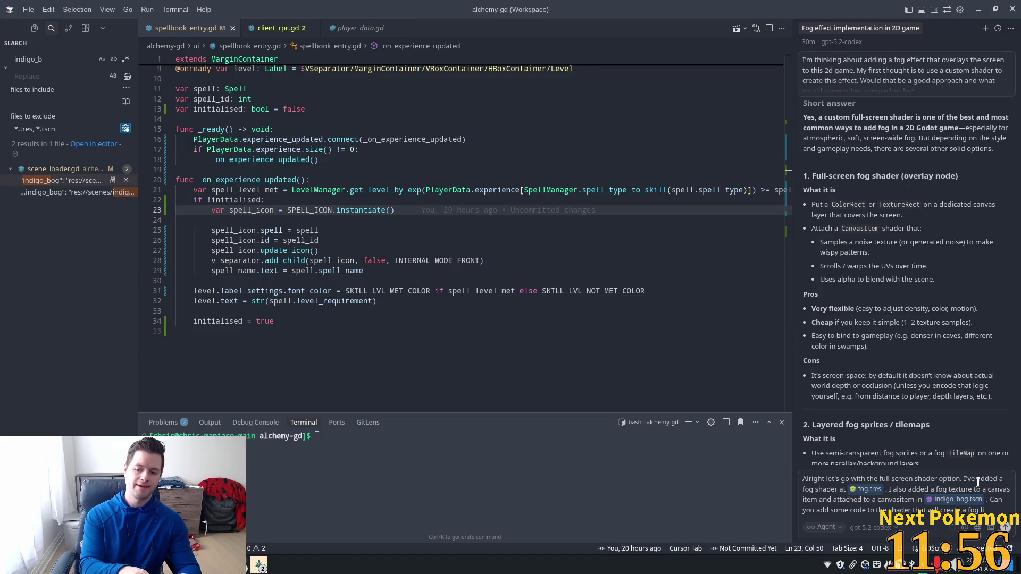
type("fect")
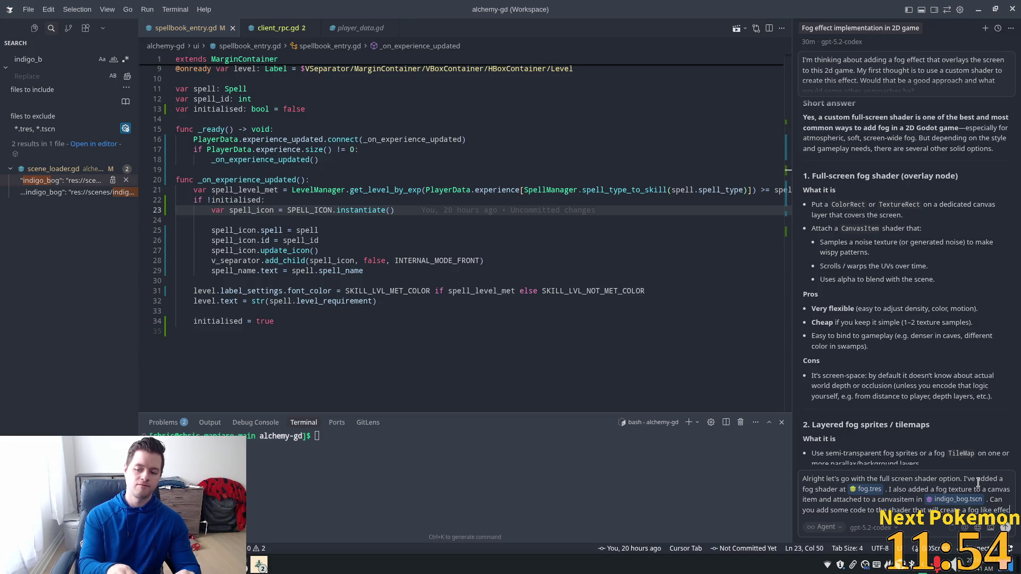
key("Return")
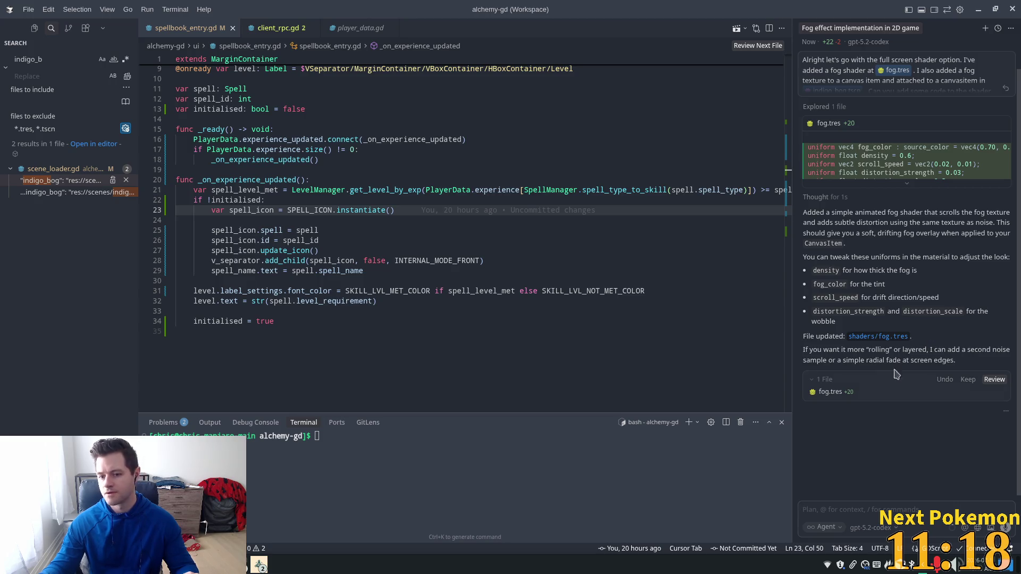
- Open the Review diff of the agent's changes to fog.tres
left_click(993, 379)
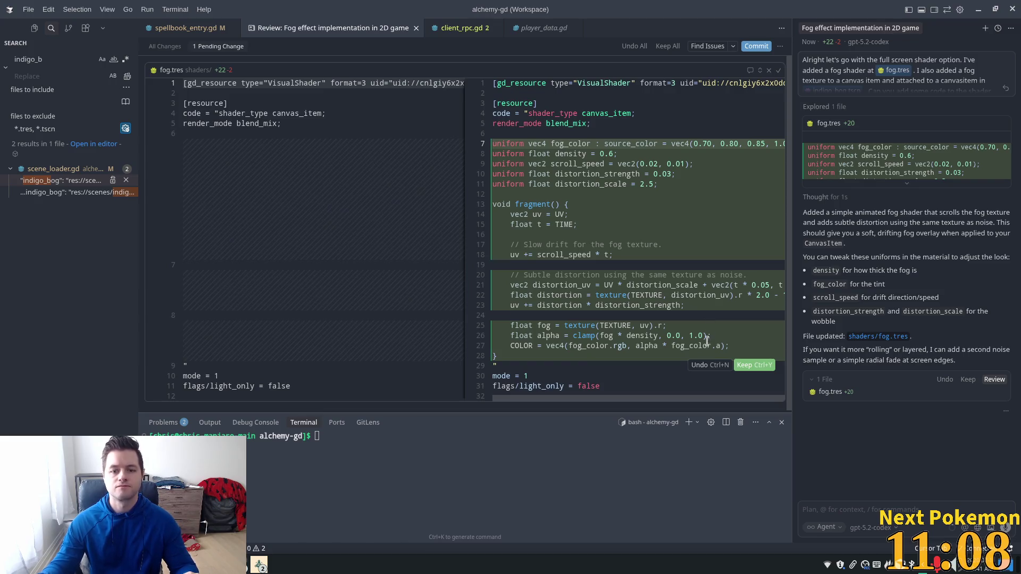
- Accept the agent's fog.tres shader changes and close the review
left_click(584, 153)
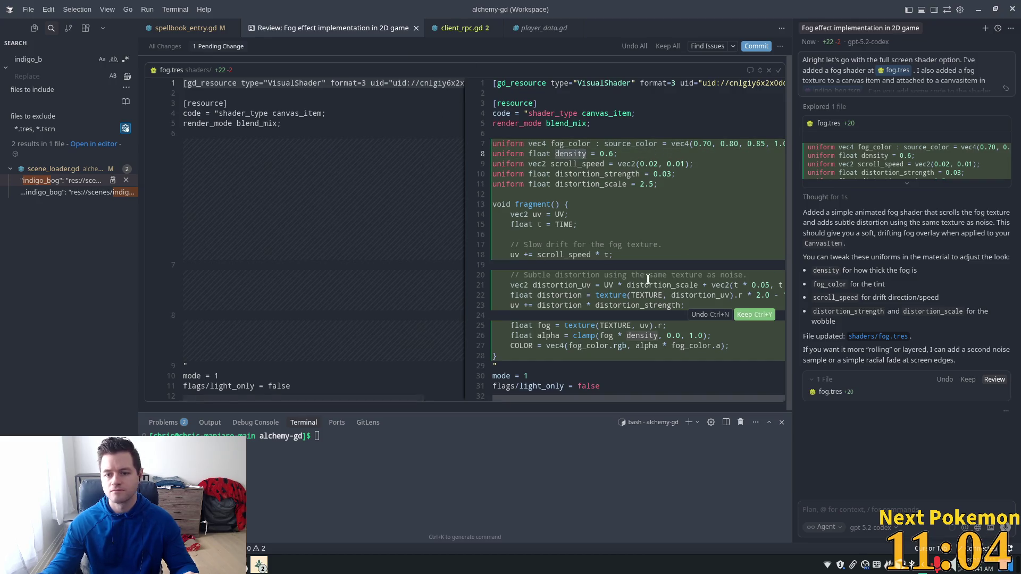
left_click(967, 381)
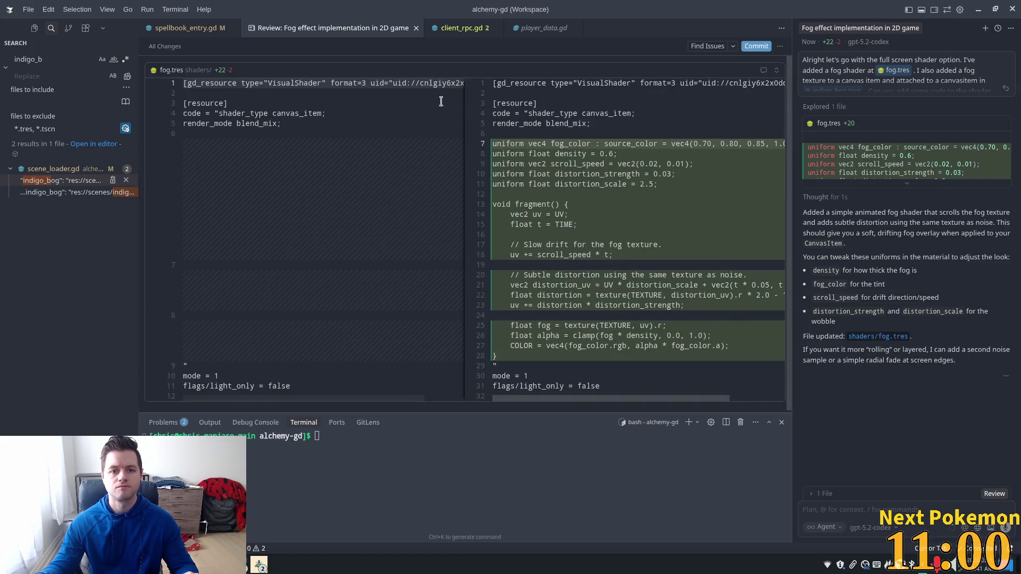
left_click(373, 103)
left_click(627, 254)
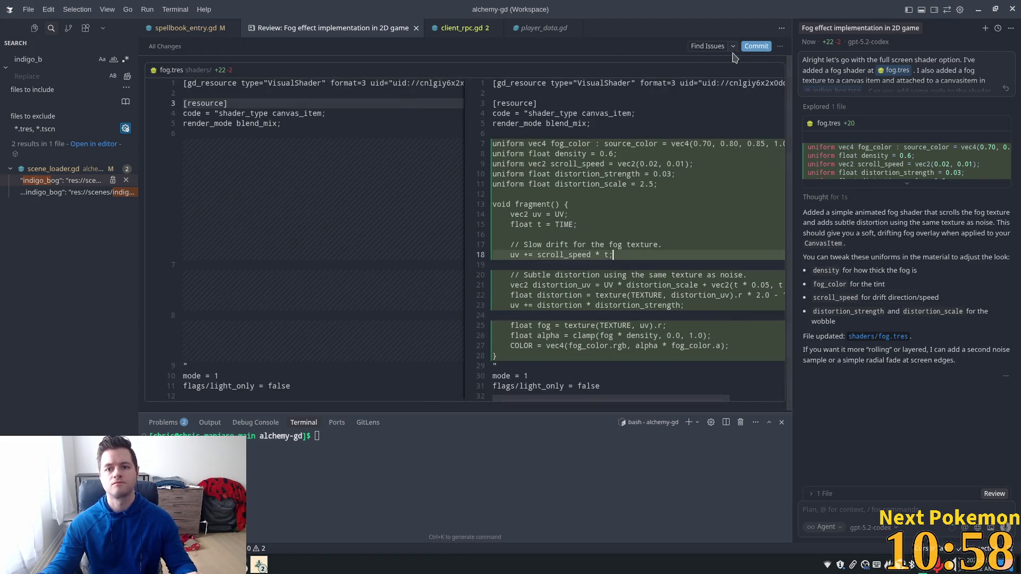
left_click(415, 28)
- Open fog.tres via quick open and inspect its density uniform
key("ctrl+p")
type("fog.")
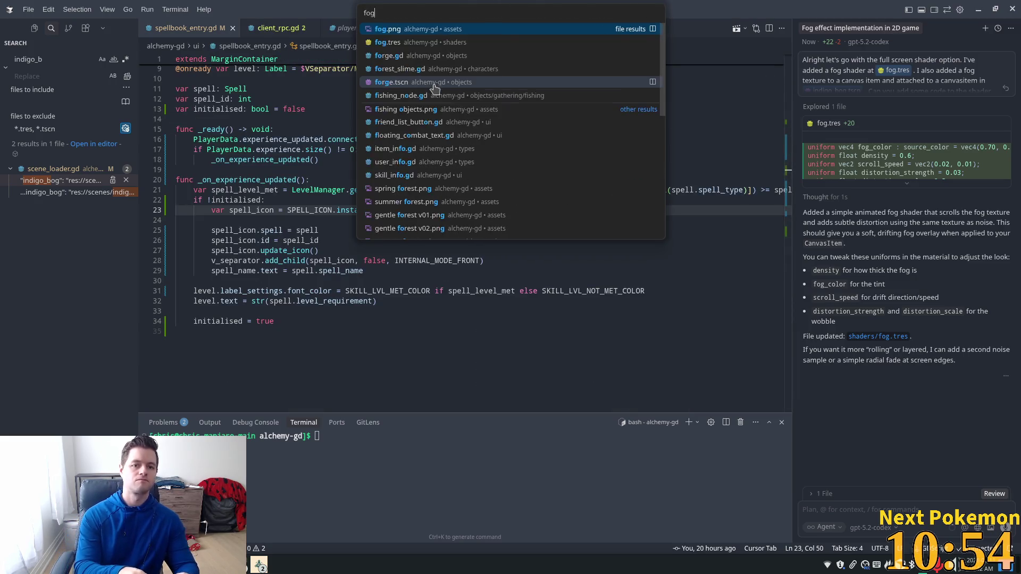
type("tre")
key("Return")
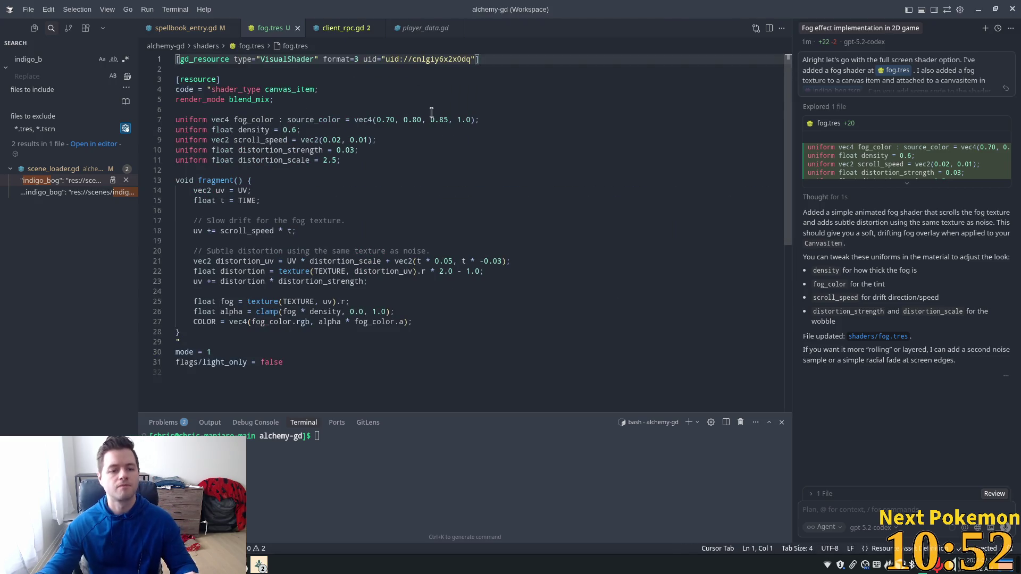
double_click(254, 129)
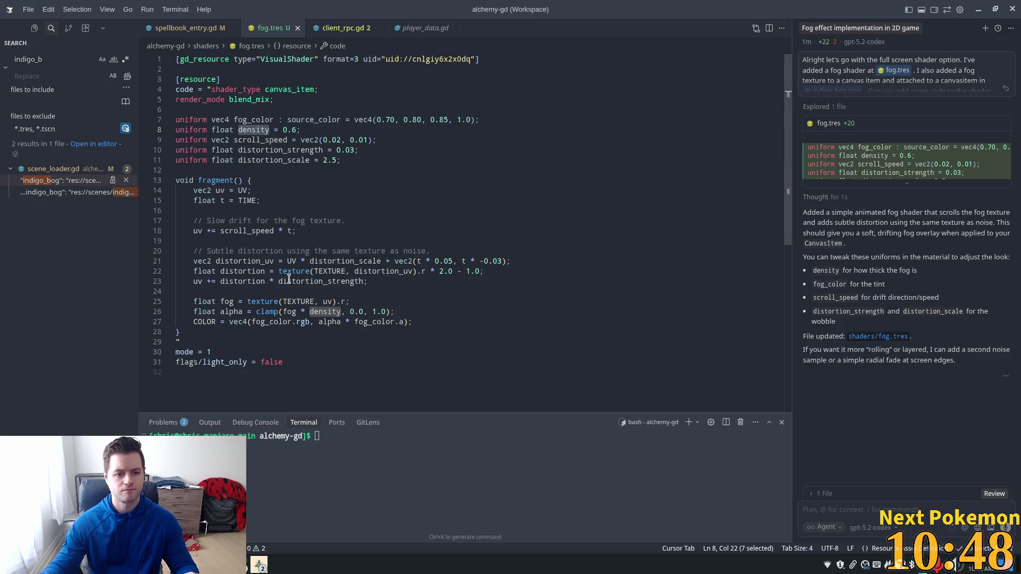
left_click(393, 293)
- Restart the game and walk the character up, right and down through Indigo Bog to check the fog
key("alt+Tab")
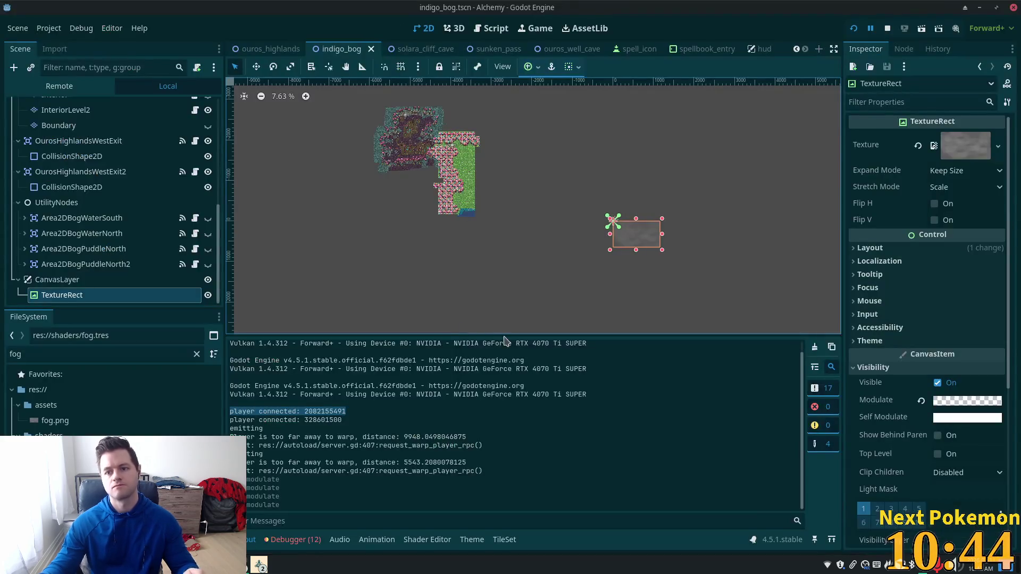
left_click(854, 29)
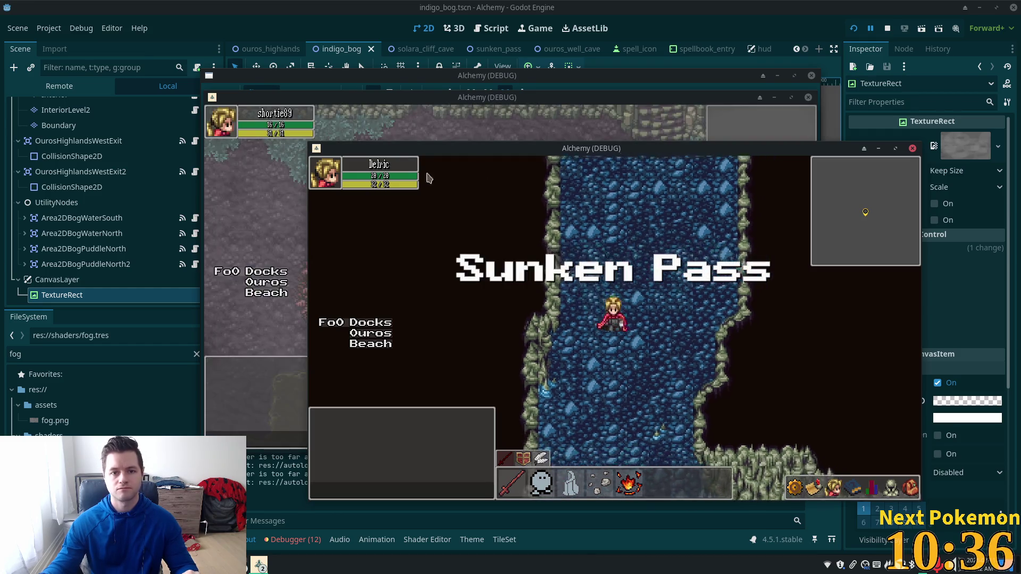
left_click(236, 219)
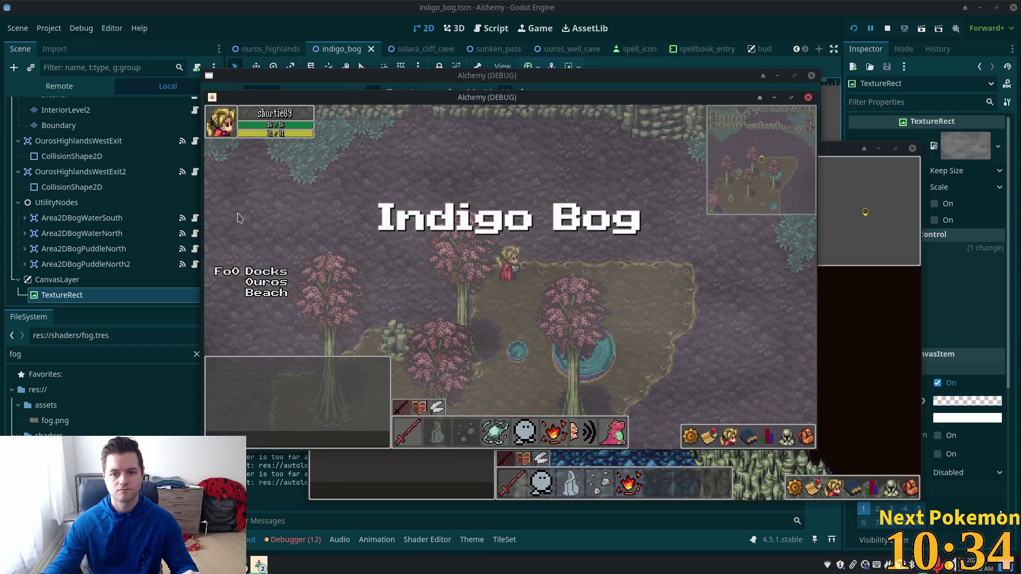
key("Up")
key("Right")
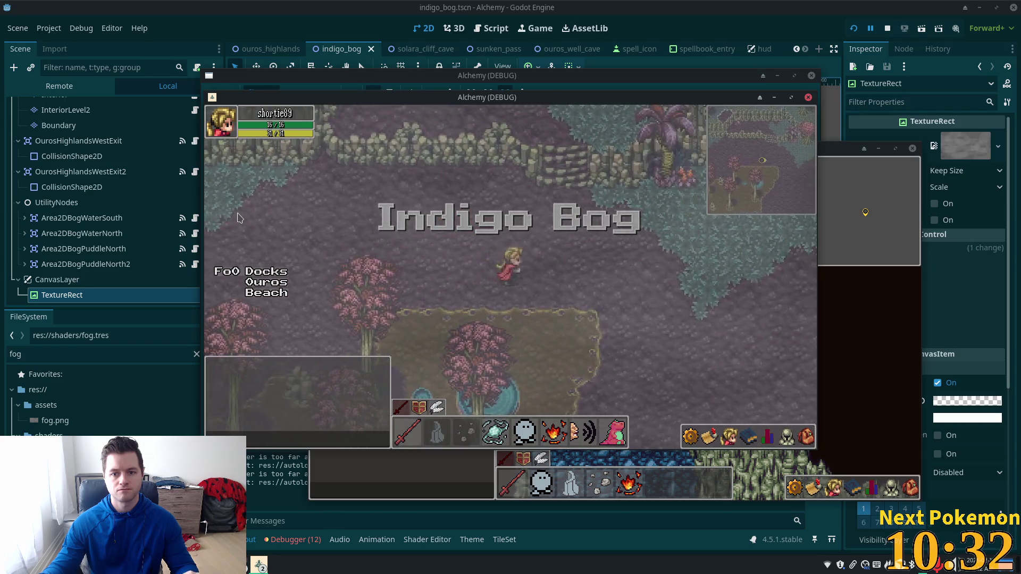
key("Right")
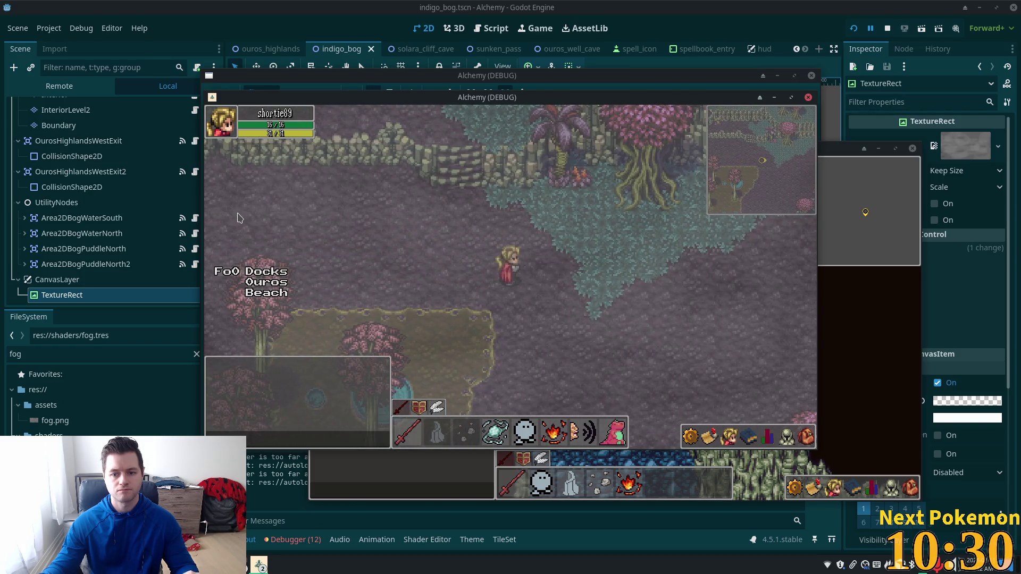
key("Down")
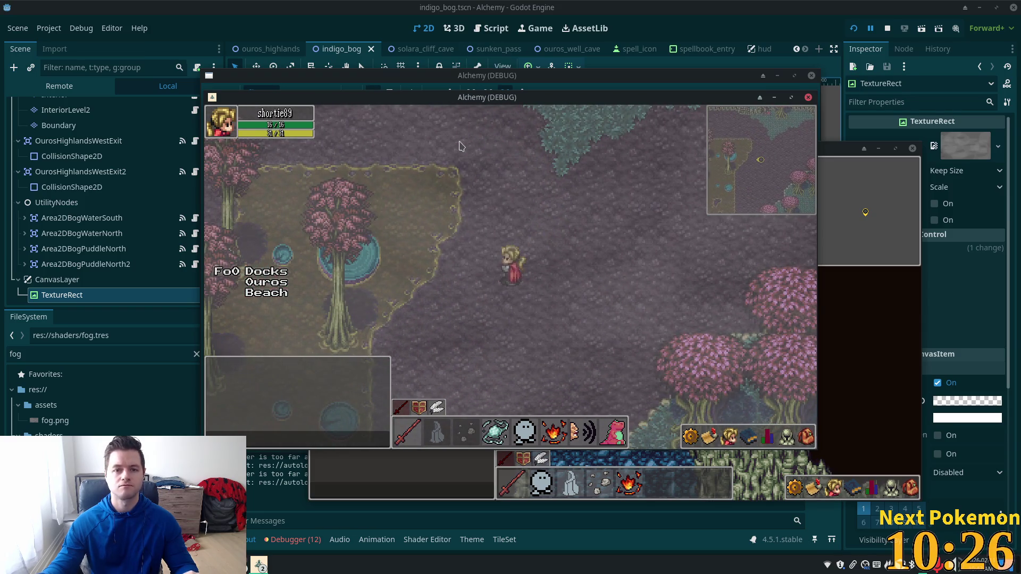
key("alt+Tab")
- Read fog.tres's TIME, scroll_speed drift, distortion_strength and mode = 1 lines
left_click(271, 201)
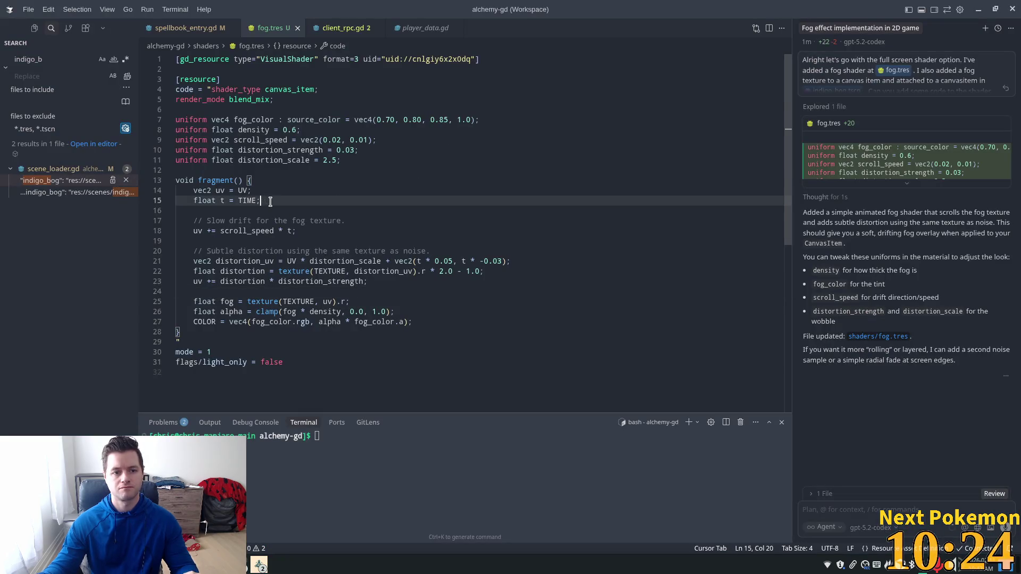
left_click(242, 230)
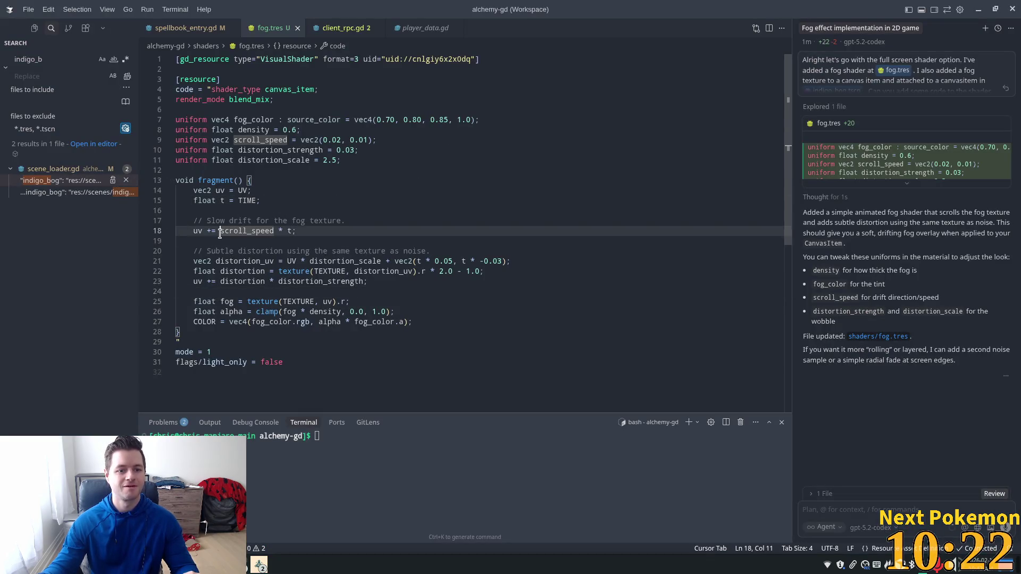
left_click(322, 230)
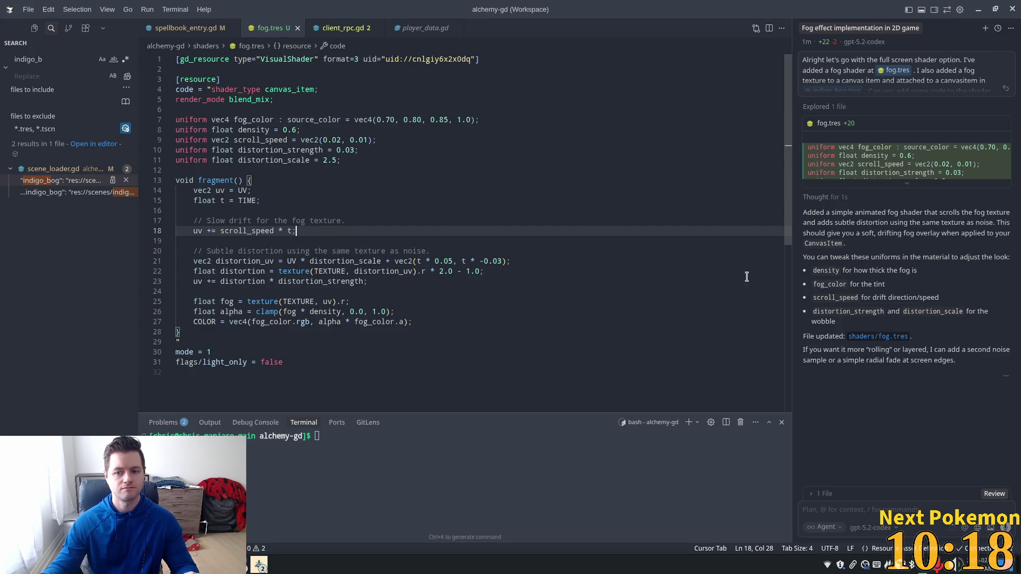
left_click(831, 124)
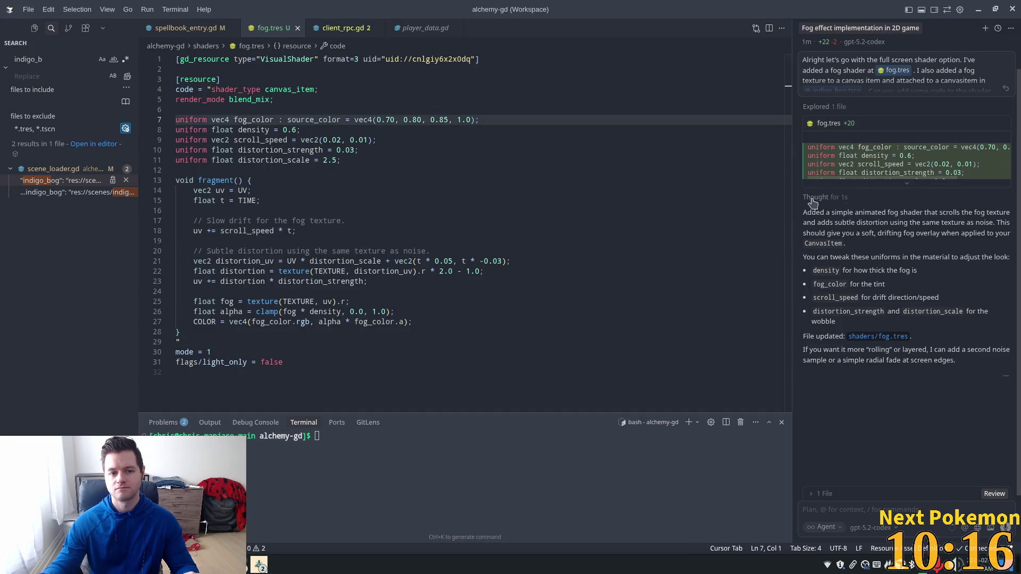
left_click(449, 149)
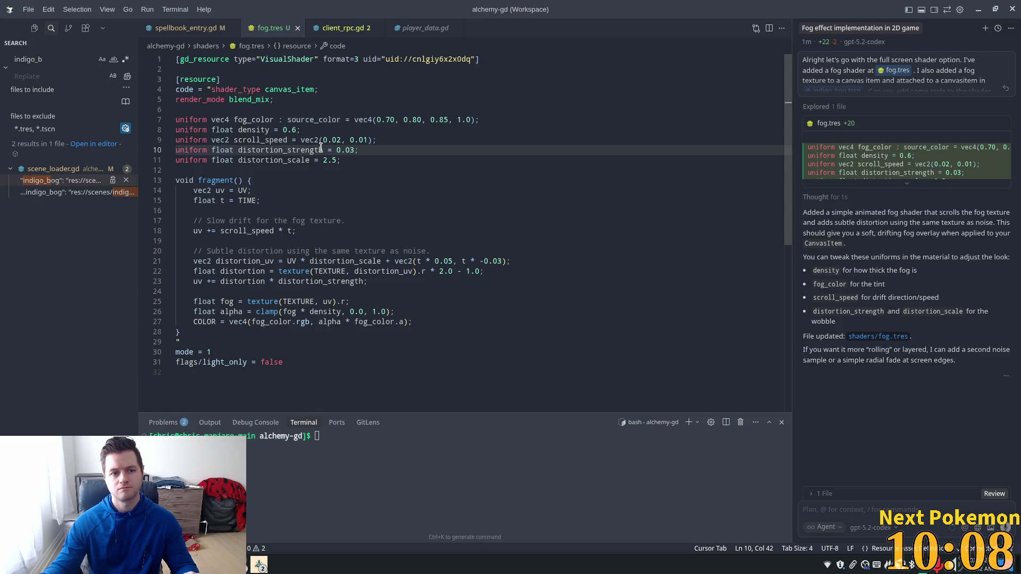
left_click(214, 353)
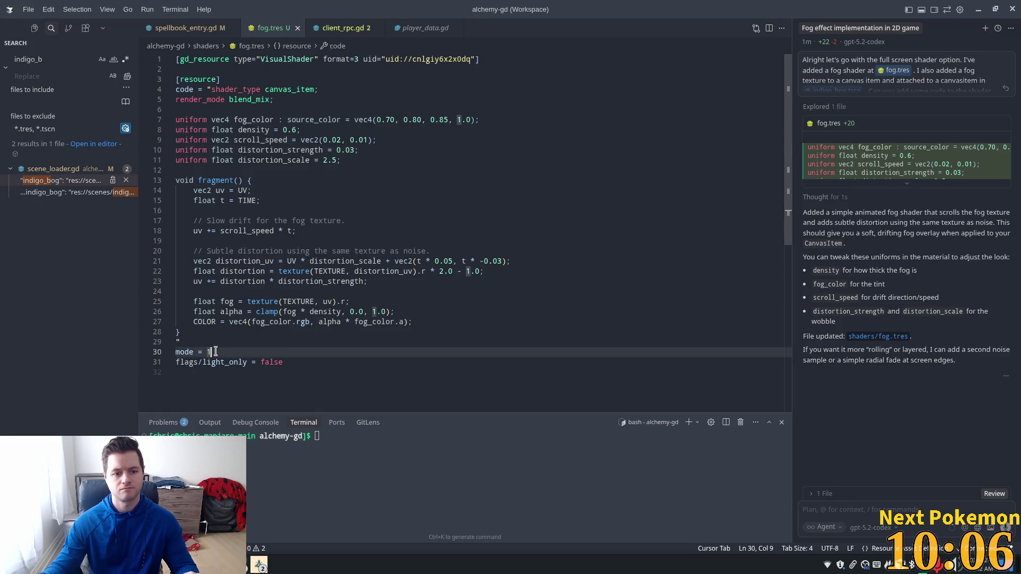
key("Up")
key("Up")
key("Down")
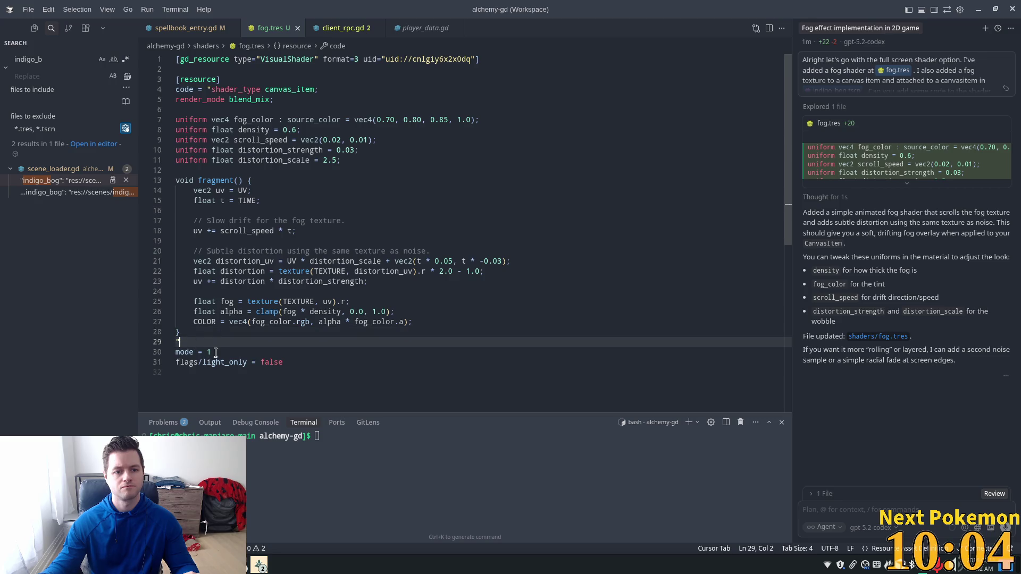
left_click_drag(189, 352, 135, 348)
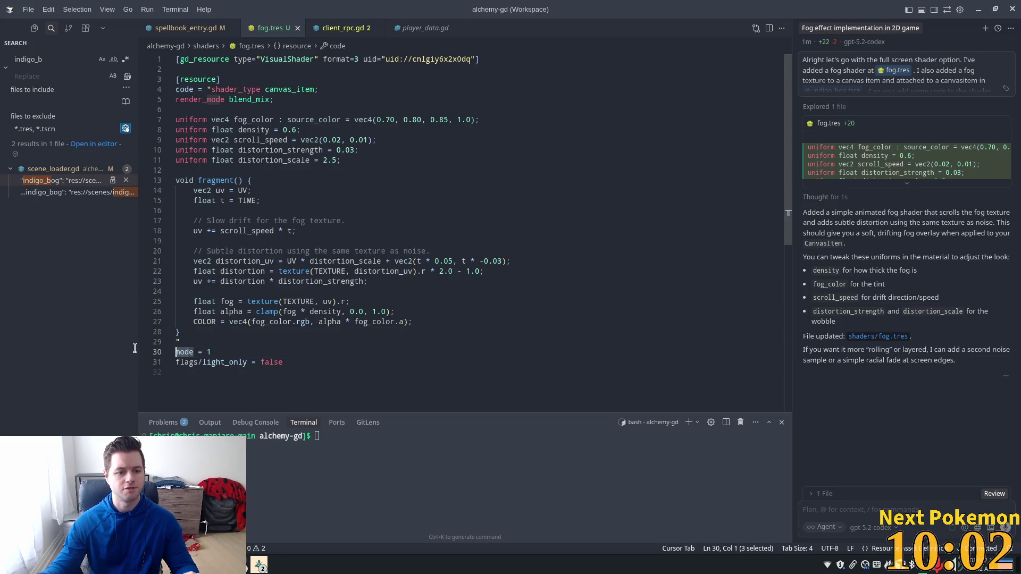
left_click(201, 340)
key("F5")
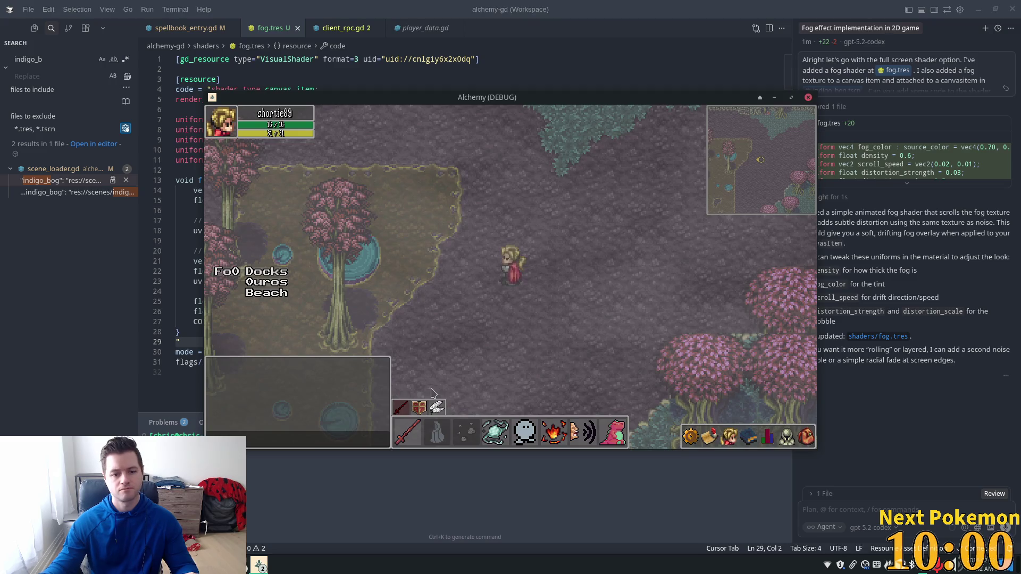
- Show session 1's Errors list in the debugger, with its six navigation-mesh warnings
key("alt+Tab")
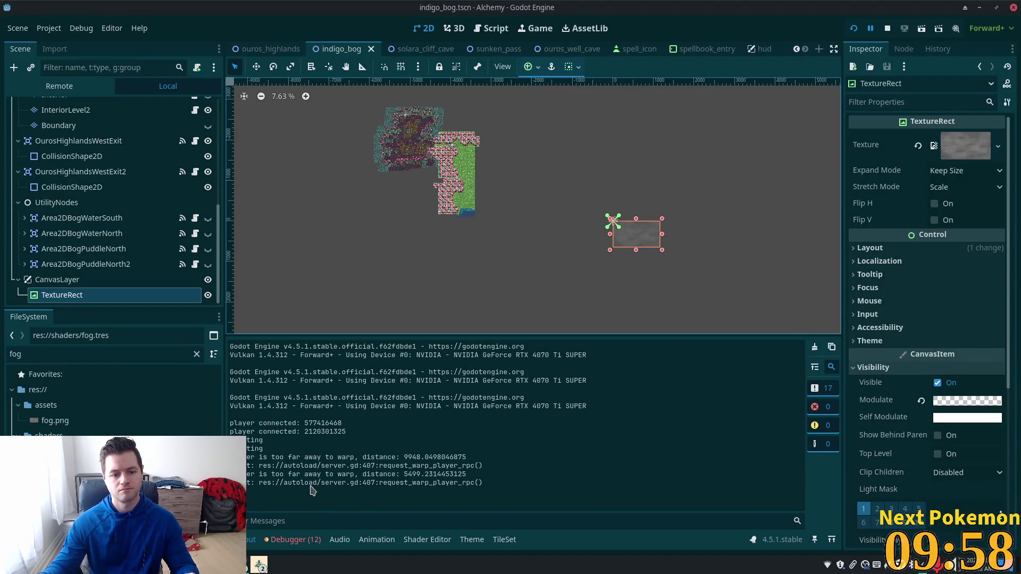
left_click(293, 540)
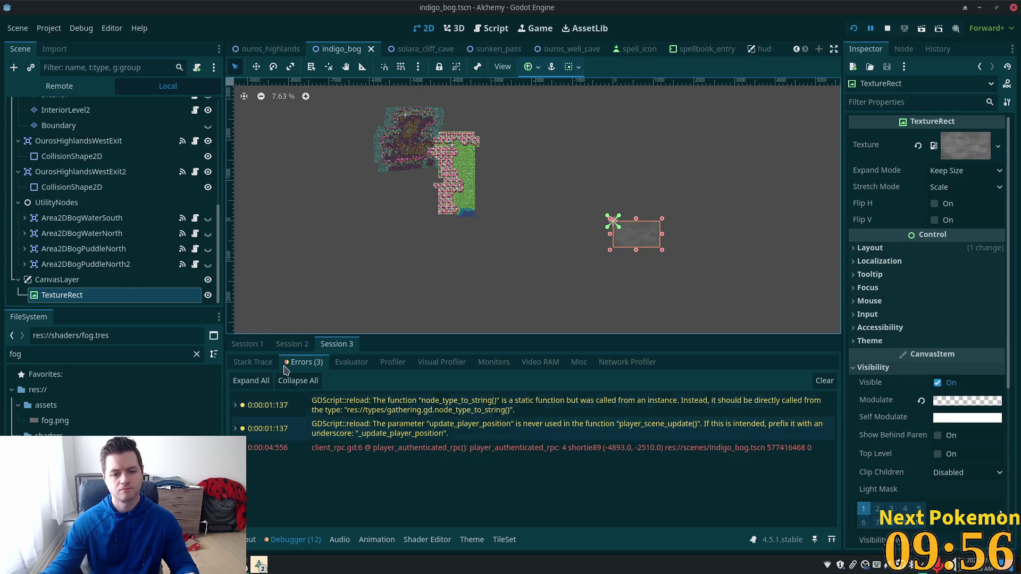
left_click(256, 363)
left_click(293, 362)
left_click(259, 344)
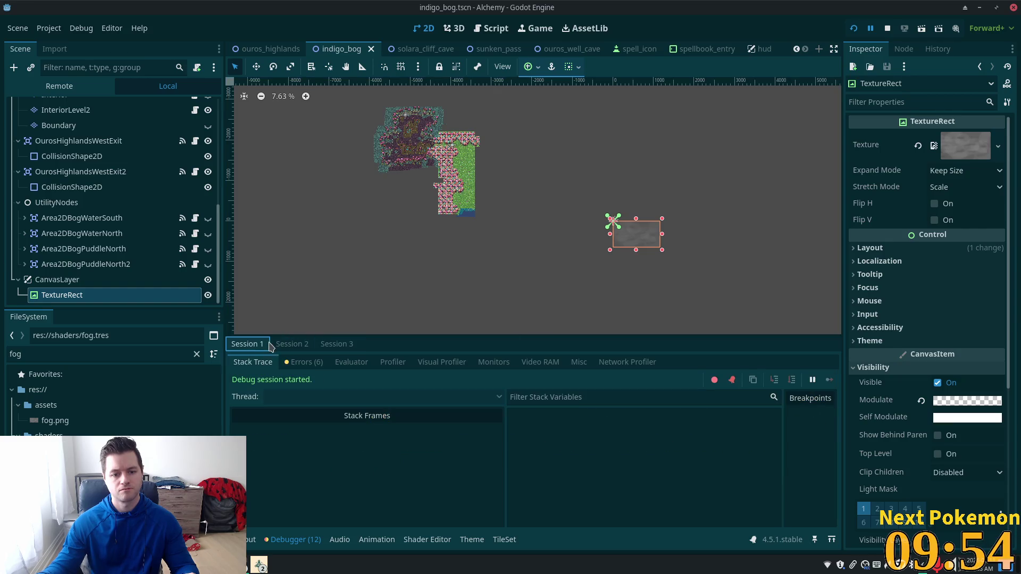
left_click(282, 346)
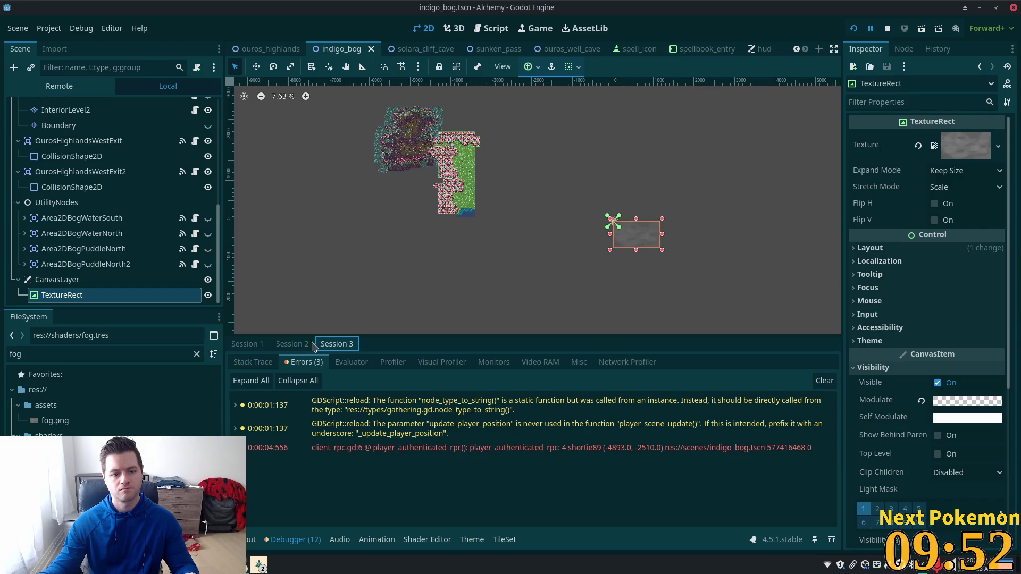
left_click(247, 344)
left_click(303, 362)
scroll(393, 441, "down", 5)
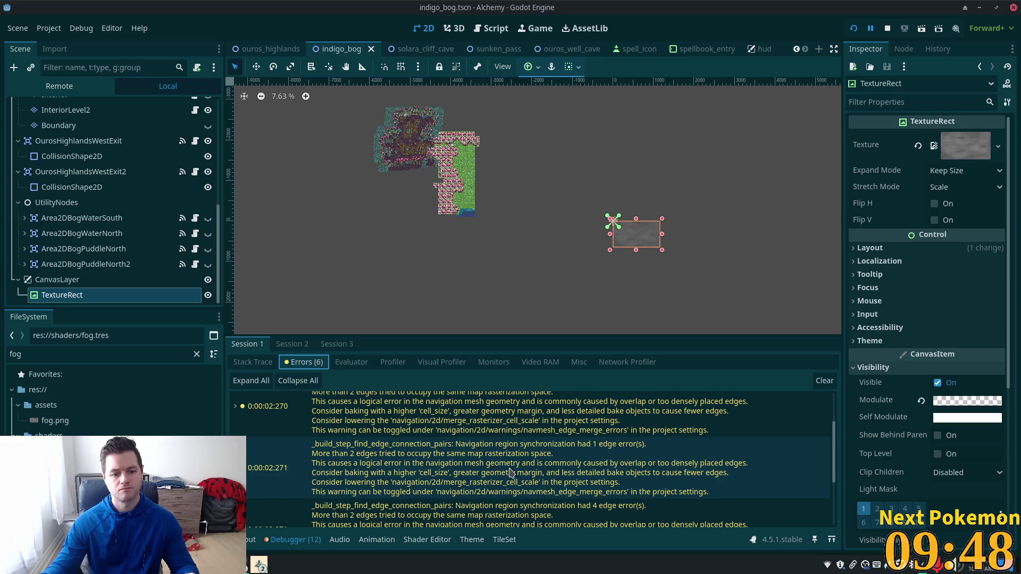
scroll(511, 471, "up", 5)
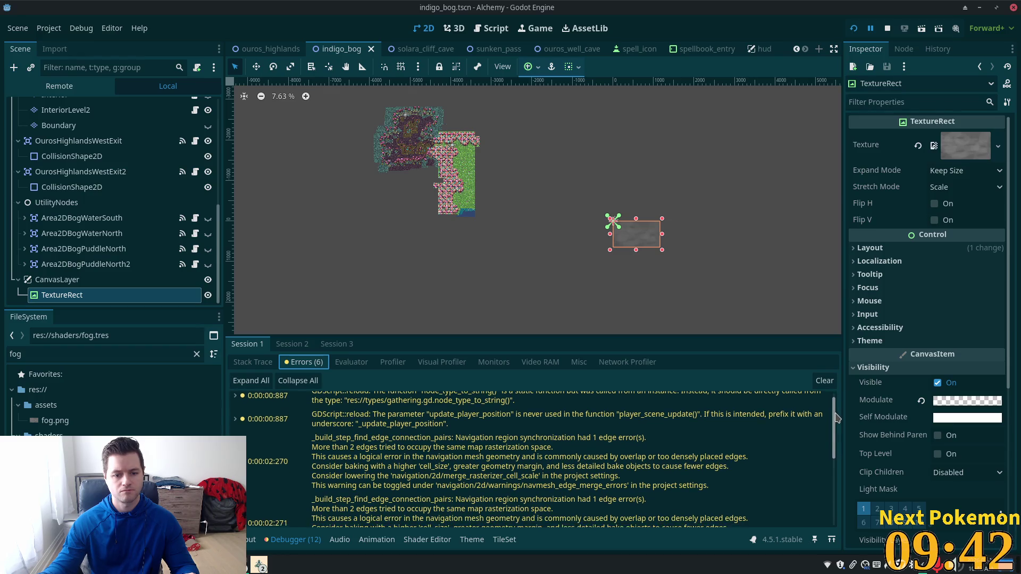
- Set the fog TextureRect's texture repeat to Inherit, enable Use Parent Material, and save indigo_bog
mouse_move(836, 412)
left_mouse_down()
mouse_move(846, 497)
mouse_move(826, 398)
left_mouse_up()
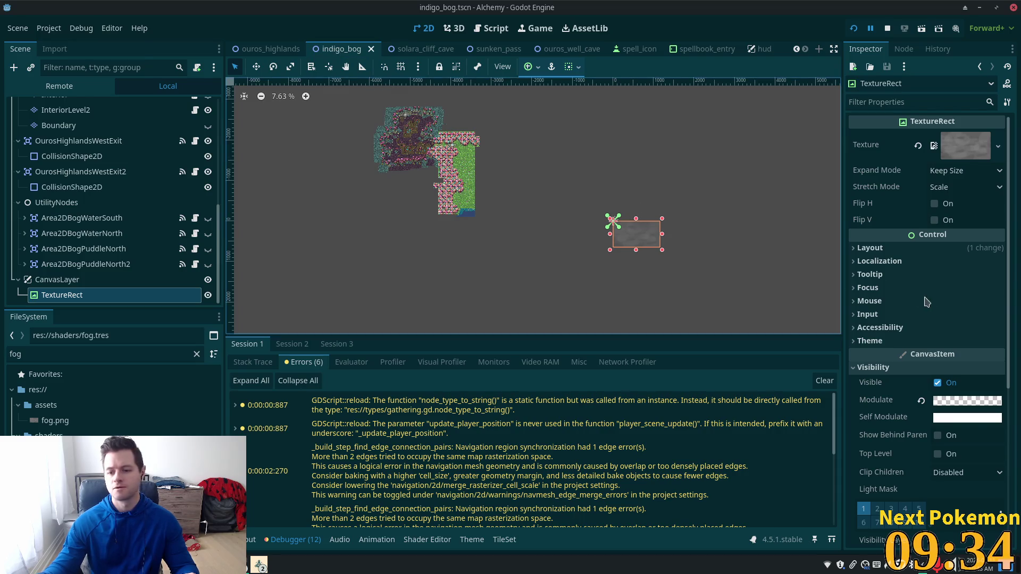
scroll(909, 321, "down", 5)
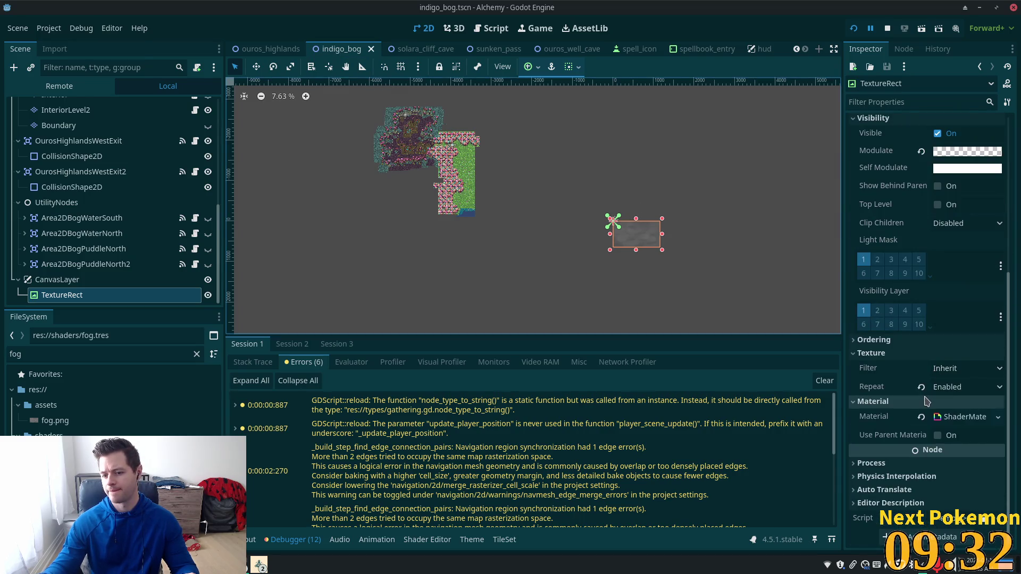
left_click(964, 417)
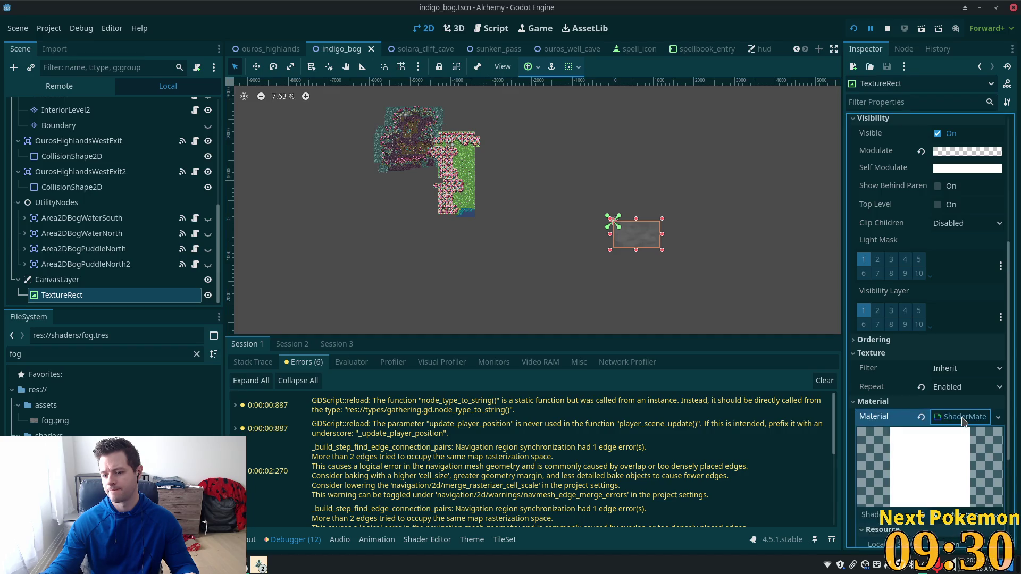
scroll(968, 479, "down", 3)
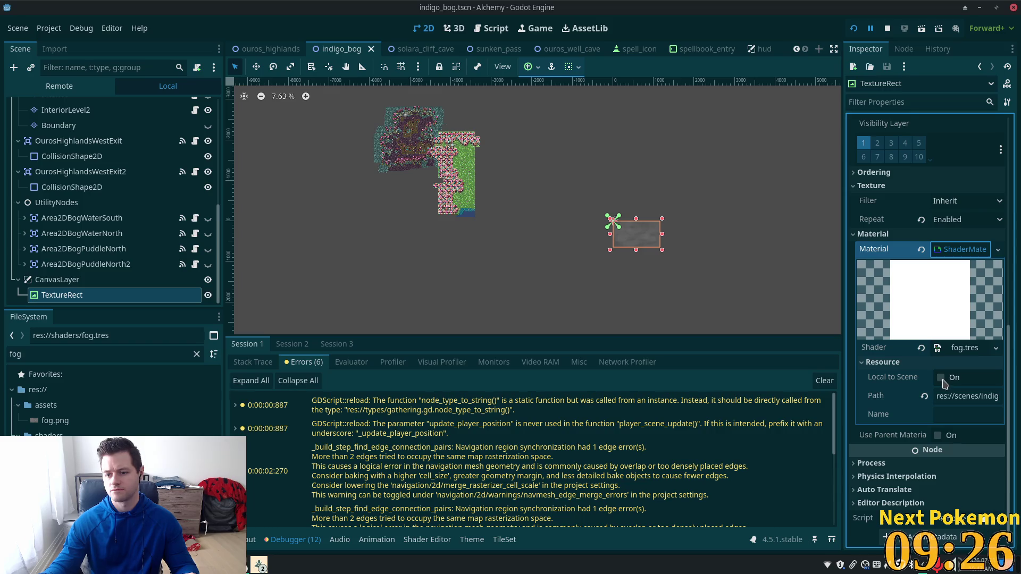
mouse_move(905, 380)
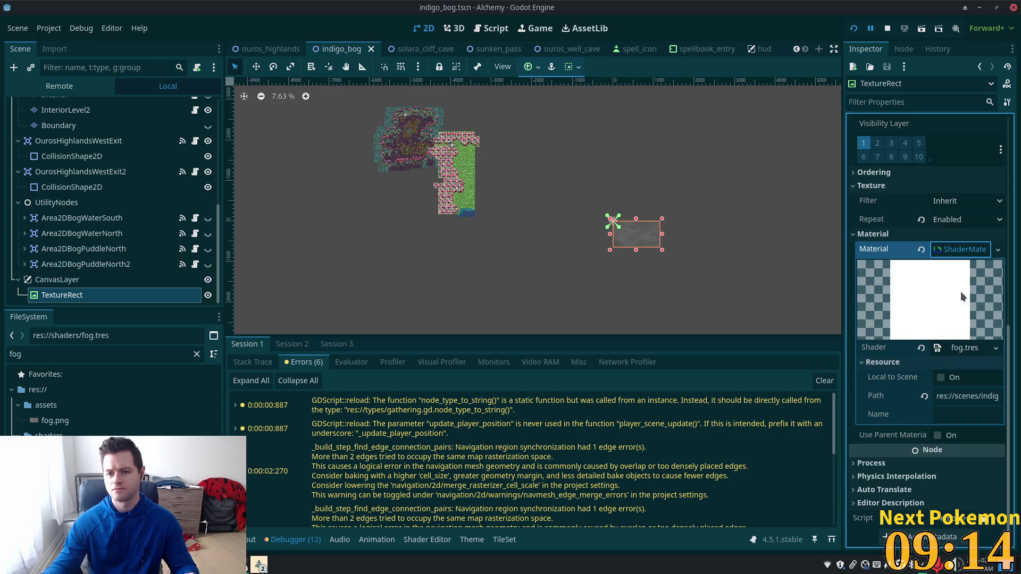
left_click(950, 223)
left_click(952, 236)
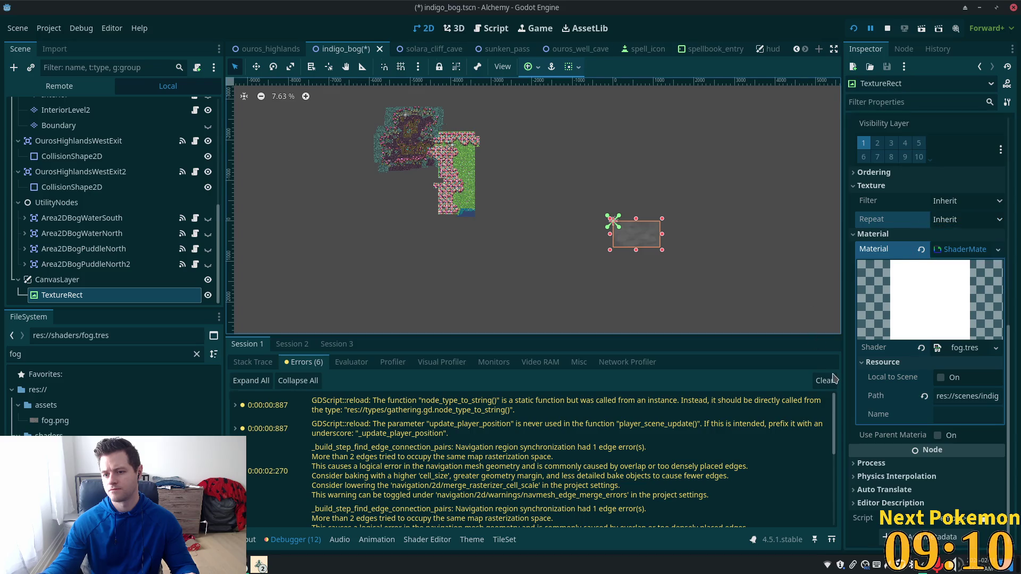
left_click(938, 435)
key("ctrl+s")
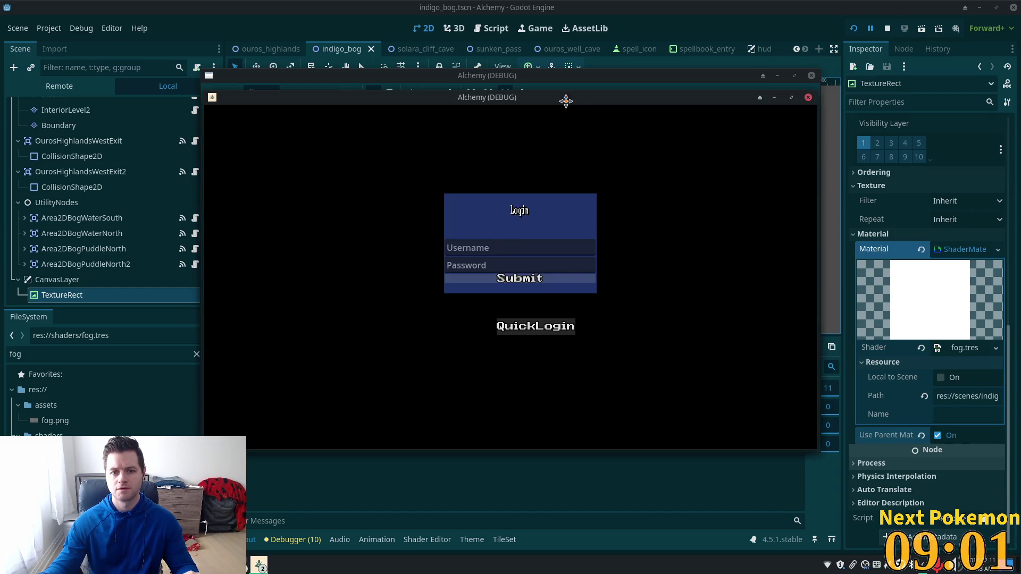
- Move the game windows aside, walk the character around the bog, then stop the run with F8
left_click_drag(566, 101, 450, 155)
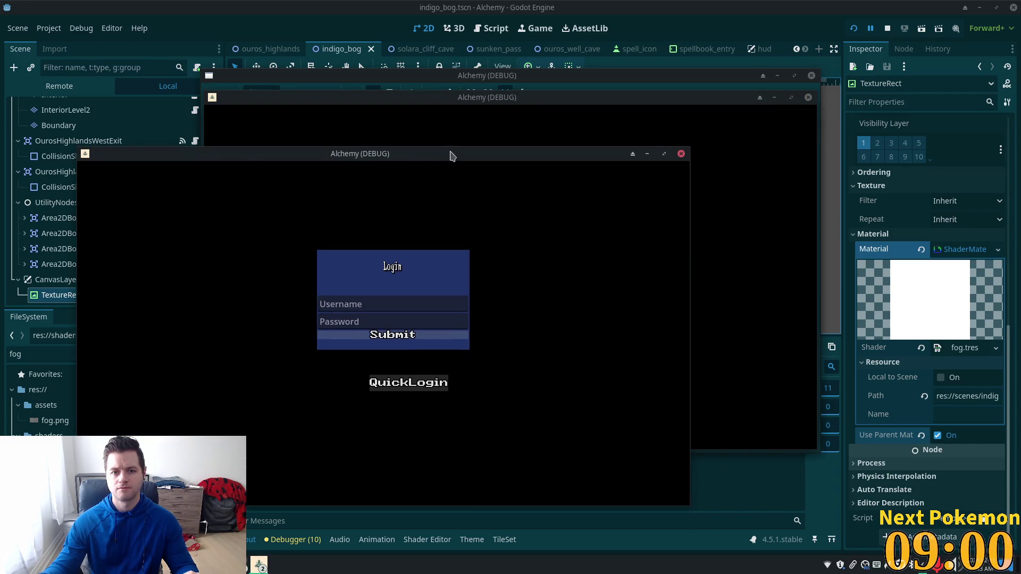
left_click_drag(552, 99, 698, 139)
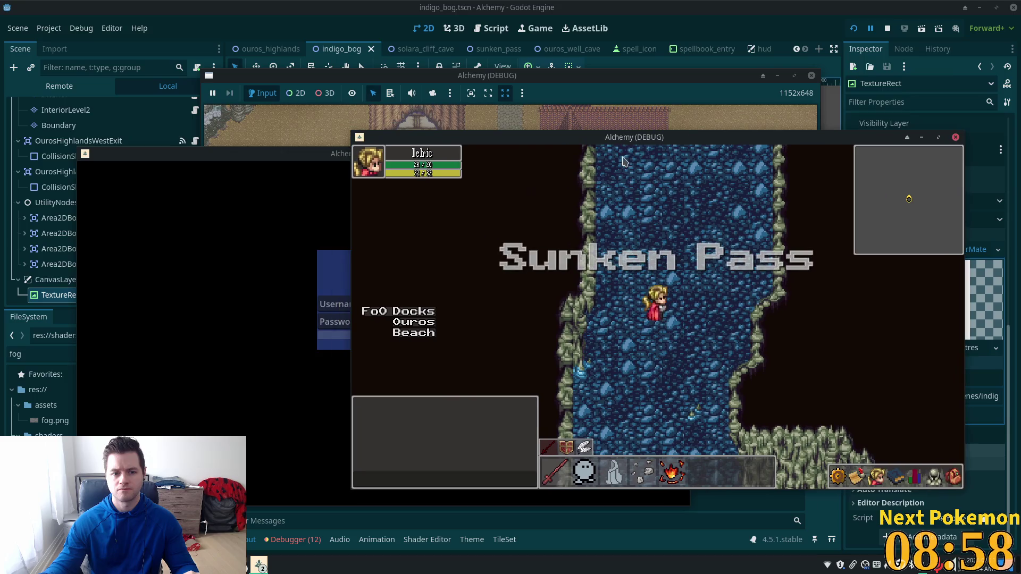
left_click(285, 178)
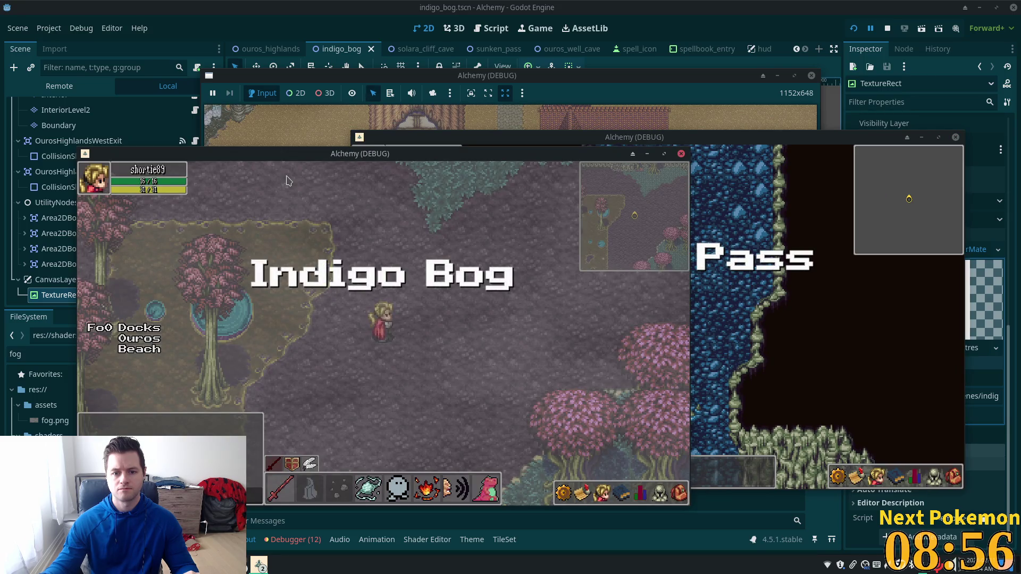
key("Down")
key("Right")
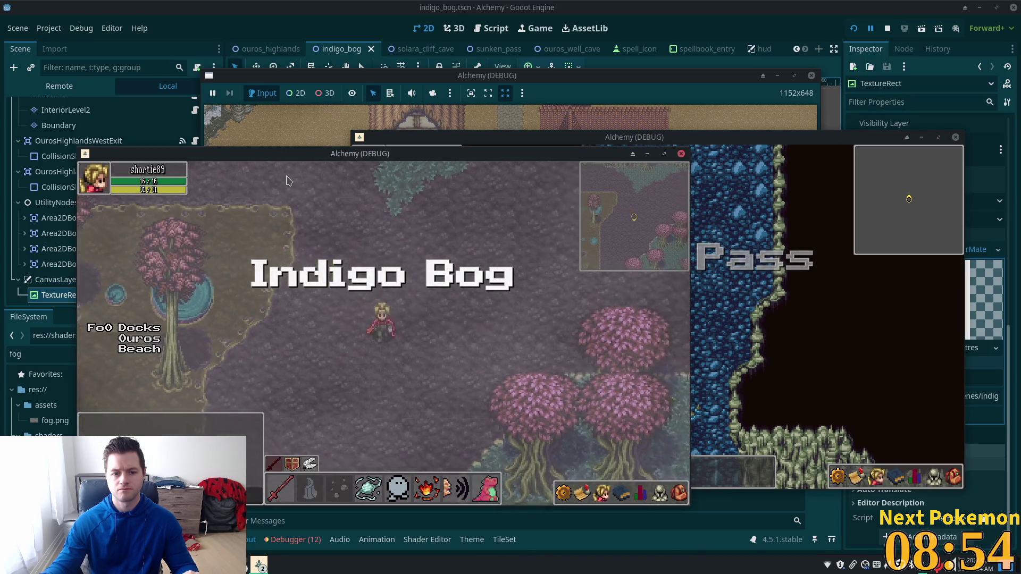
key("Left")
key("Up")
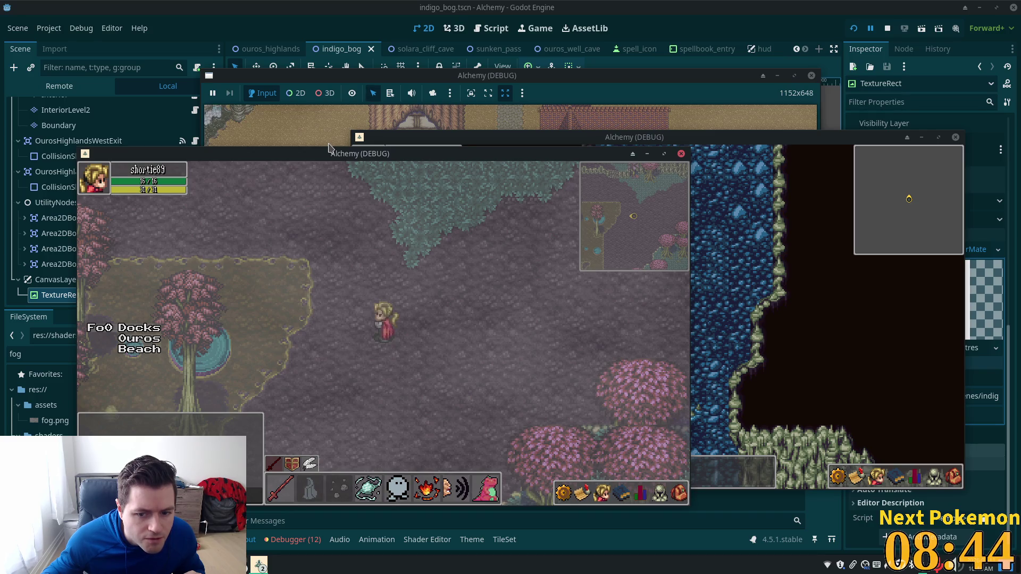
key("Right")
key("Up")
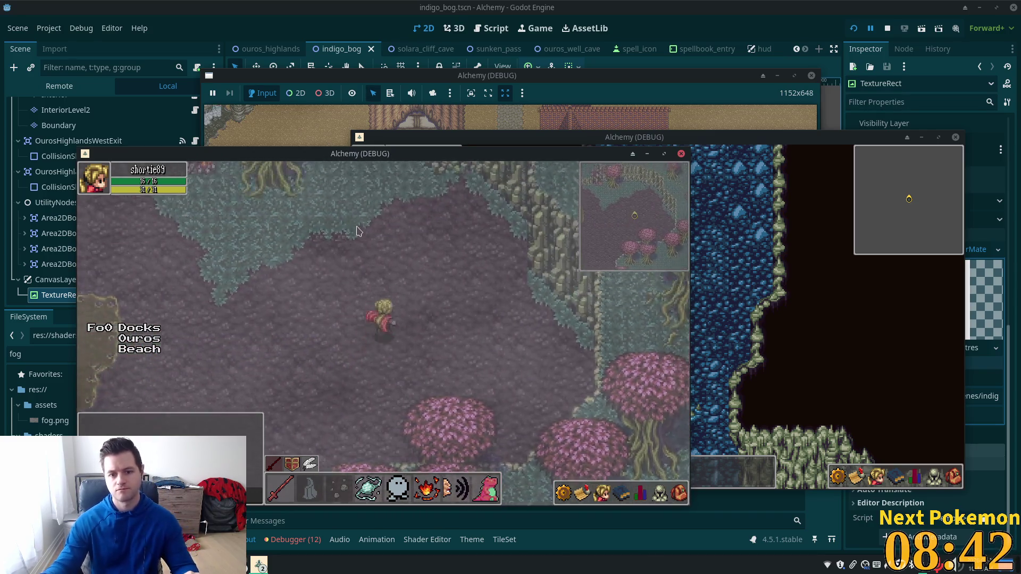
key("Down")
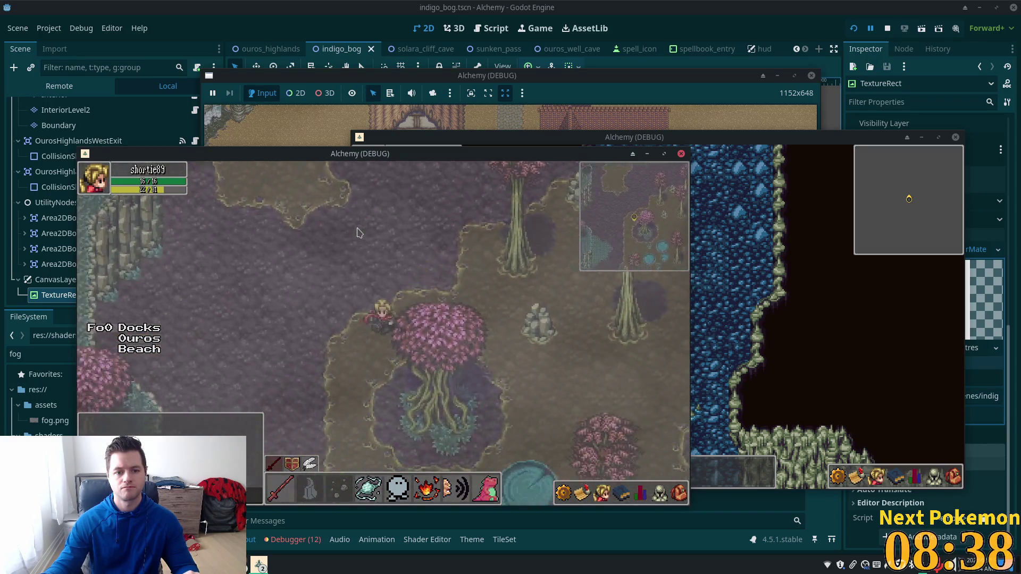
key("F8")
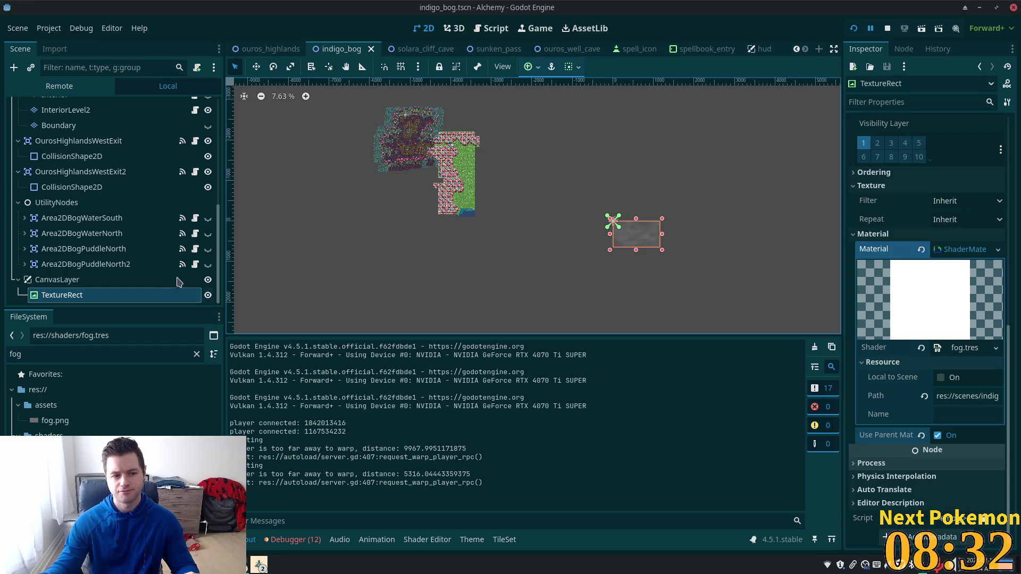
- Reselect the fog TextureRect and read its shader code in the Shader Editor
left_click(120, 279)
left_click(113, 297)
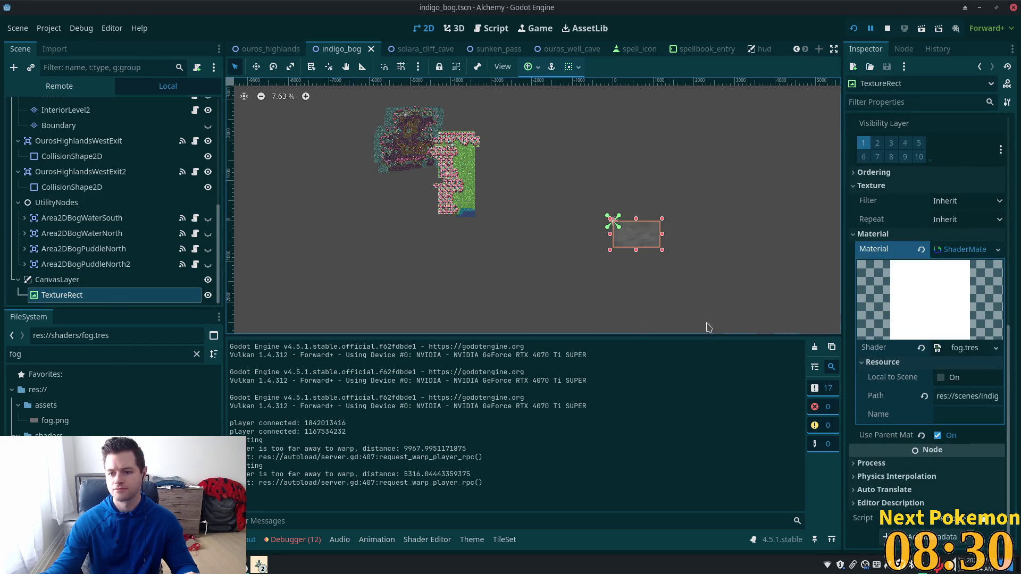
scroll(662, 254, "up", 6)
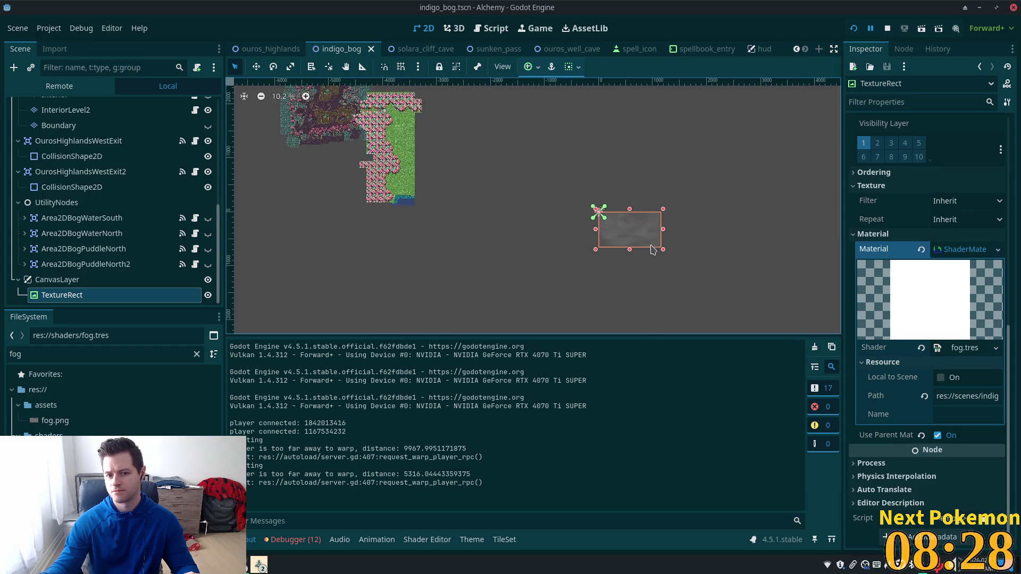
scroll(629, 237, "up", 3)
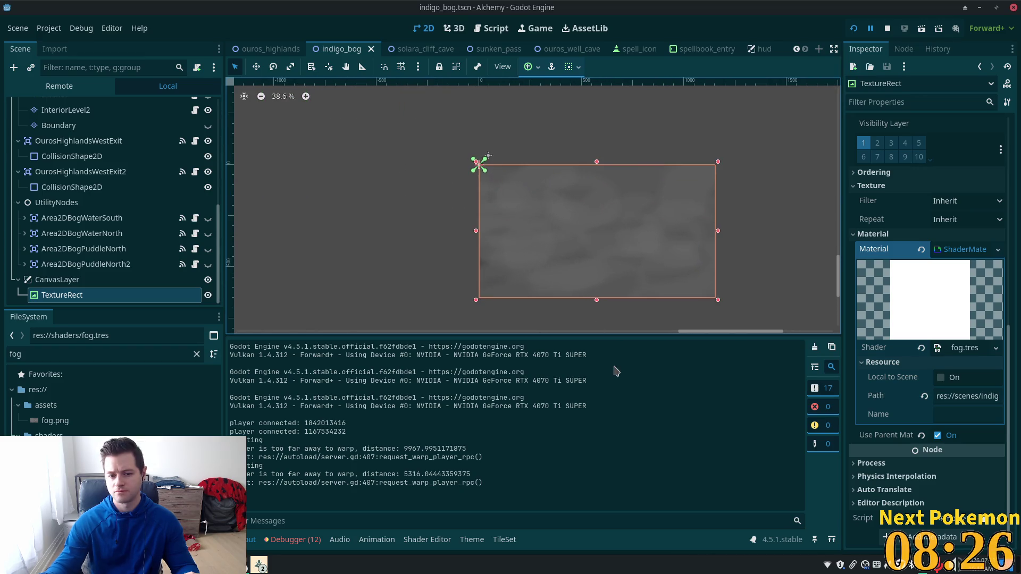
left_click(427, 540)
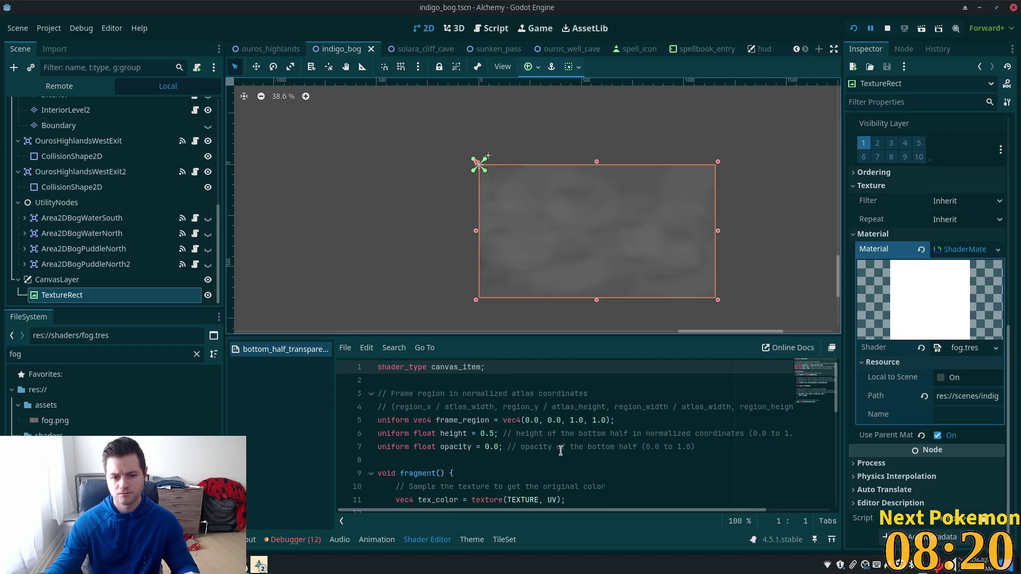
scroll(560, 447, "down", 3)
scroll(560, 446, "down", 3)
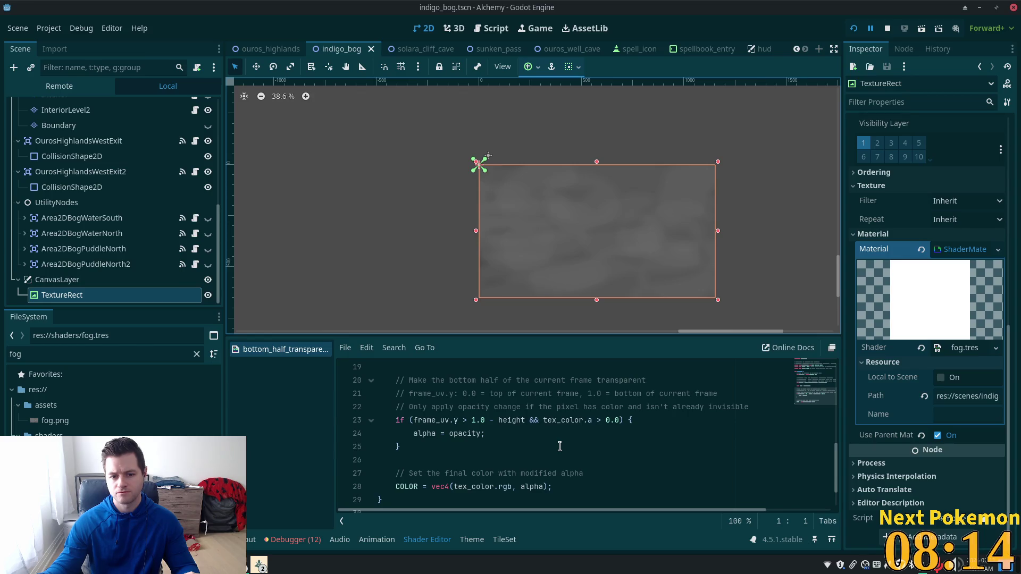
scroll(960, 372, "up", 5)
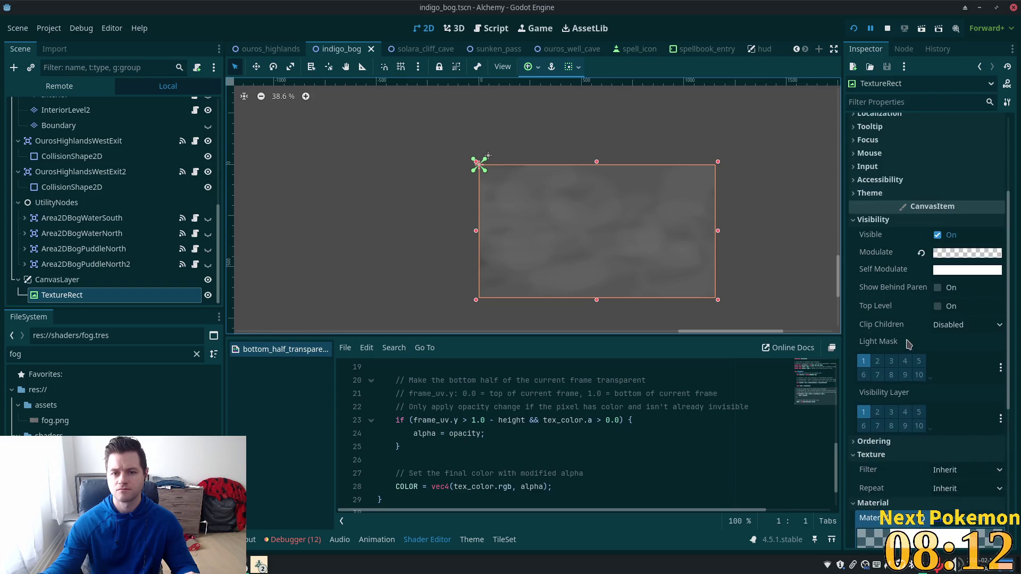
- Raise the fog TextureRect's modulate alpha to 1.0 for fully opaque white (ffffff) fog
left_click(959, 255)
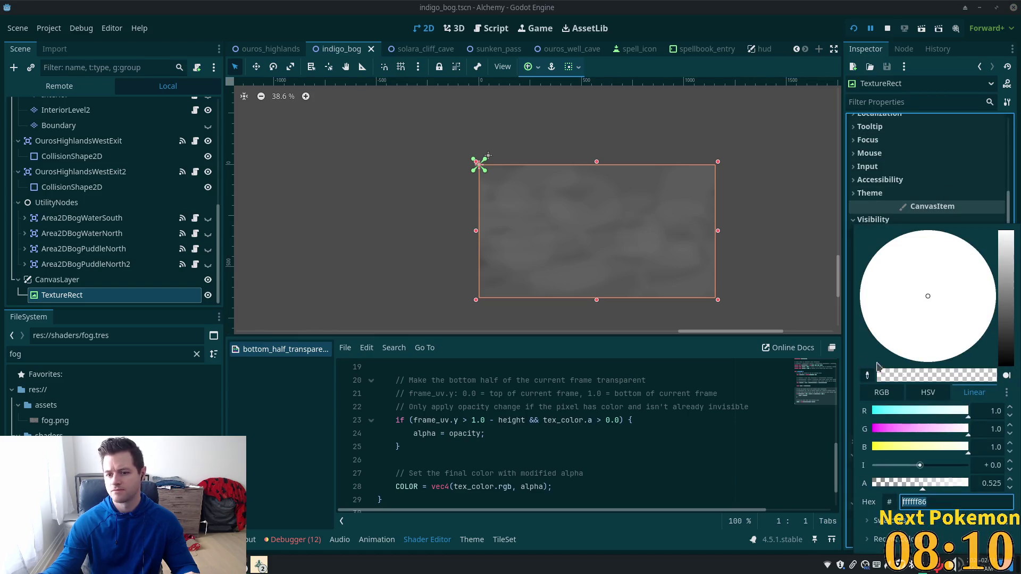
left_click(965, 483)
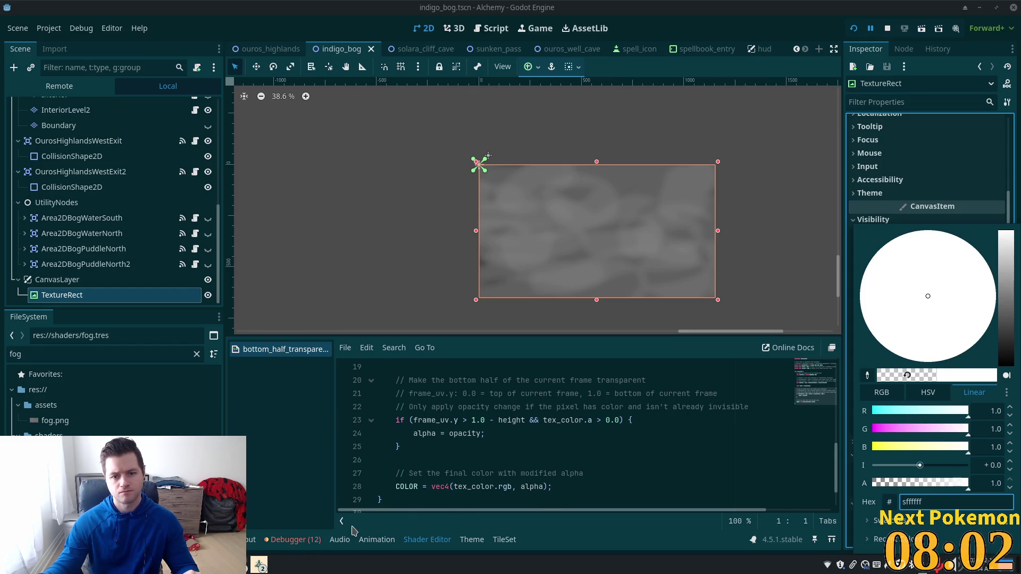
left_click(266, 560)
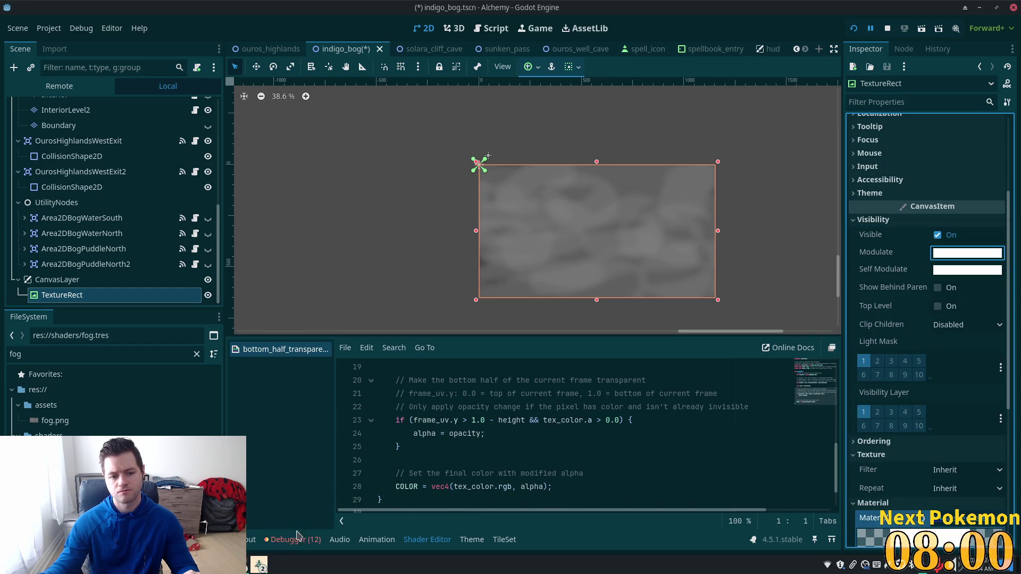
mouse_move(266, 565)
left_click(284, 503)
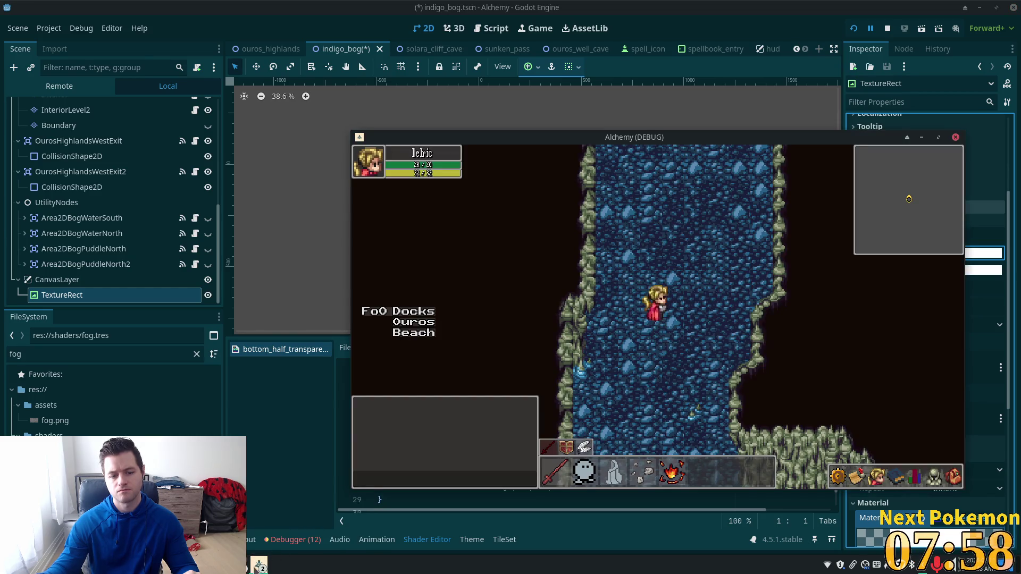
- Check the opaque grey fog in the running game, then return to Cursor's agent chat
left_click(293, 532)
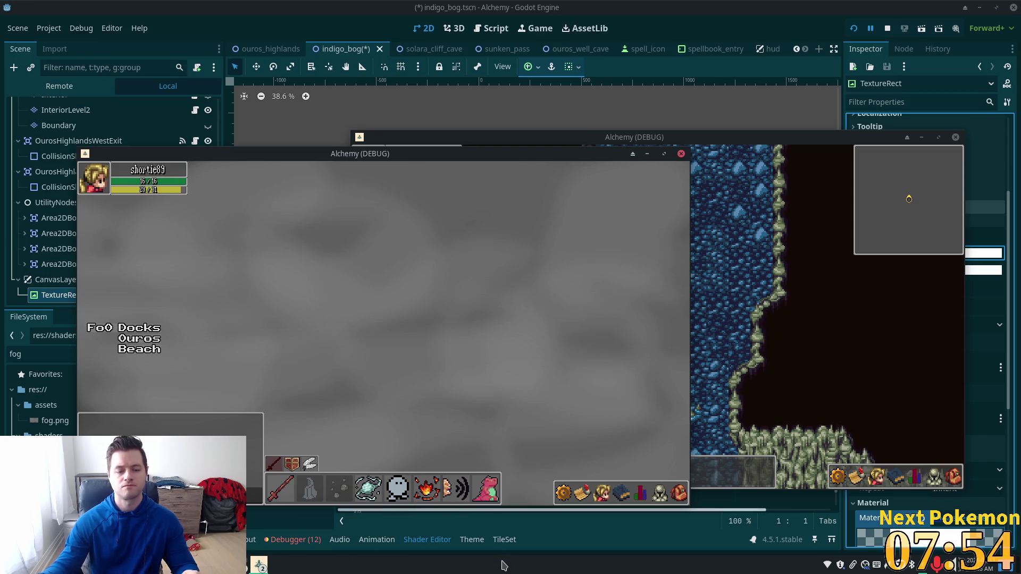
key("alt+Tab")
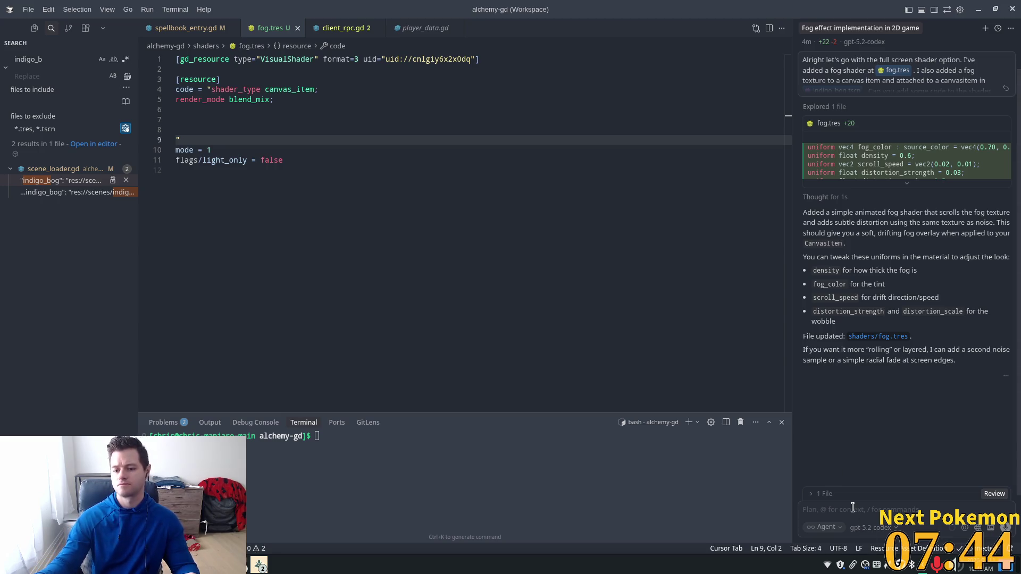
- Tell the agent there doesn't appear to be any motion and ask whether it can determine why
left_click(992, 494)
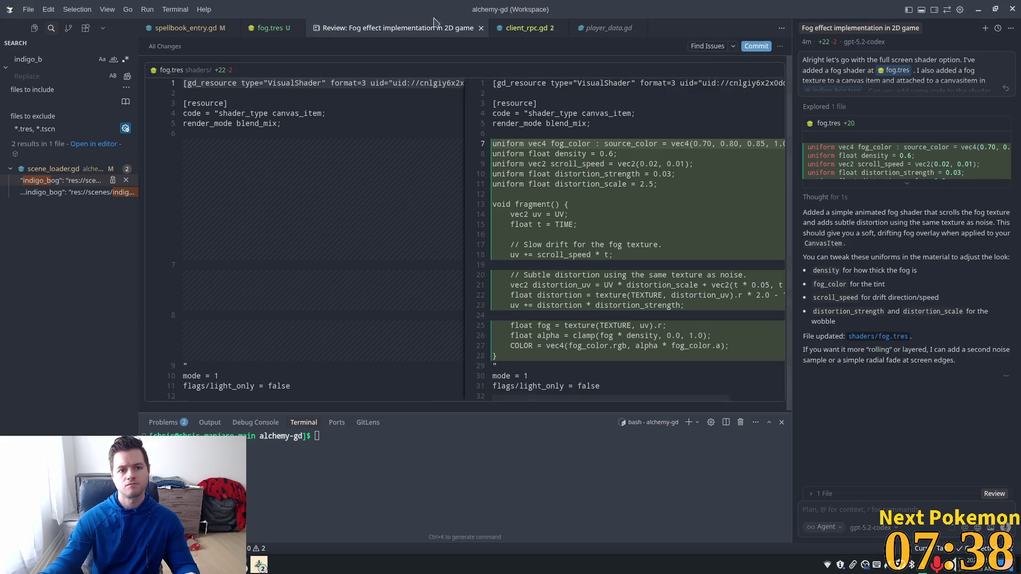
left_click(481, 28)
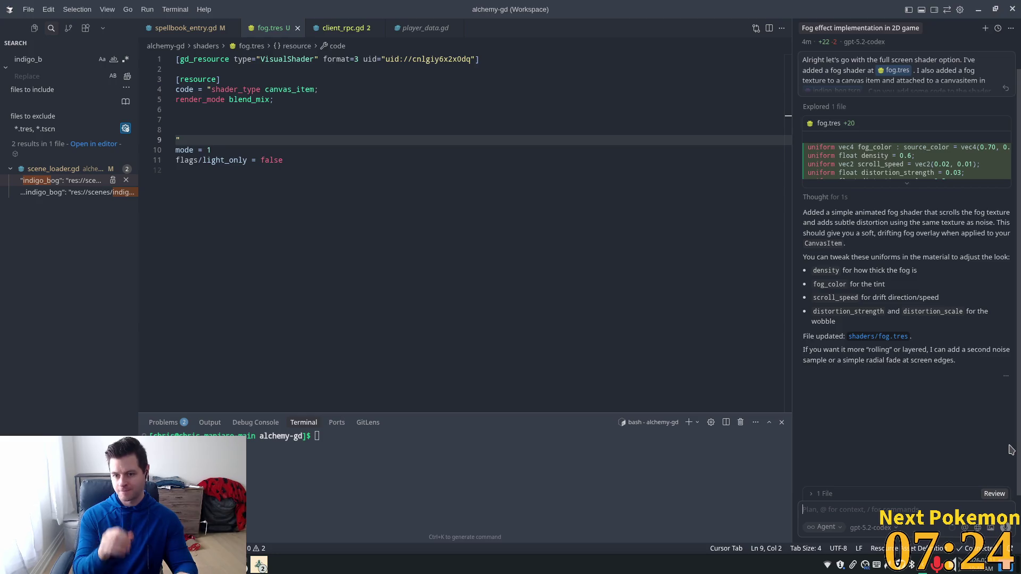
type("There s")
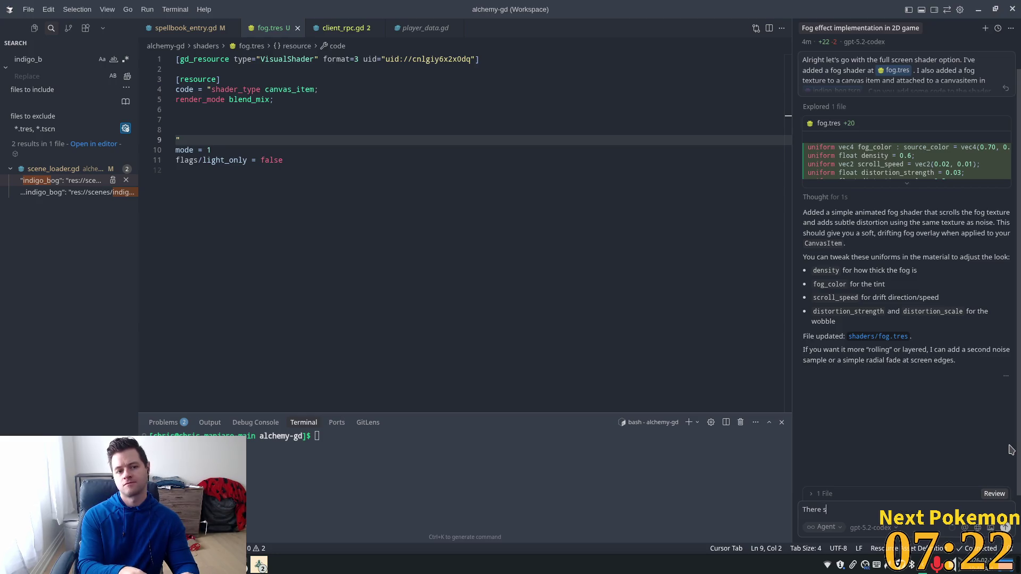
key("BackSpace")
type("doesn't appea")
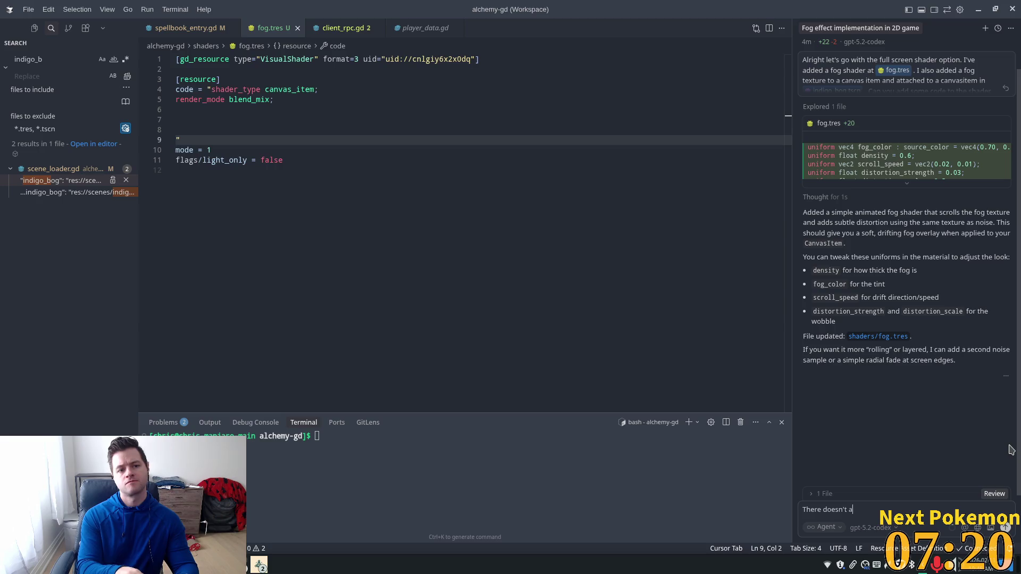
type("r to be any ")
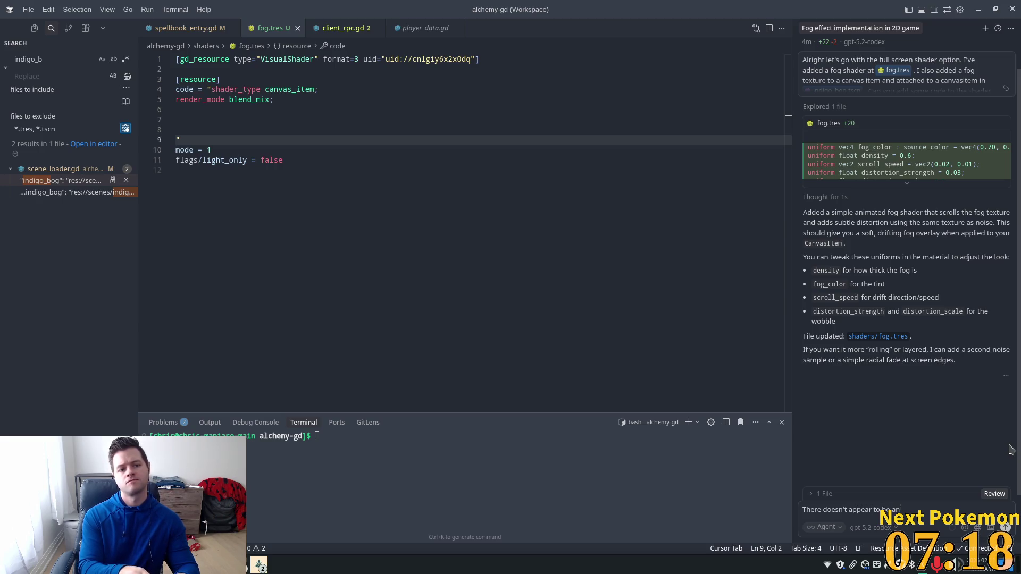
type("motion")
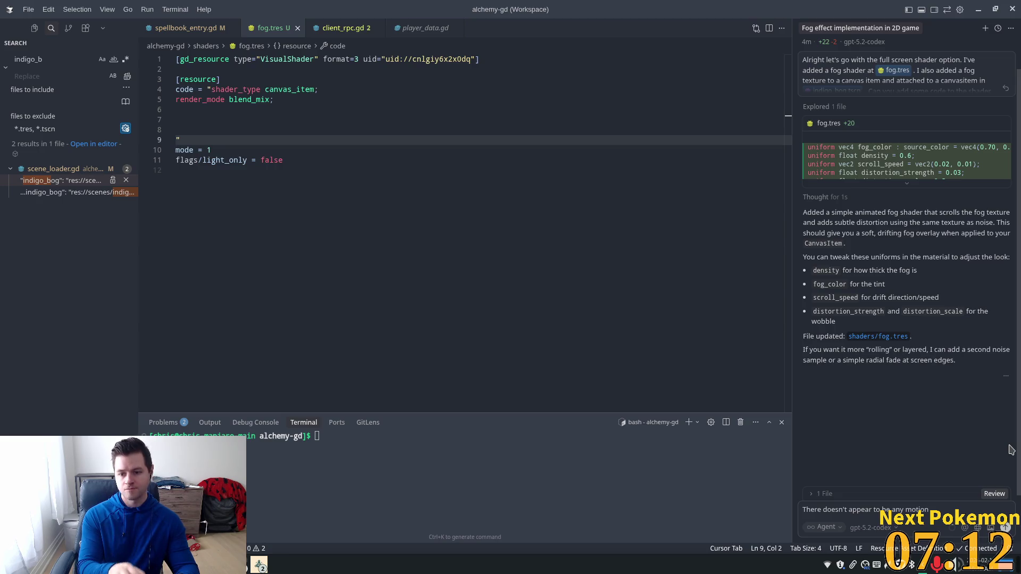
type("Are you abl")
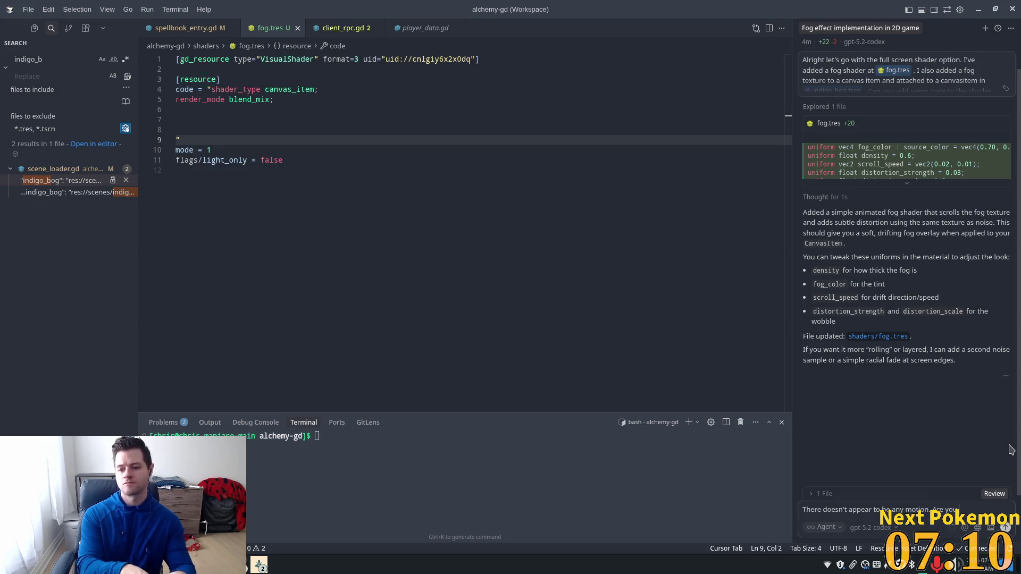
type("e to determine why")
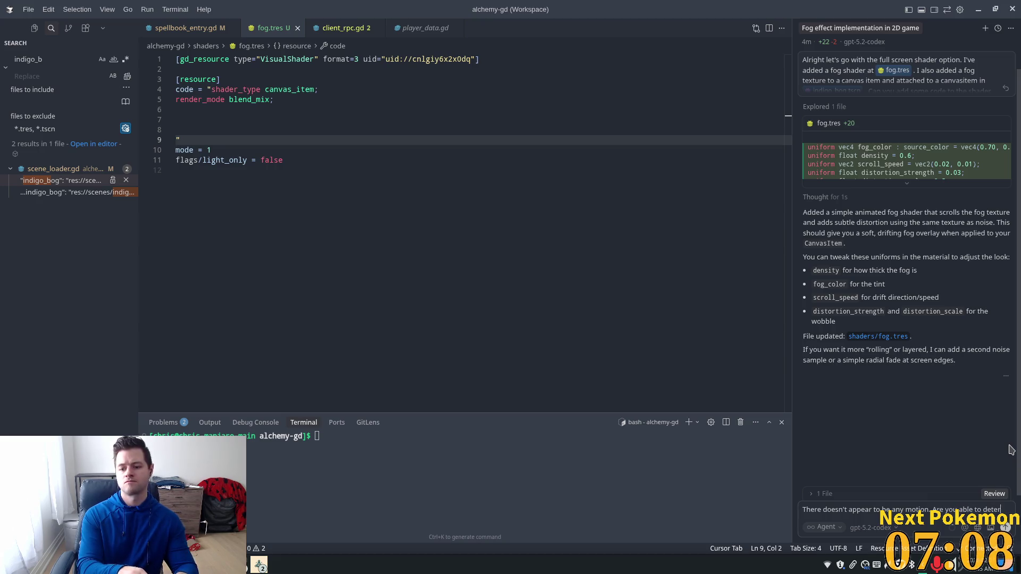
type(" this migh")
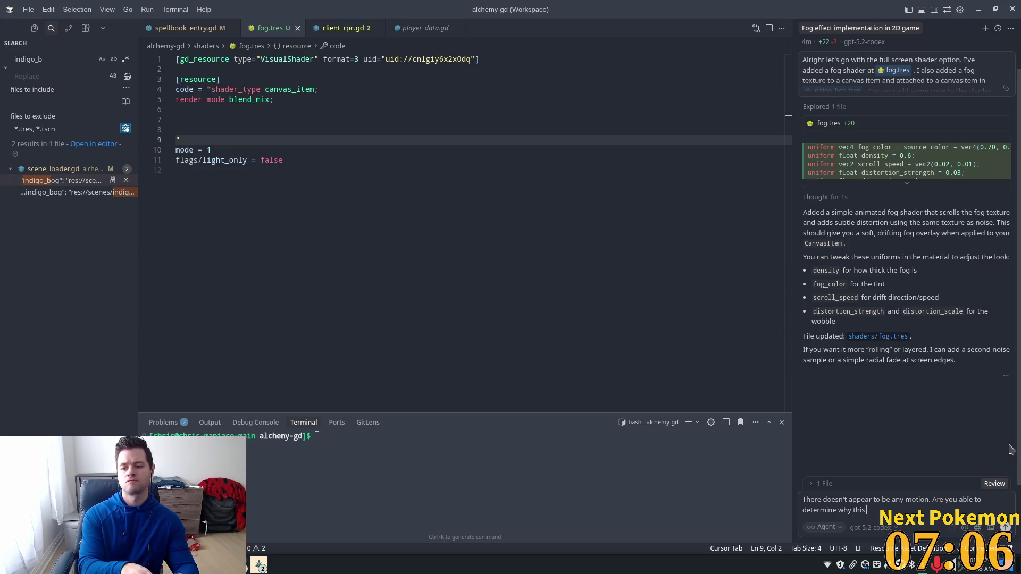
type("t be?")
key("Return")
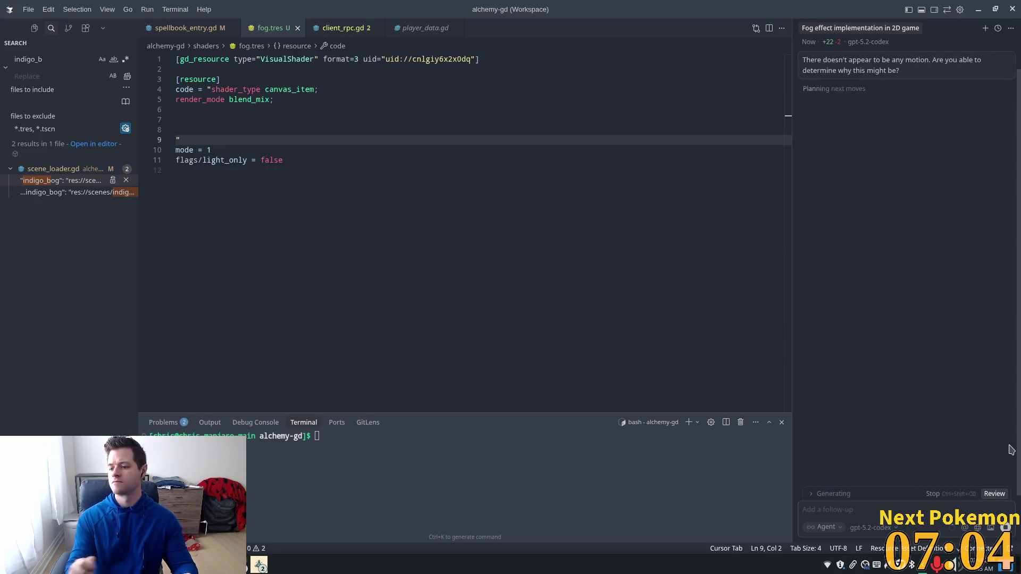
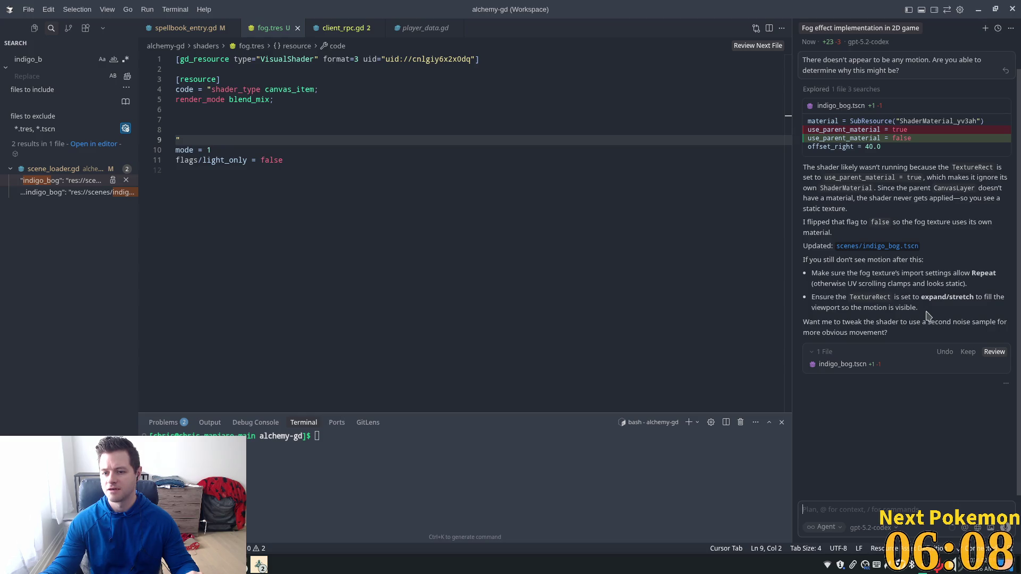
- Accept the agent's use_parent_material fix to indigo_bog.tscn and launch the game with F5
left_click_drag(856, 299, 911, 298)
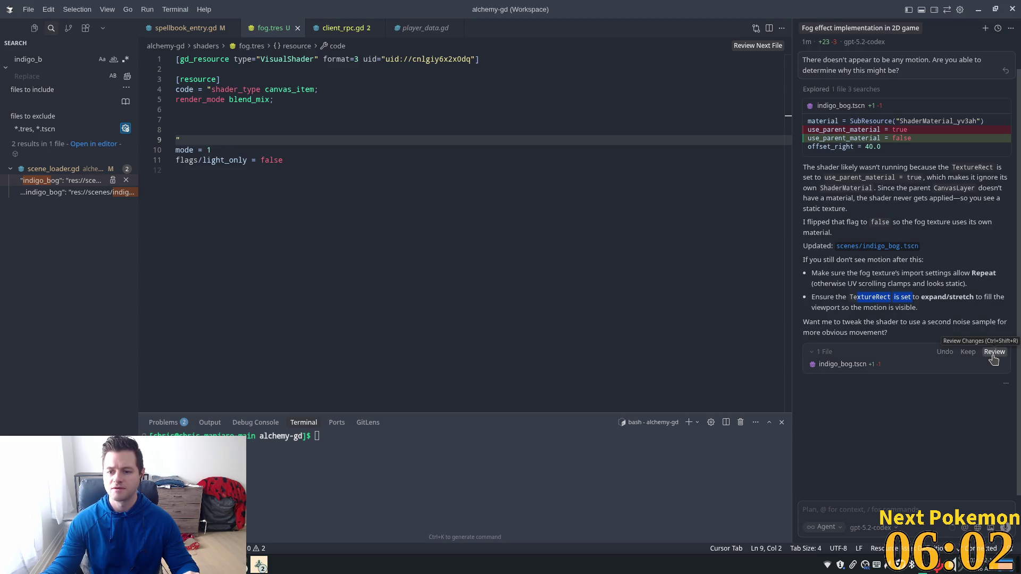
left_click(968, 353)
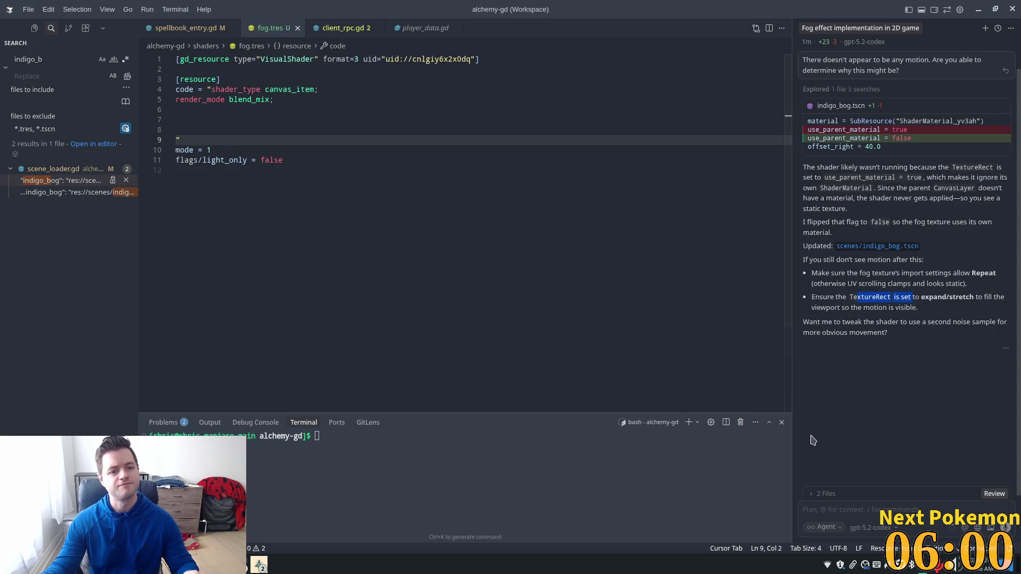
left_click_drag(860, 273, 964, 283)
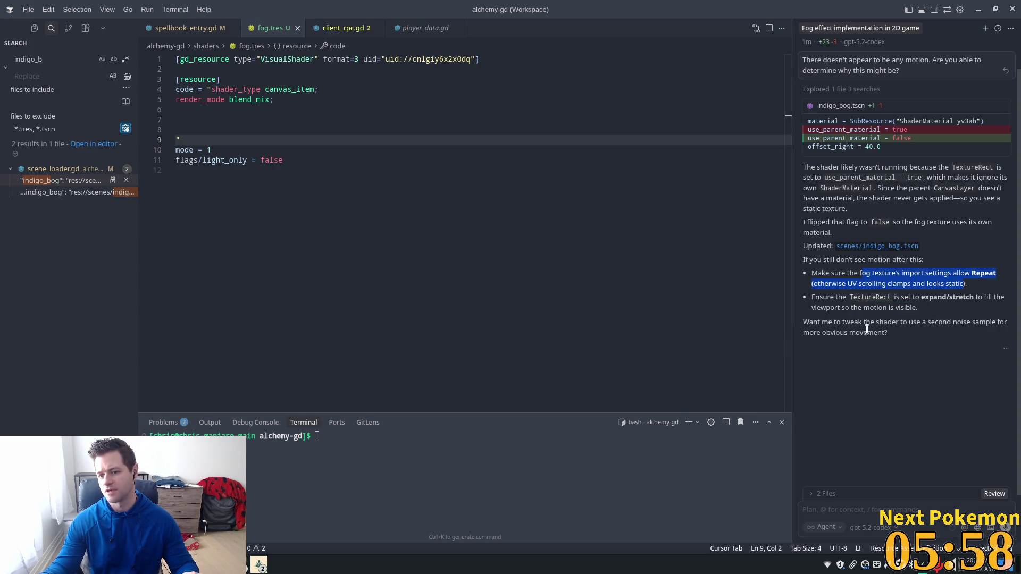
key("F5")
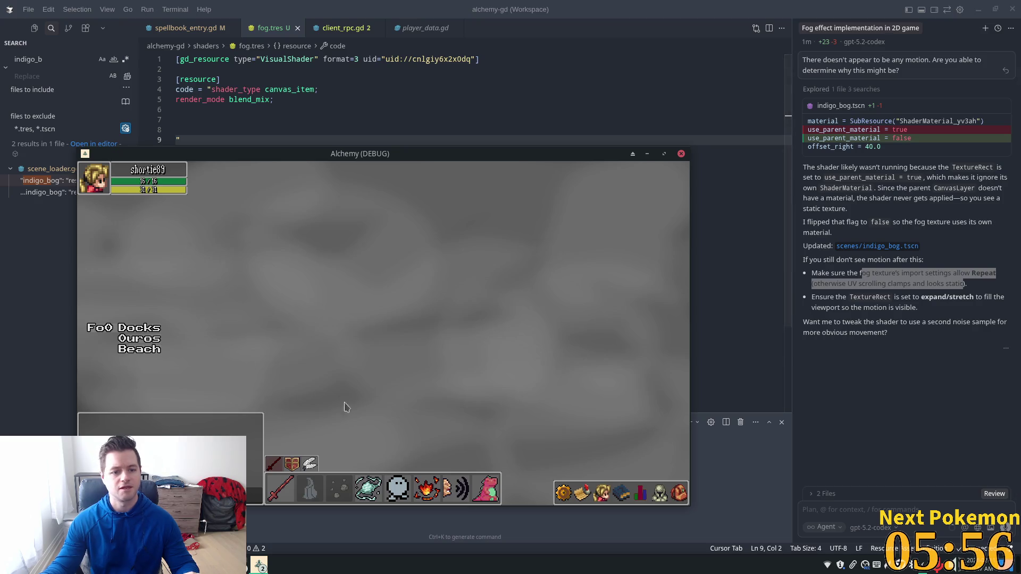
- Reload the externally changed indigo_bog scene from disk and show fog.png's import settings
key("alt+Tab")
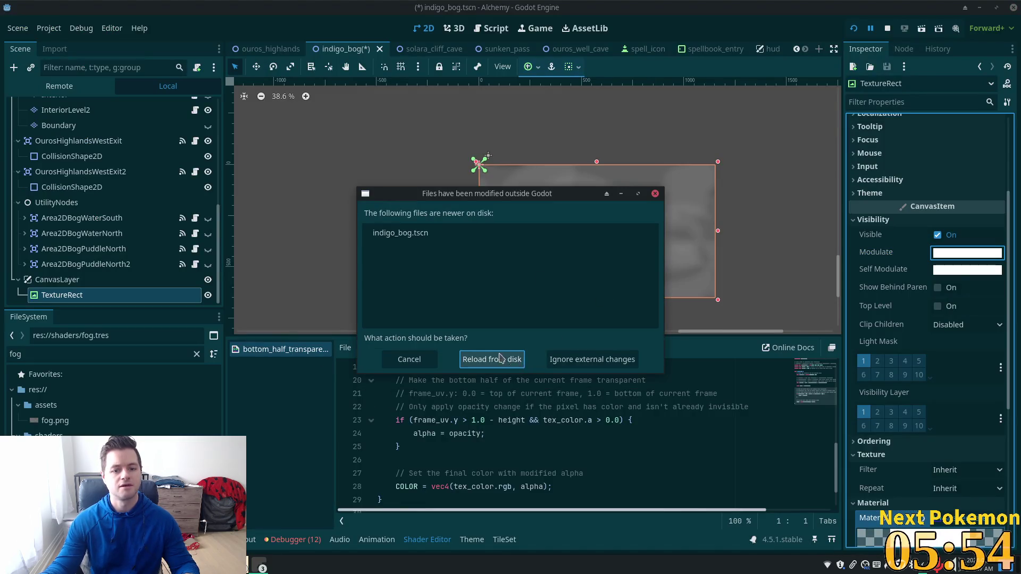
left_click(500, 357)
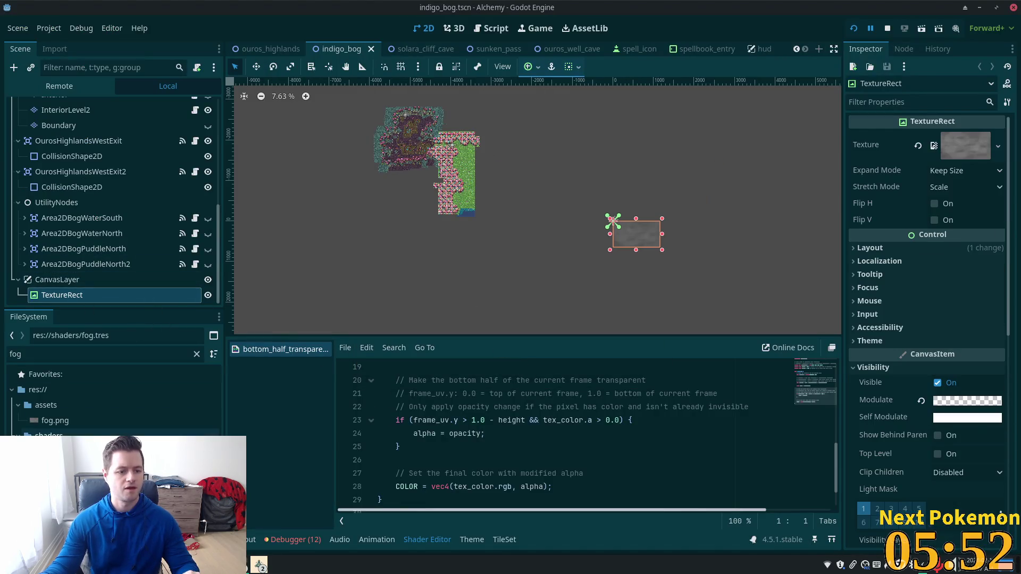
left_click(73, 423)
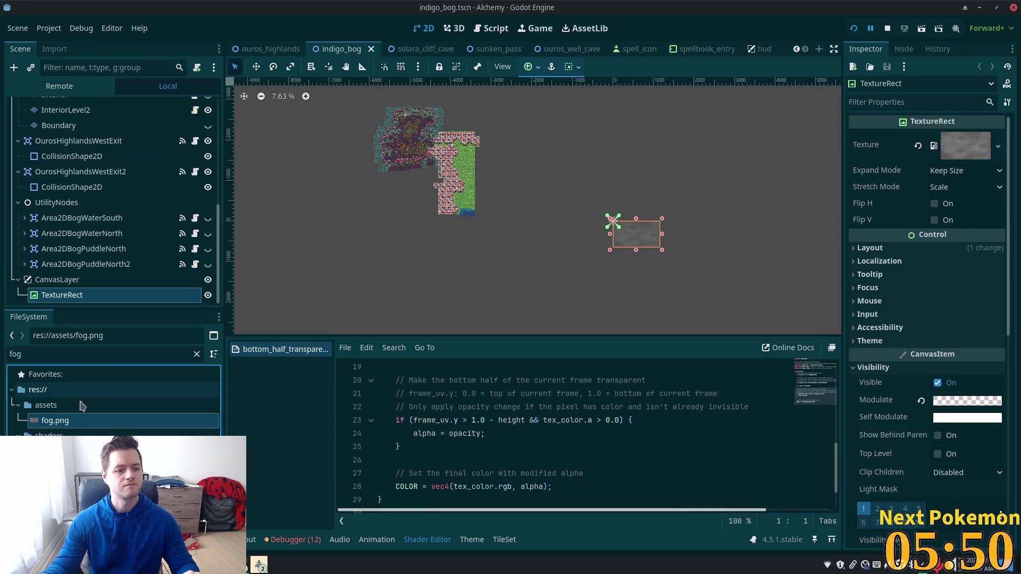
double_click(69, 423)
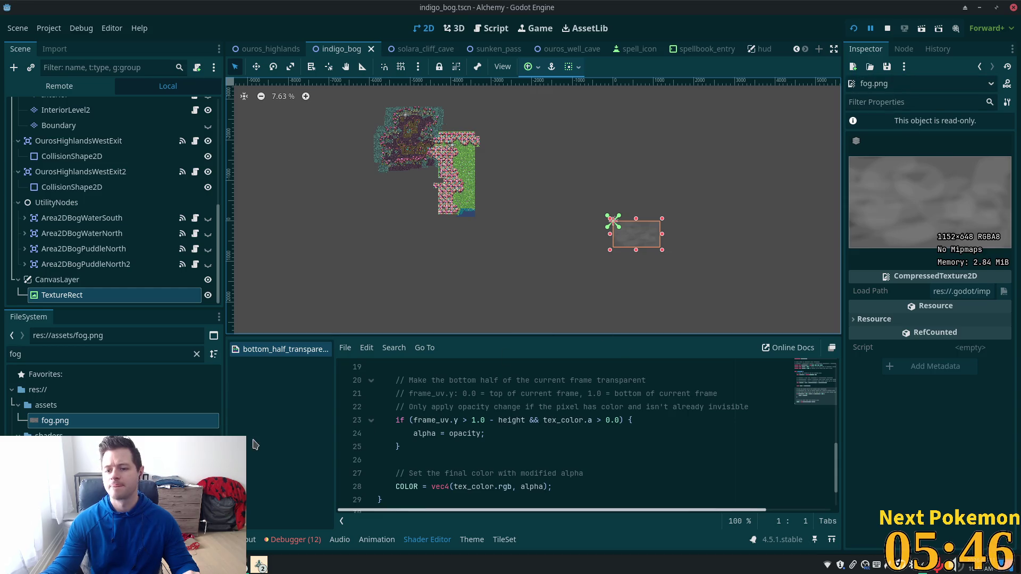
left_click(55, 48)
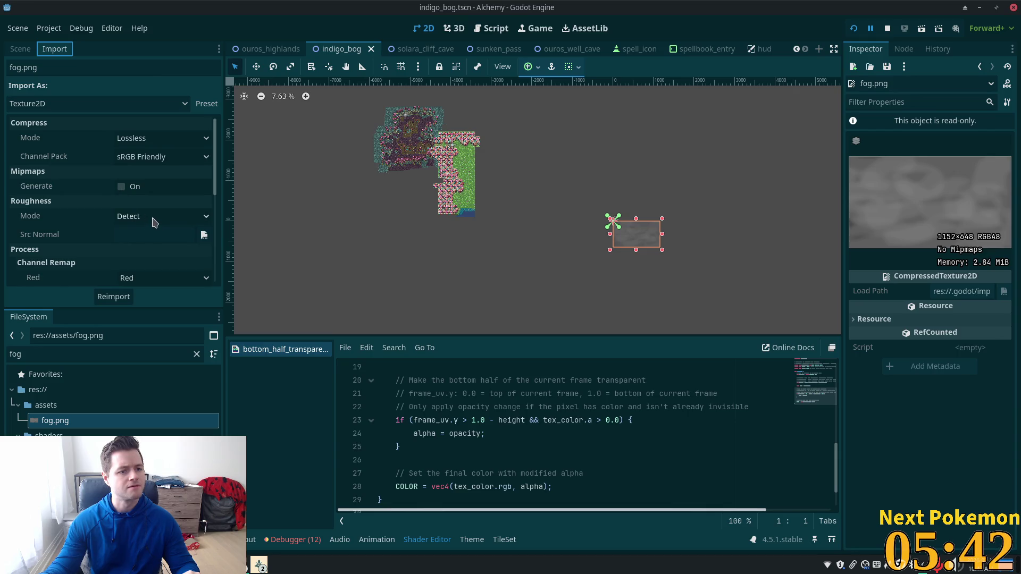
- Review fog.png's Roughness and Compress options, keeping Detect and Lossless
scroll(153, 221, "down", 5)
scroll(154, 222, "down", 2)
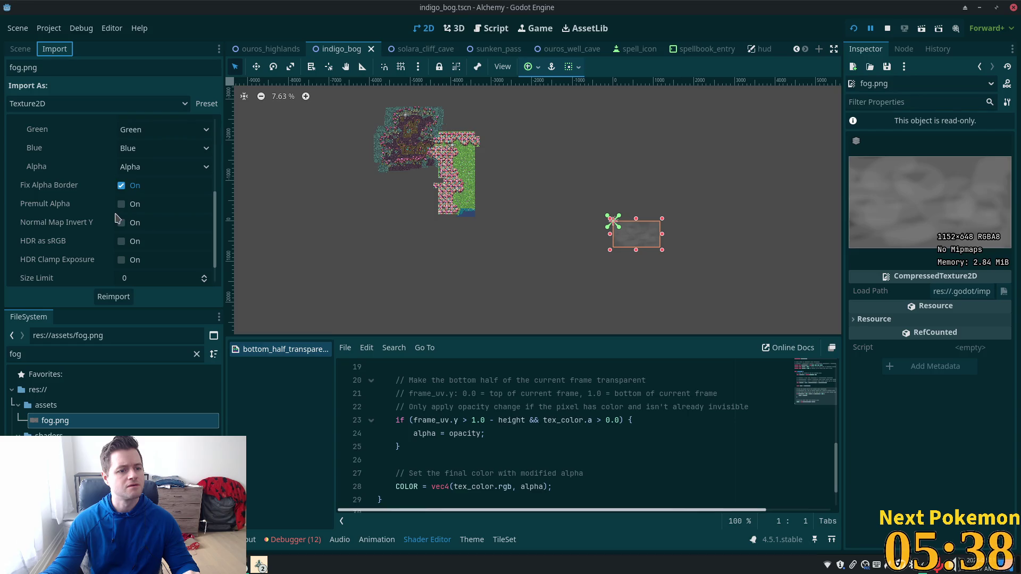
scroll(80, 213, "down", 2)
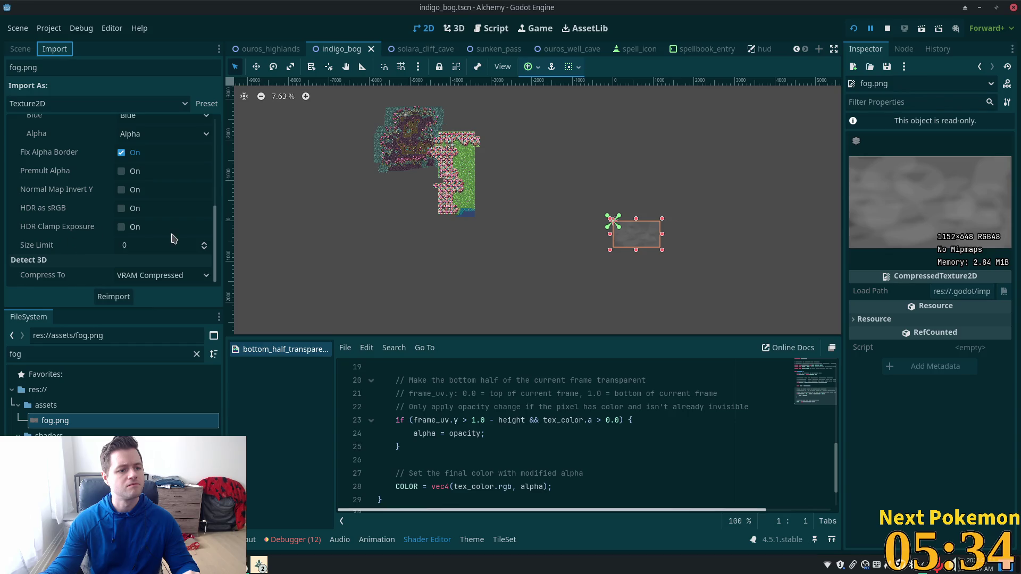
scroll(141, 234, "up", 10)
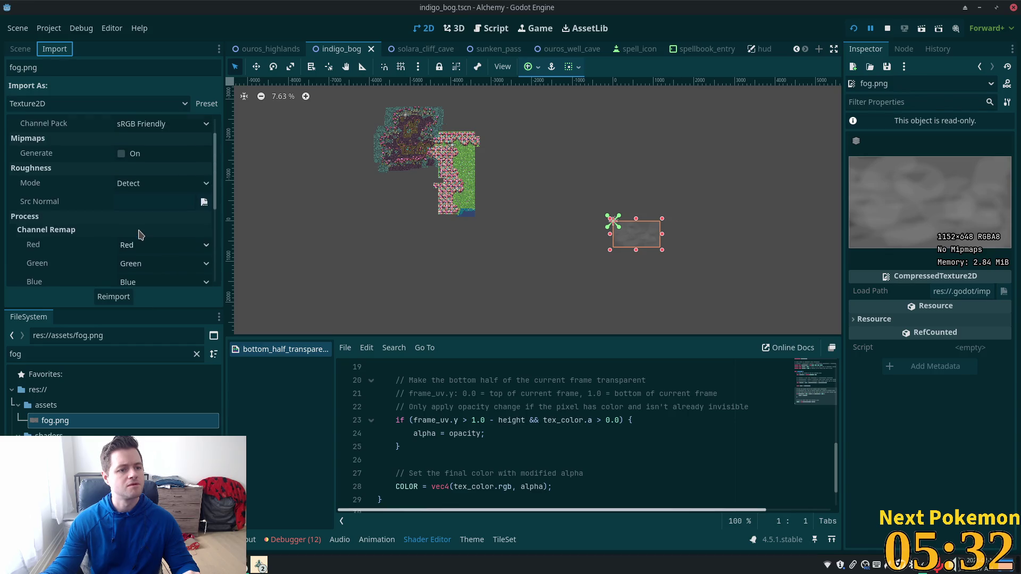
left_click(160, 204)
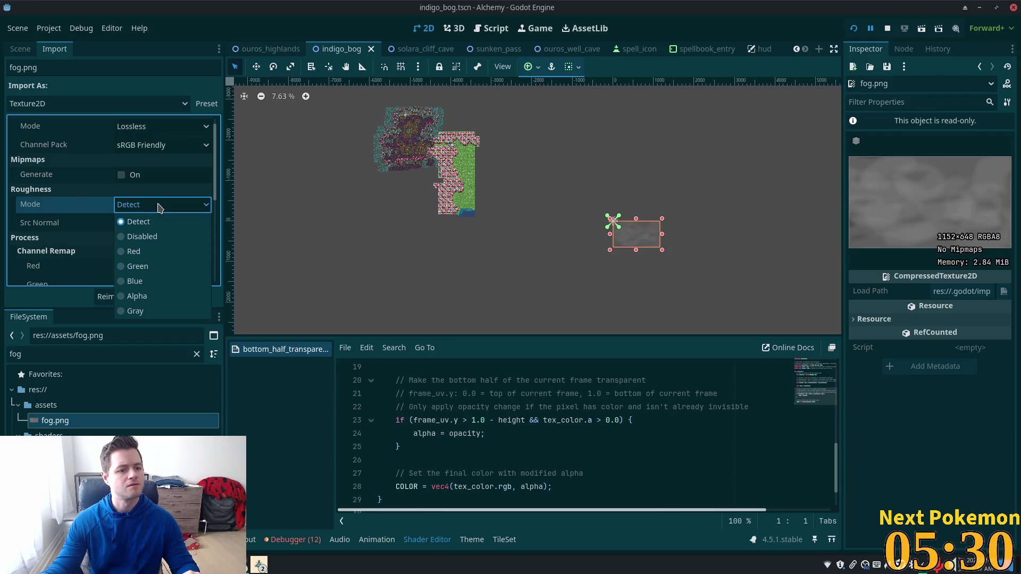
left_click(183, 172)
scroll(187, 164, "up", 1)
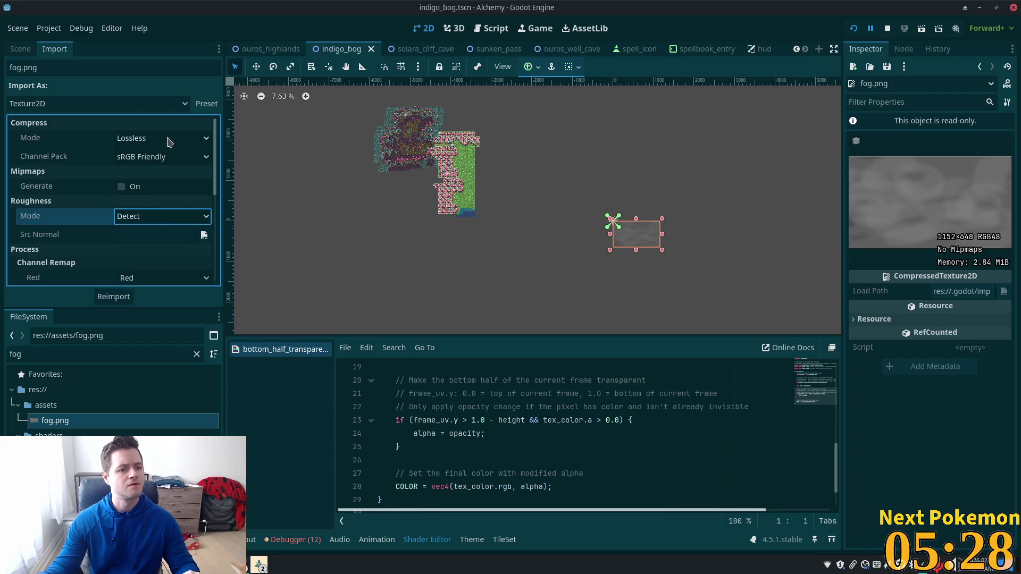
left_click(169, 139)
left_click(170, 139)
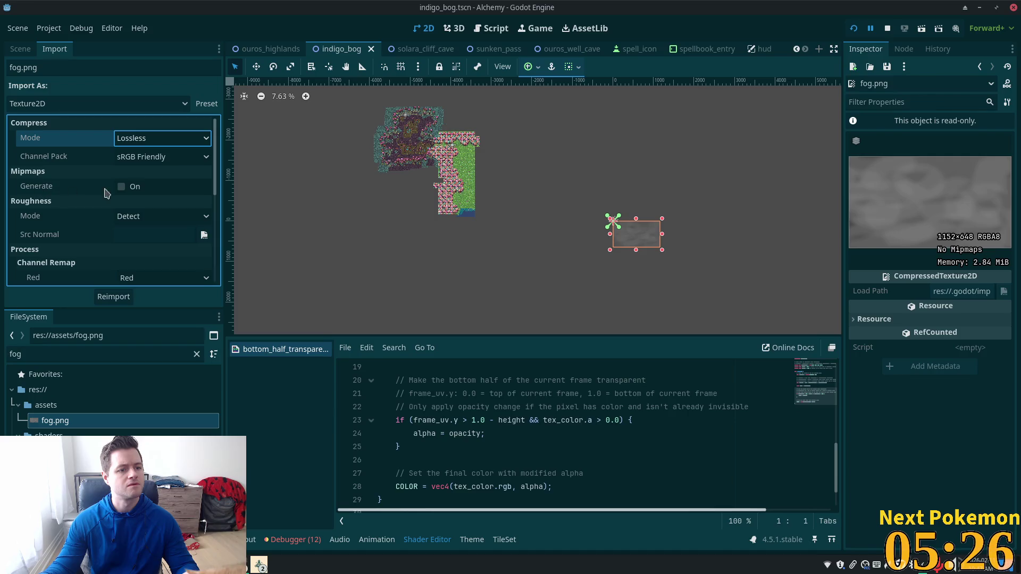
- Keep the Texture2D import type, then return to the Scene tree and select CanvasLayer
scroll(139, 196, "down", 2)
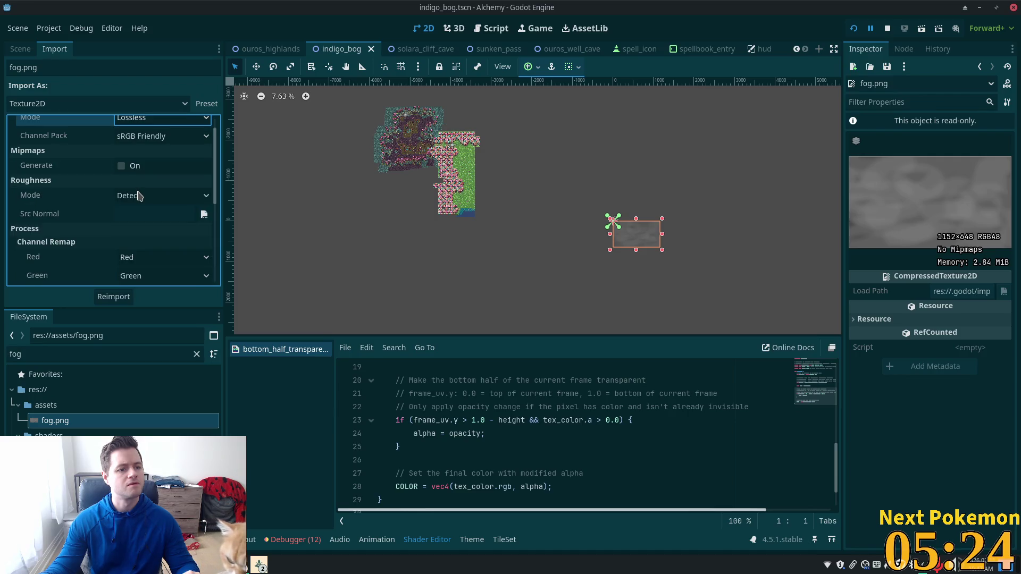
scroll(172, 210, "down", 5)
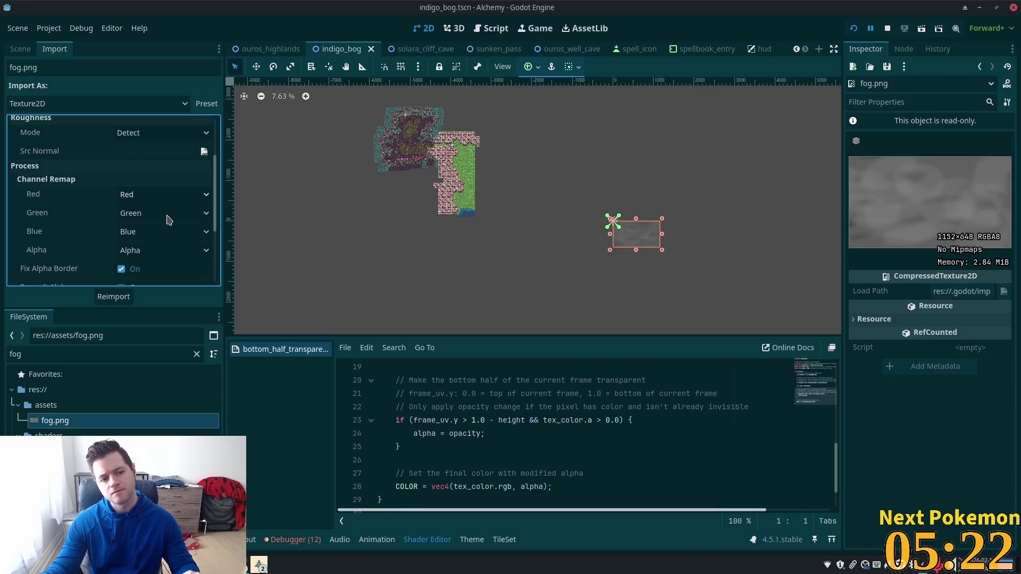
scroll(172, 219, "down", 2)
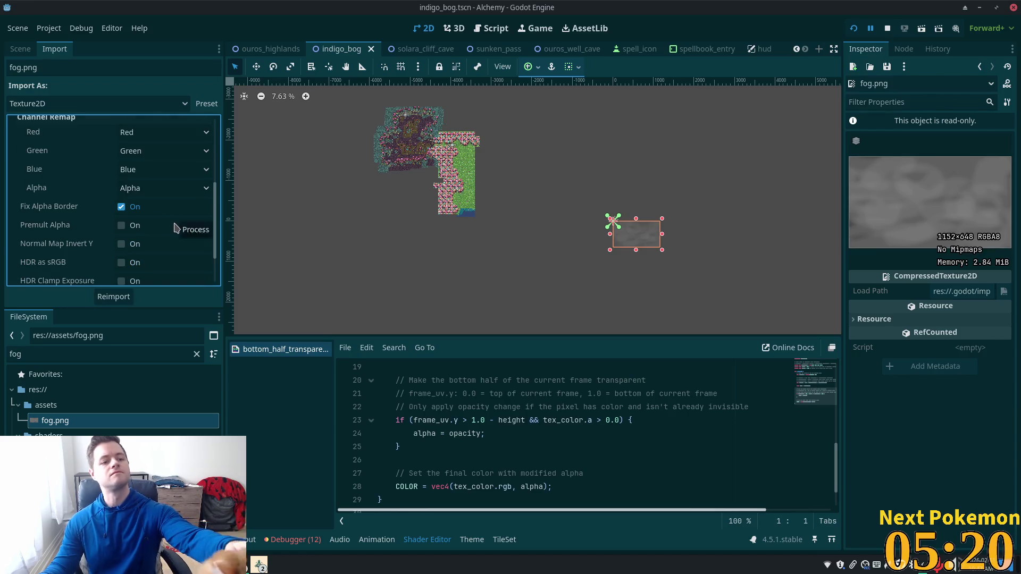
scroll(165, 236, "down", 3)
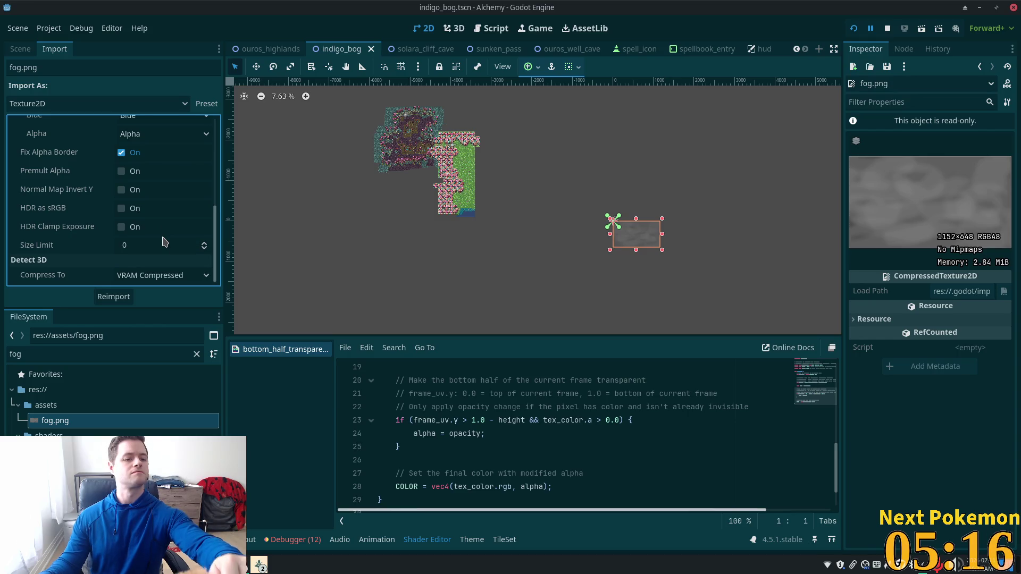
scroll(165, 242, "up", 1)
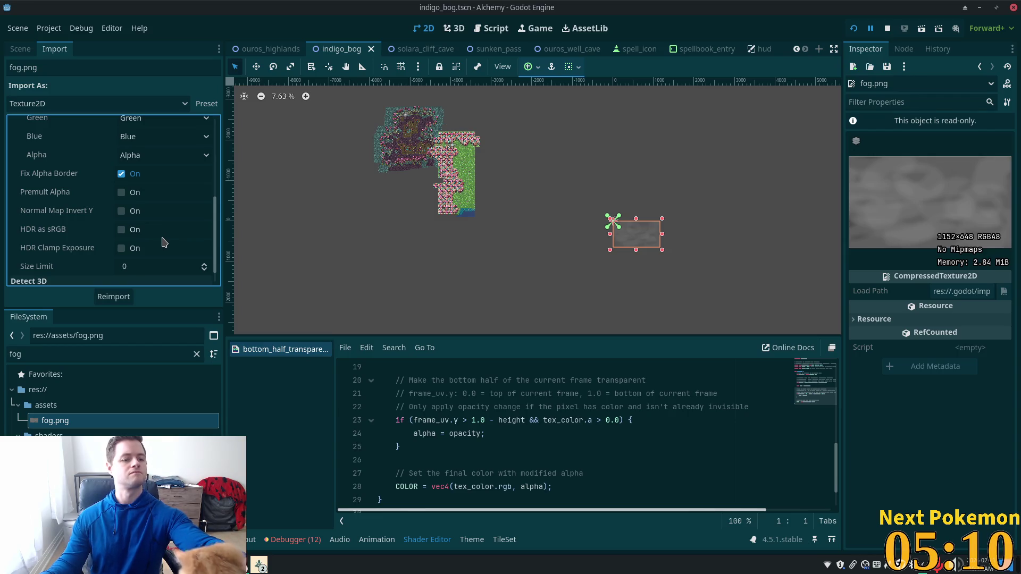
scroll(164, 243, "up", 5)
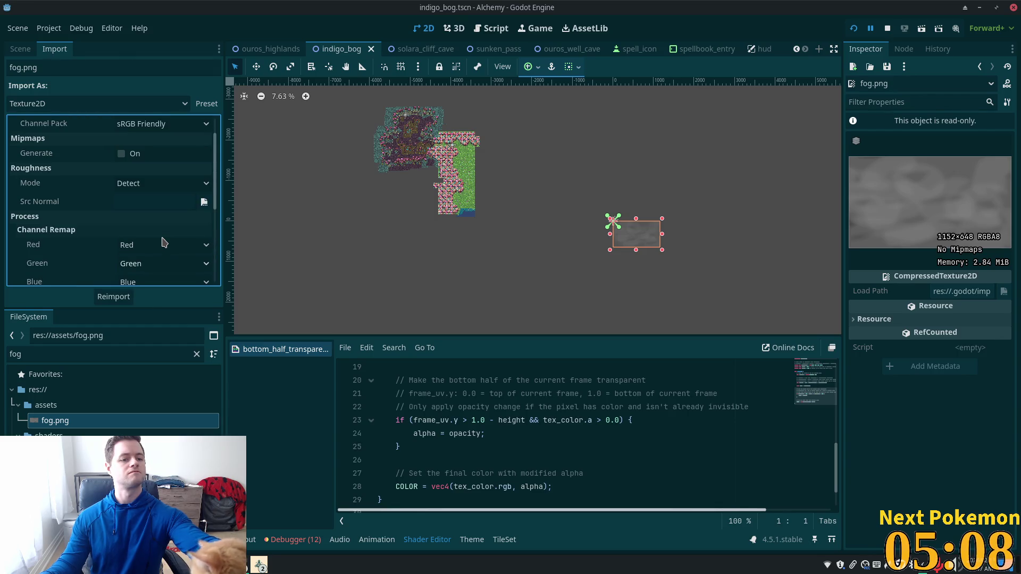
scroll(163, 240, "up", 2)
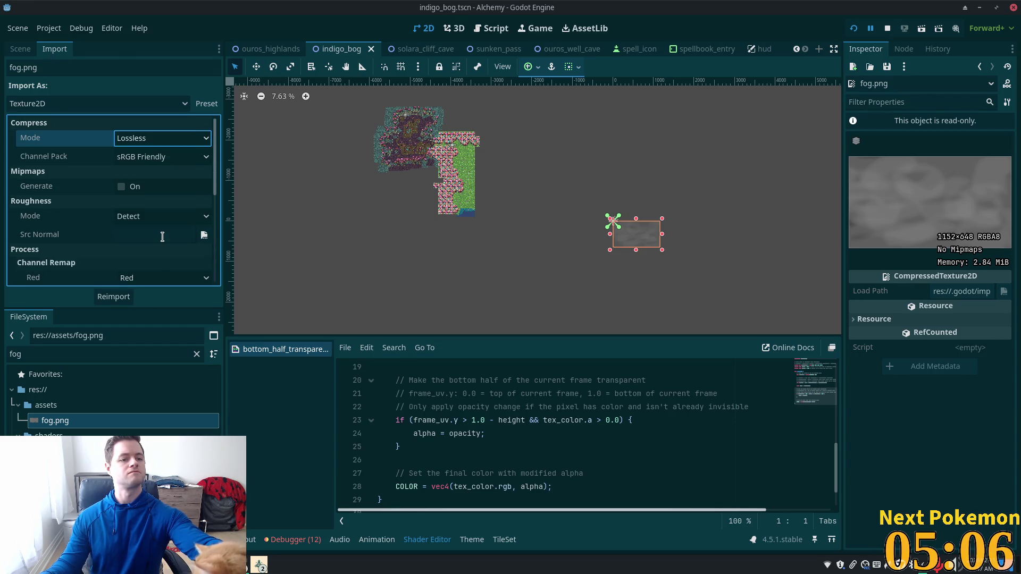
scroll(162, 236, "down", 7)
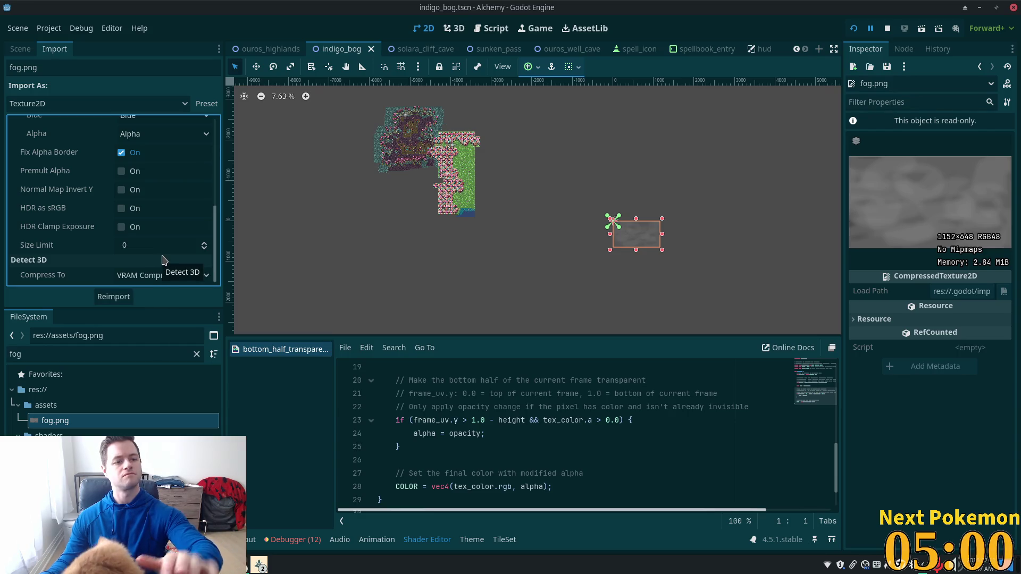
left_click(162, 104)
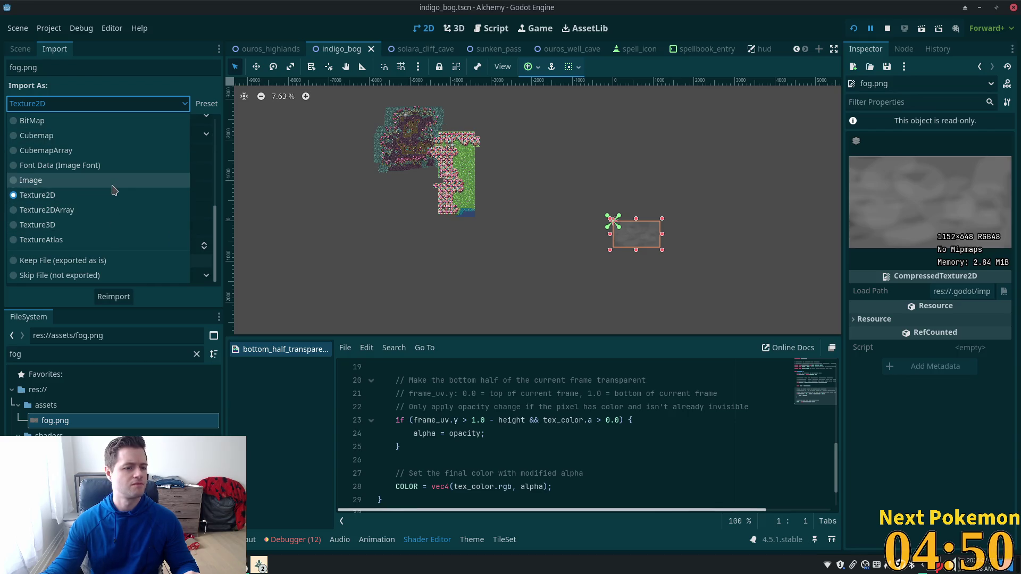
left_click(167, 81)
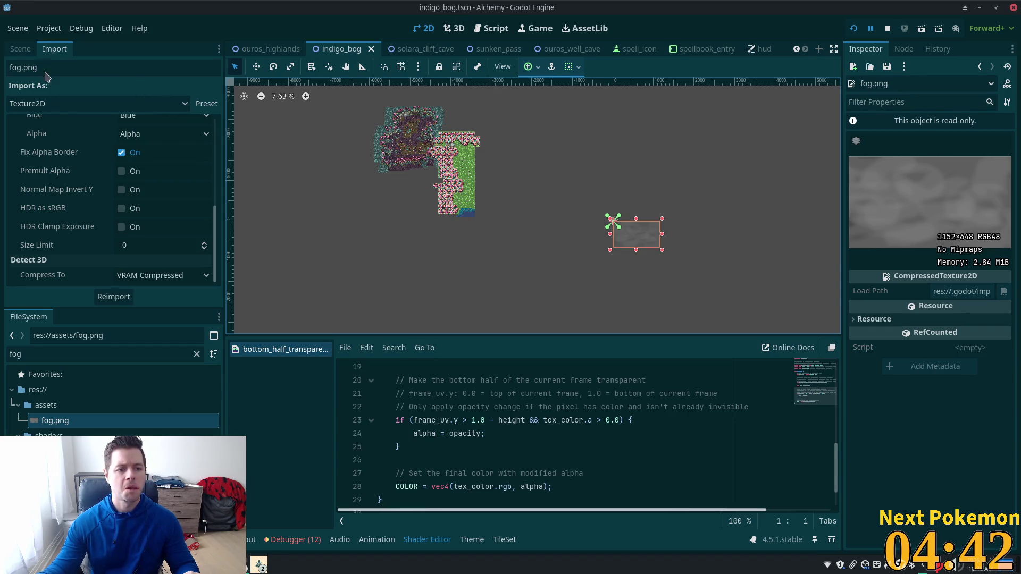
left_click(21, 49)
left_click(61, 281)
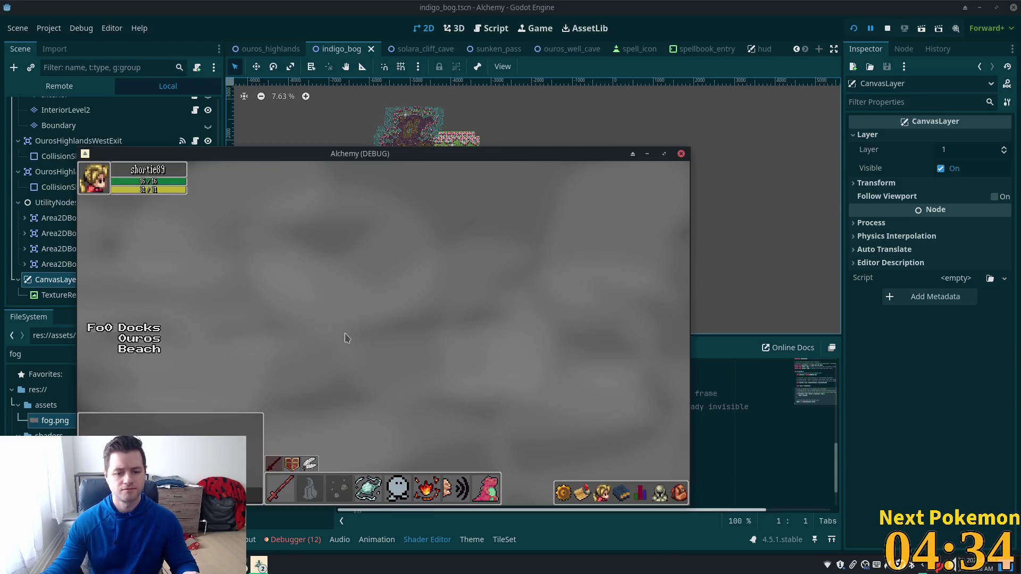
- Set the fog TextureRect's Expand Mode to ignore texture size, save, and check the running game
key("alt+Tab")
key("super")
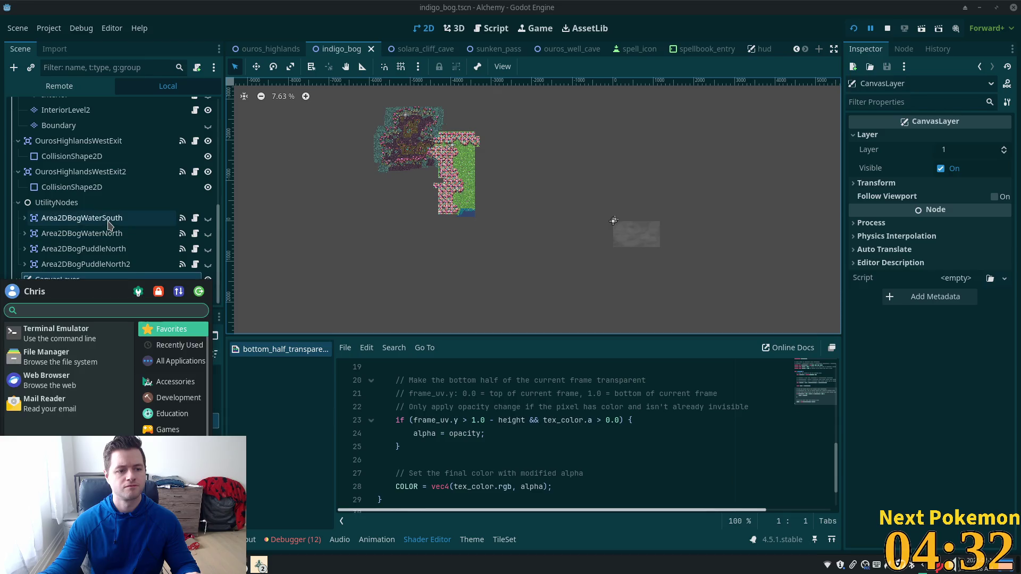
left_click(106, 218)
left_click(66, 295)
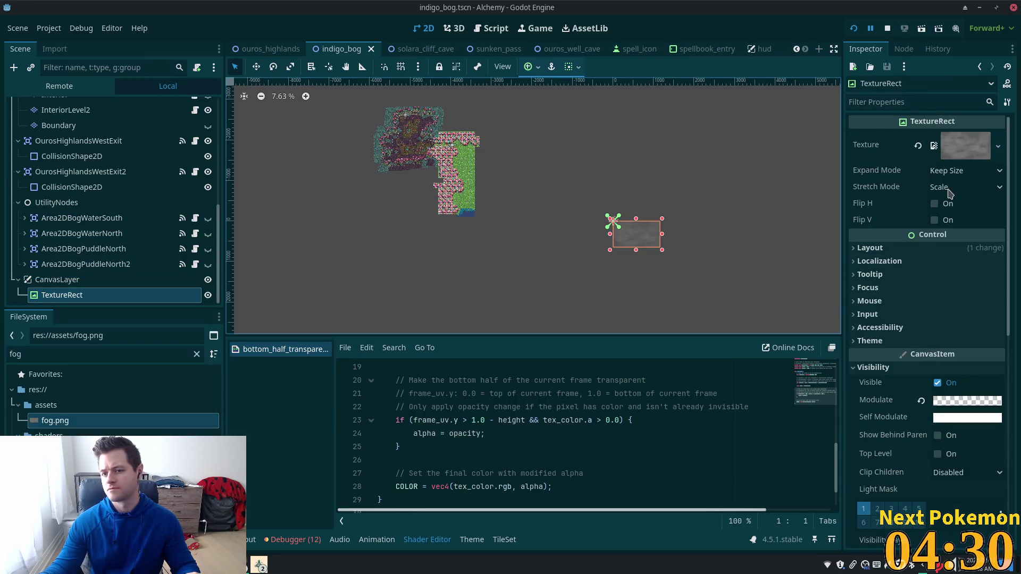
left_click(966, 171)
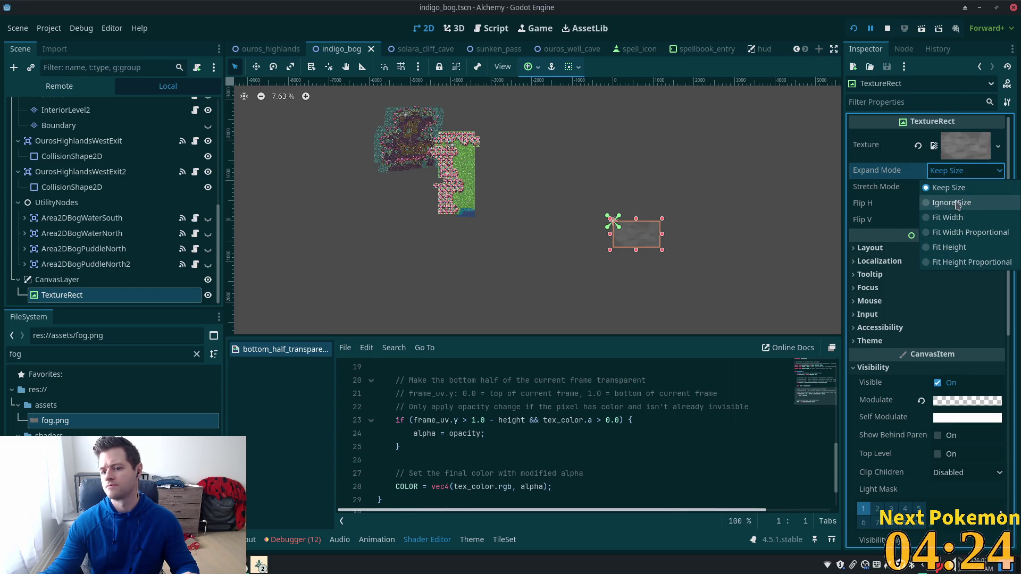
left_click(973, 203)
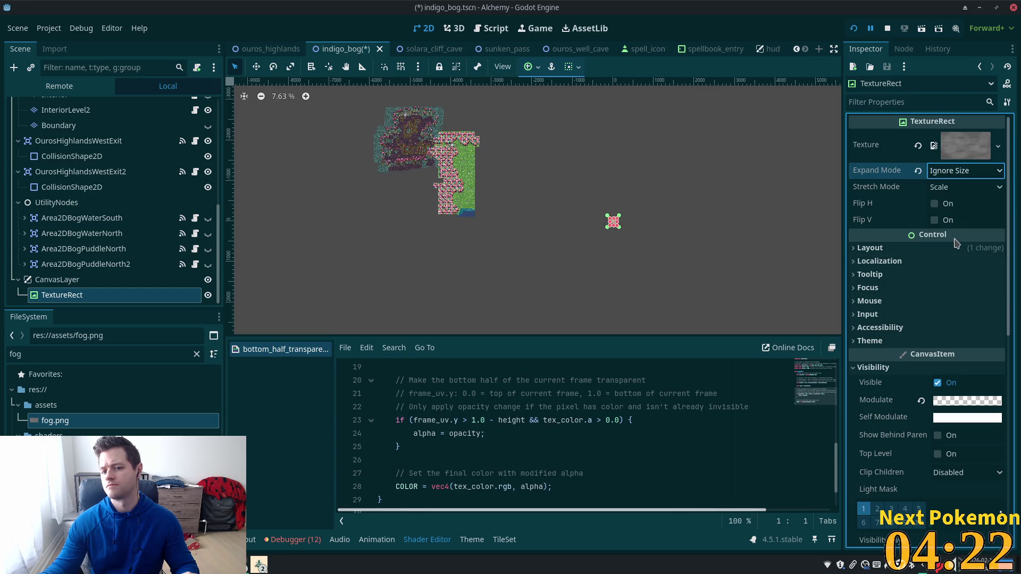
key("ctrl+s")
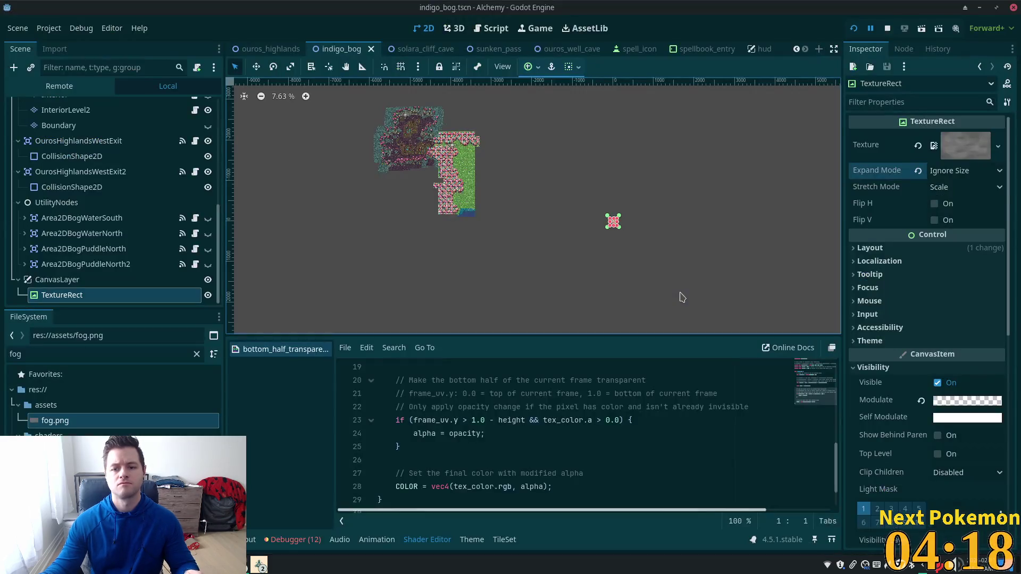
mouse_move(259, 564)
left_click(306, 500)
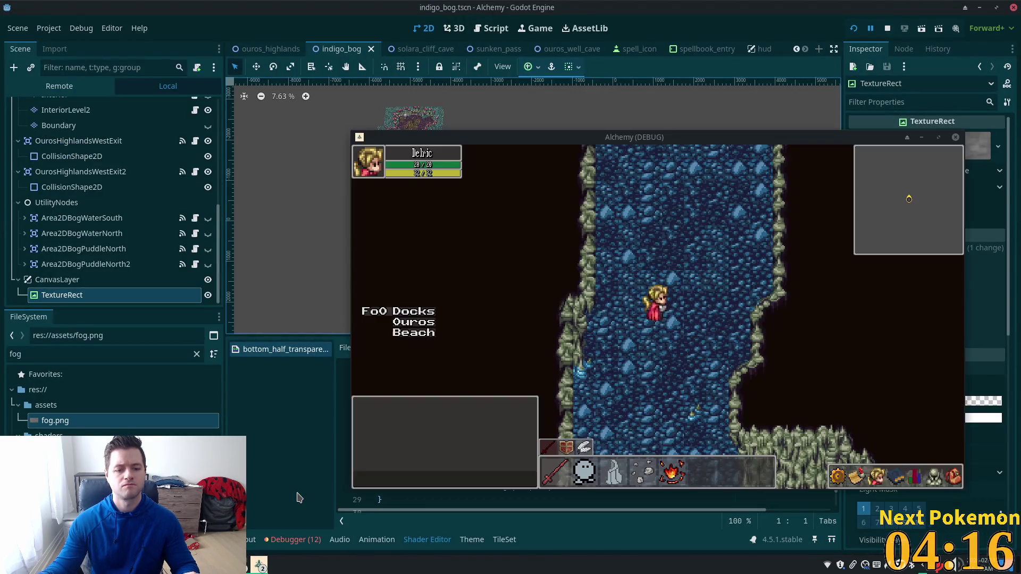
left_click(304, 527)
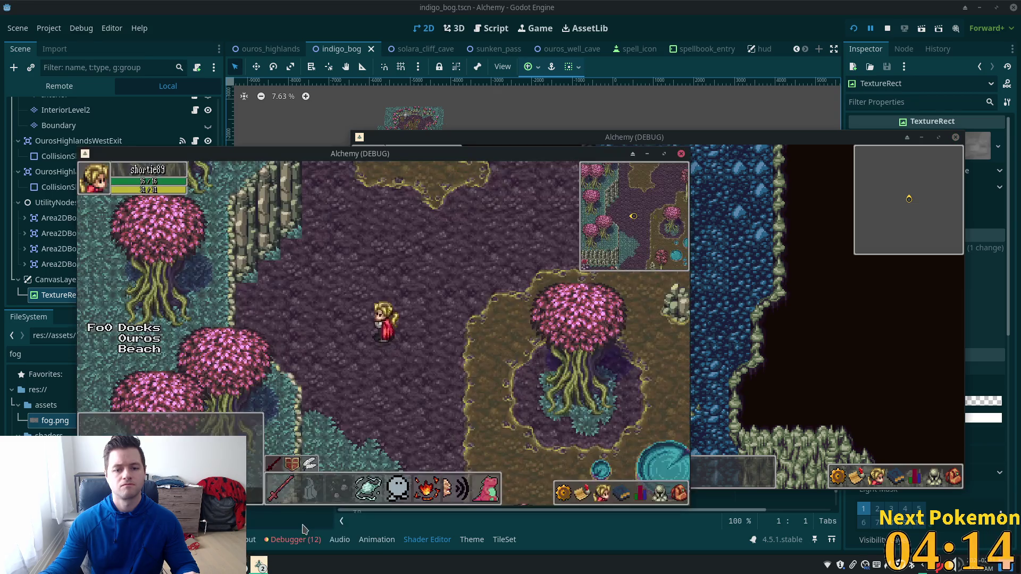
left_click(756, 6)
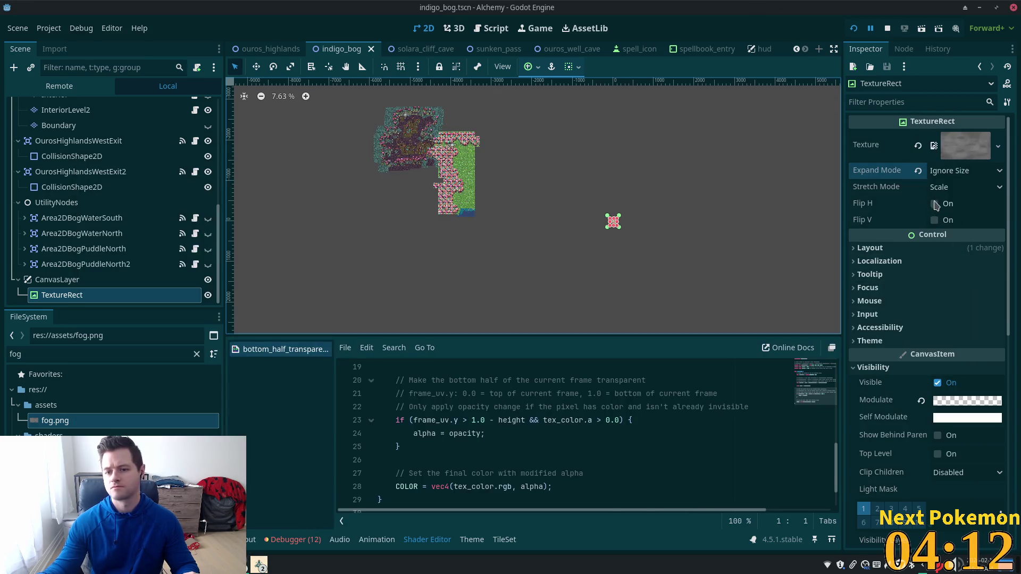
- Test Fit Width expand mode in the game, then switch to Keep Size and save
left_click(955, 173)
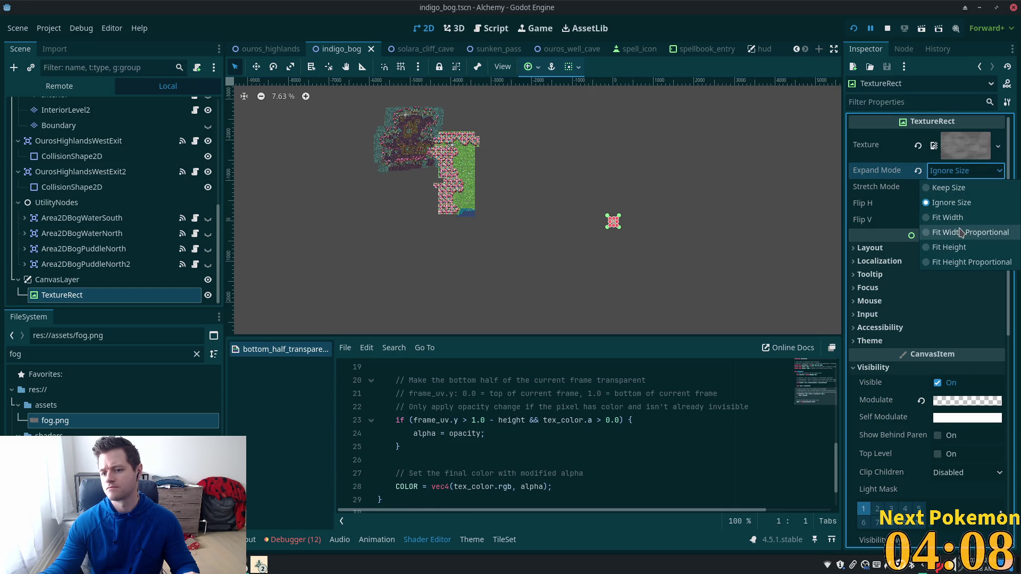
left_click(944, 217)
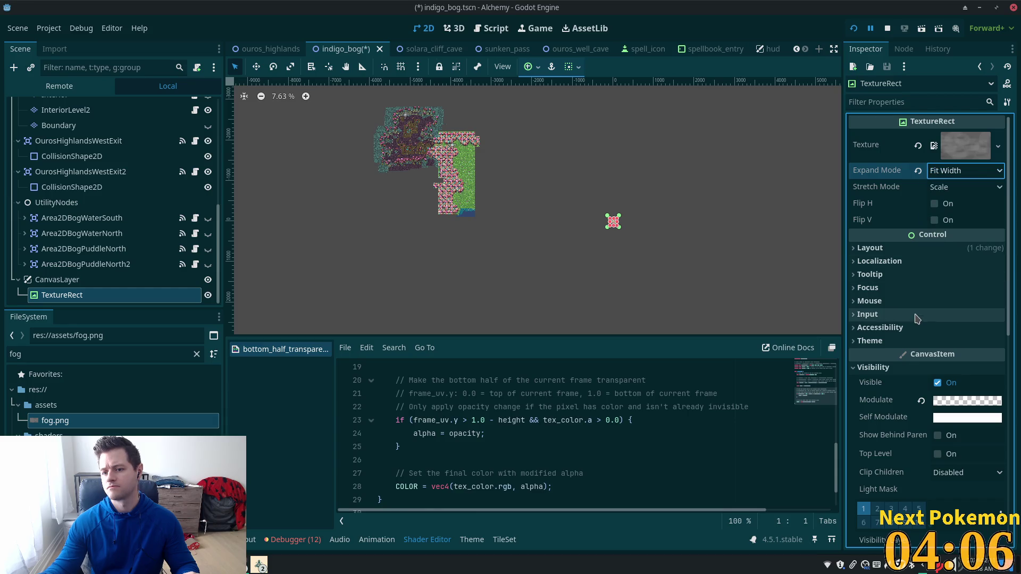
key("F5")
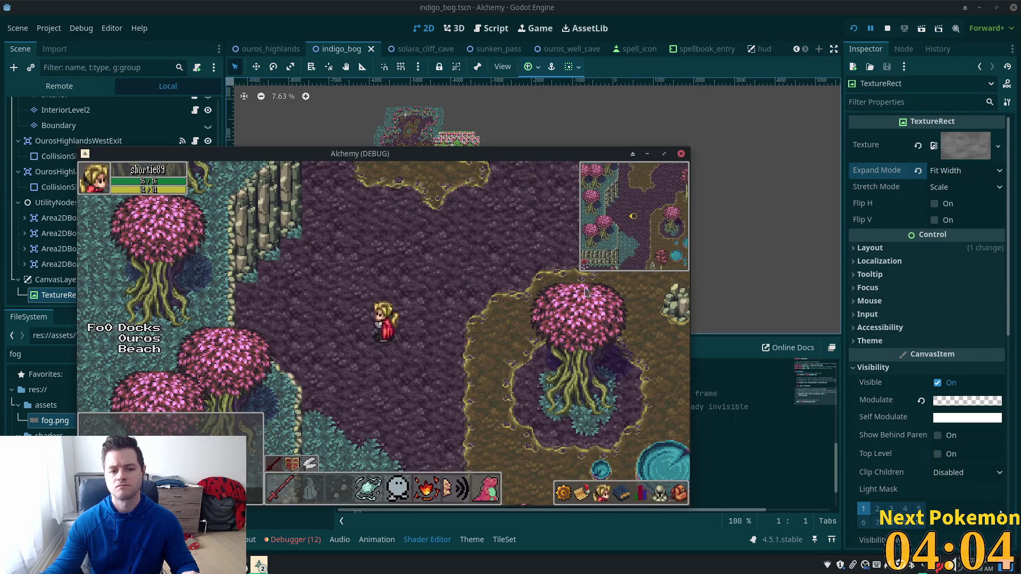
key("F8")
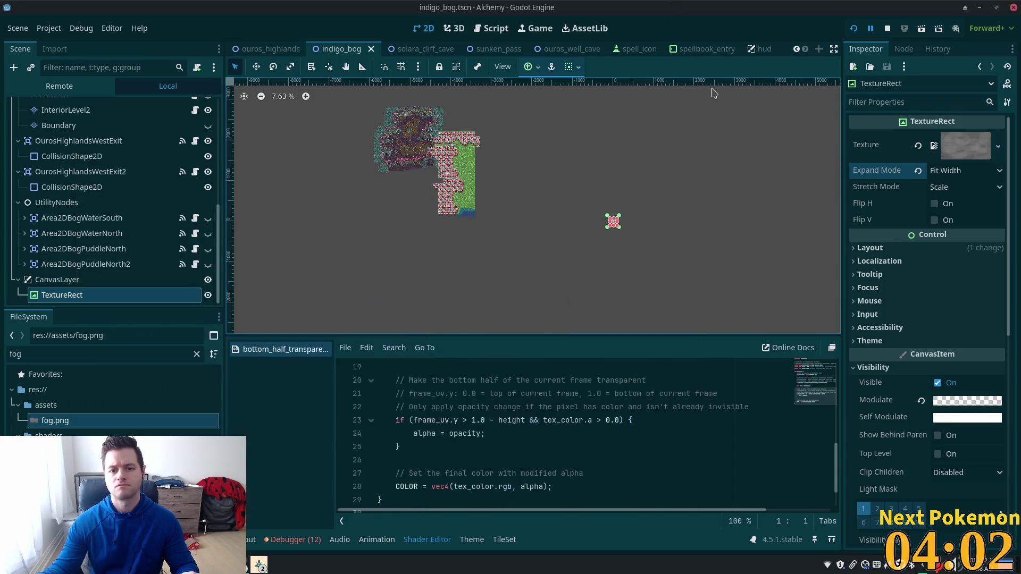
left_click(955, 171)
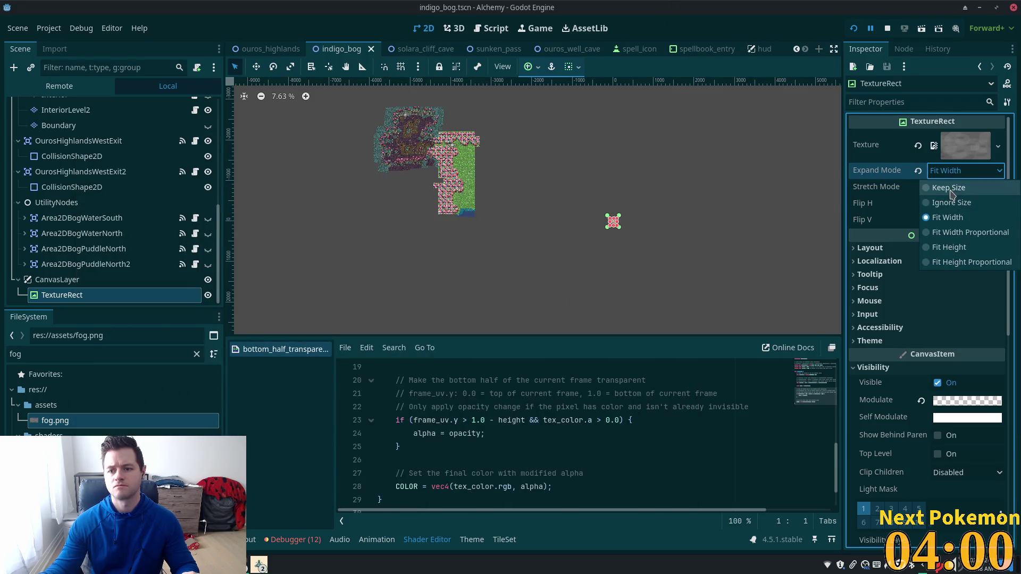
left_click(953, 188)
key("ctrl+s")
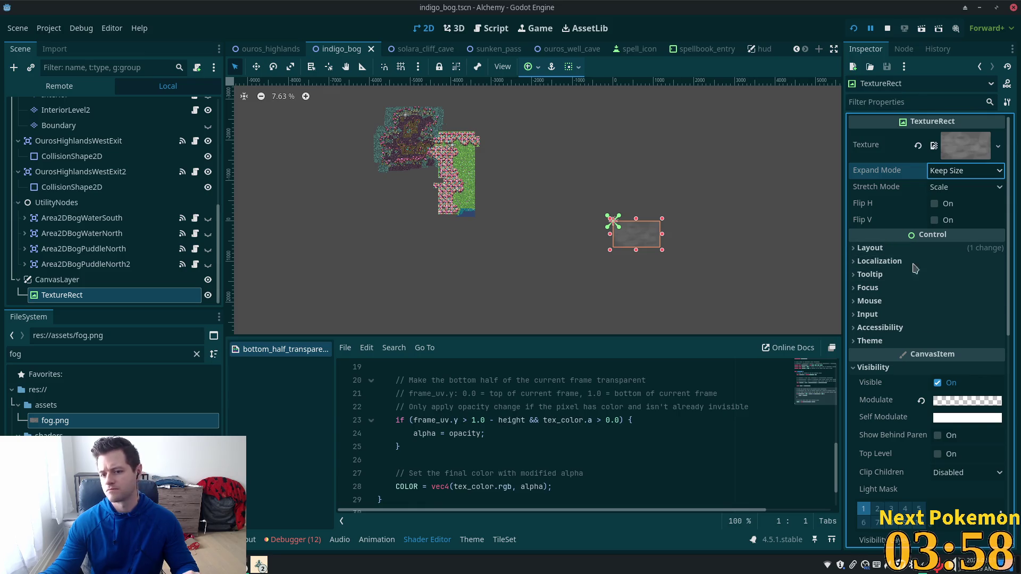
scroll(931, 405, "down", 2)
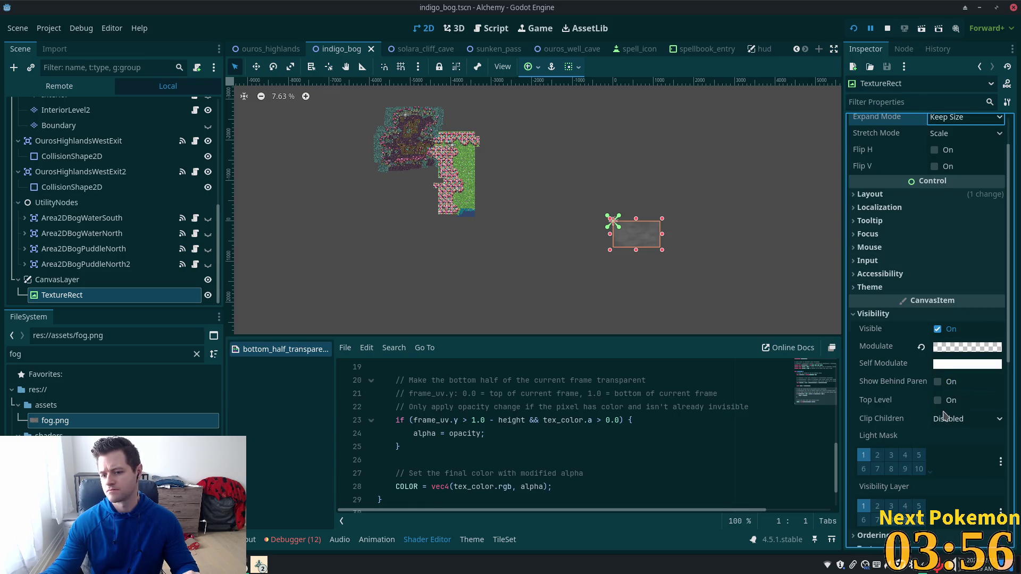
- Try dropping fog.png onto the TextureRect's ShaderMaterial, then expand it and open its material dropdown
scroll(933, 431, "down", 5)
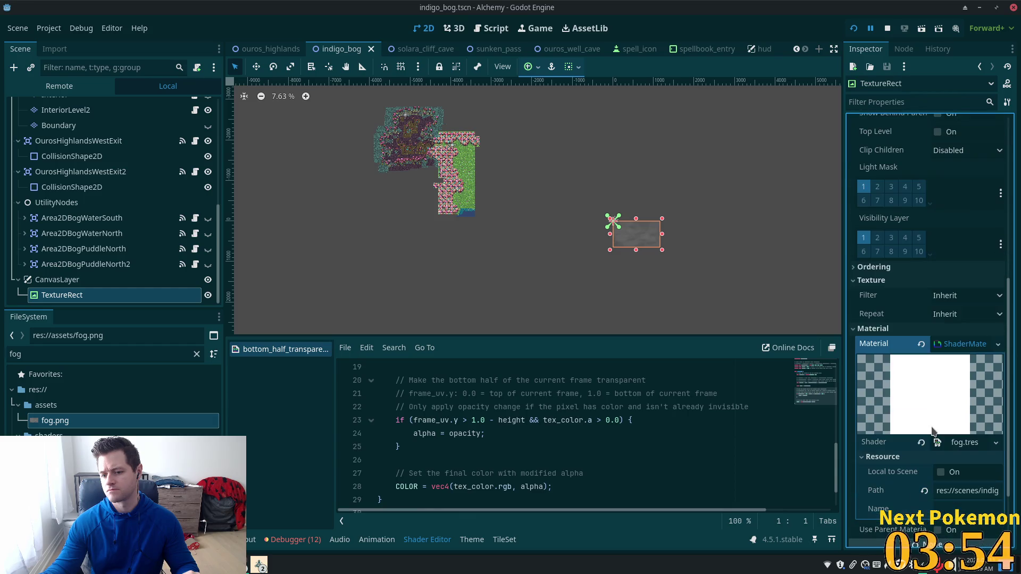
scroll(930, 419, "down", 2)
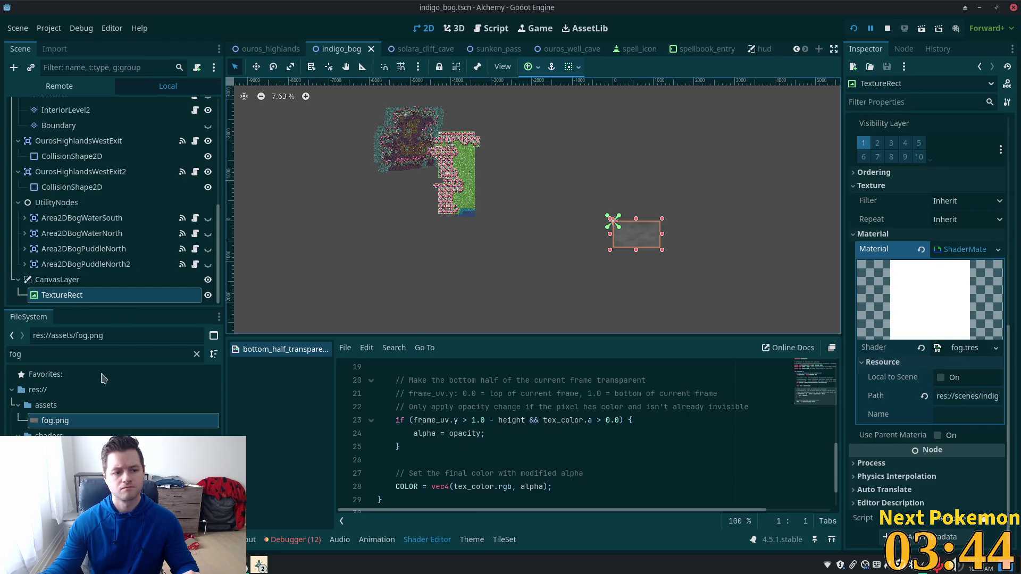
mouse_move(52, 423)
left_mouse_down()
mouse_move(940, 293)
mouse_move(968, 358)
left_mouse_up()
left_click(968, 359)
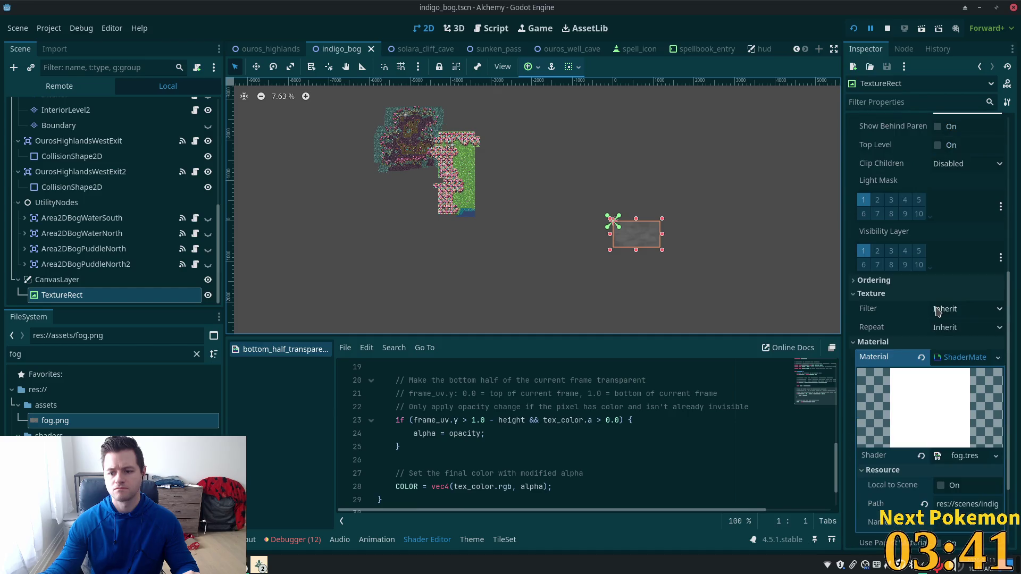
left_click(969, 359)
left_click(971, 417)
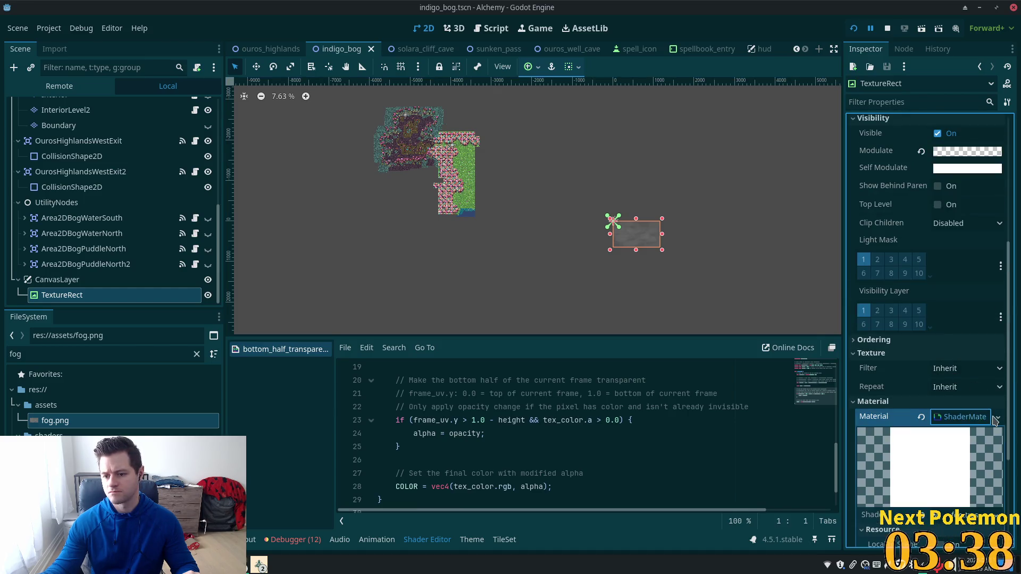
left_click(998, 417)
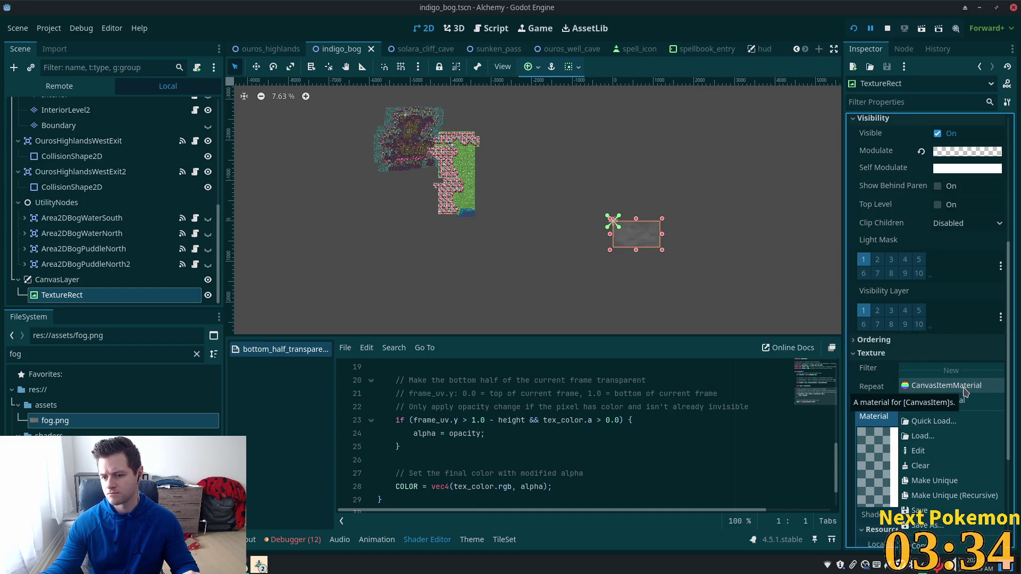
- Swap the ShaderMaterial for a new CanvasItemMaterial and try dropping fog.png onto it
left_click(937, 386)
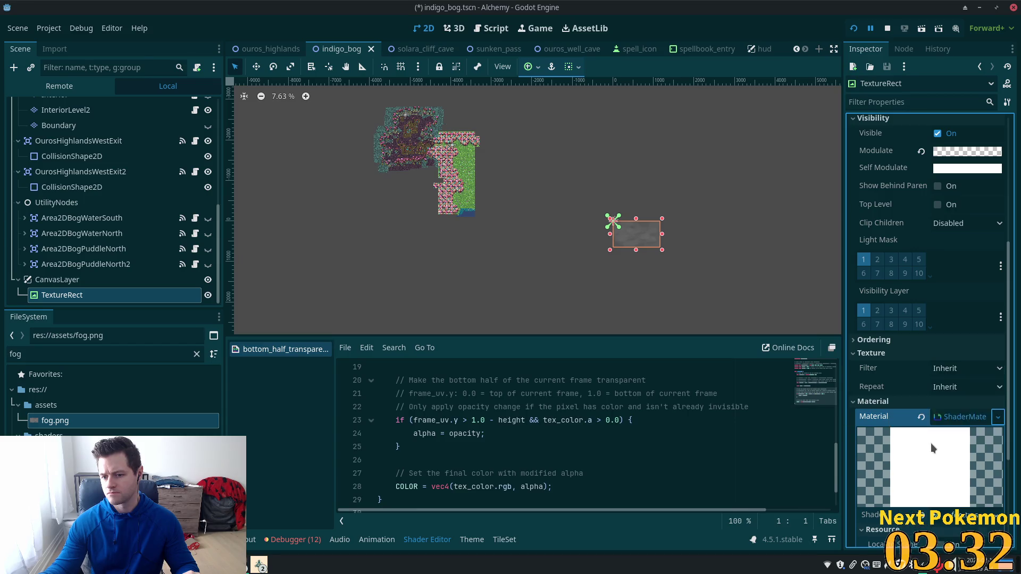
scroll(934, 439, "down", 3)
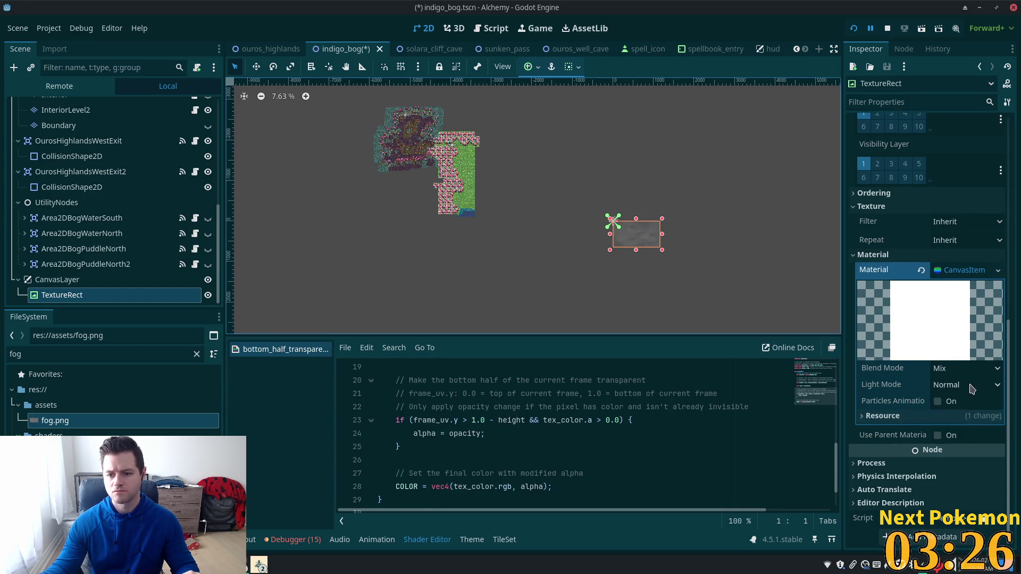
left_click(883, 416)
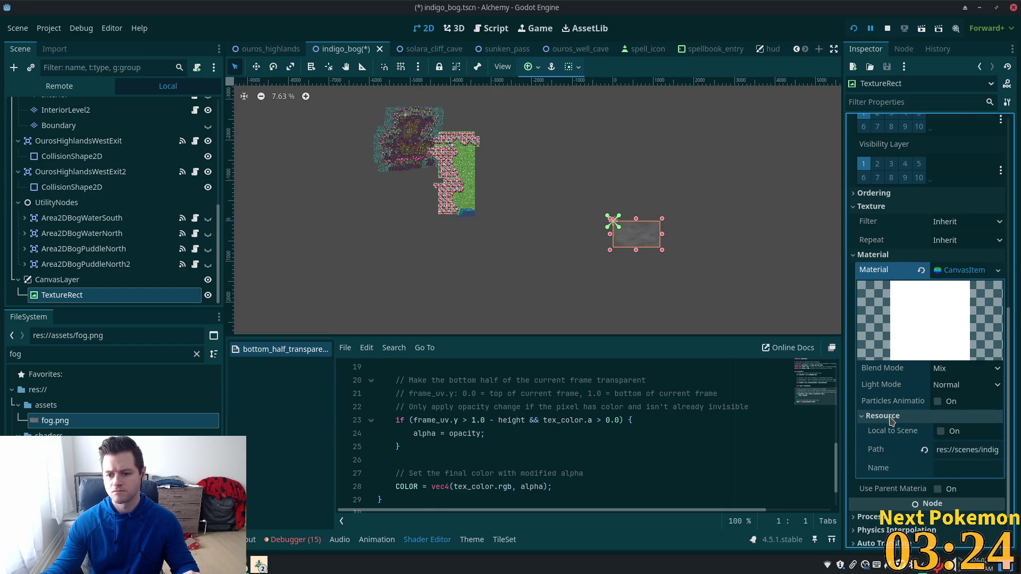
left_click(892, 419)
mouse_move(56, 420)
left_mouse_down()
mouse_move(934, 331)
mouse_move(925, 314)
mouse_move(963, 270)
left_mouse_up()
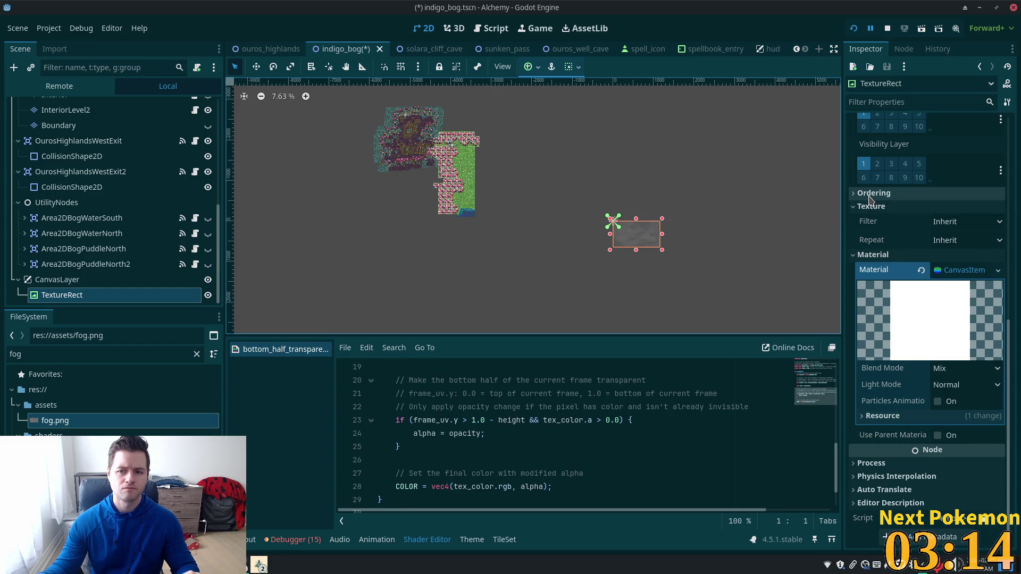
- Set the TextureRect's Texture Repeat to Enabled, leaving Filter at Inherit
left_click(954, 223)
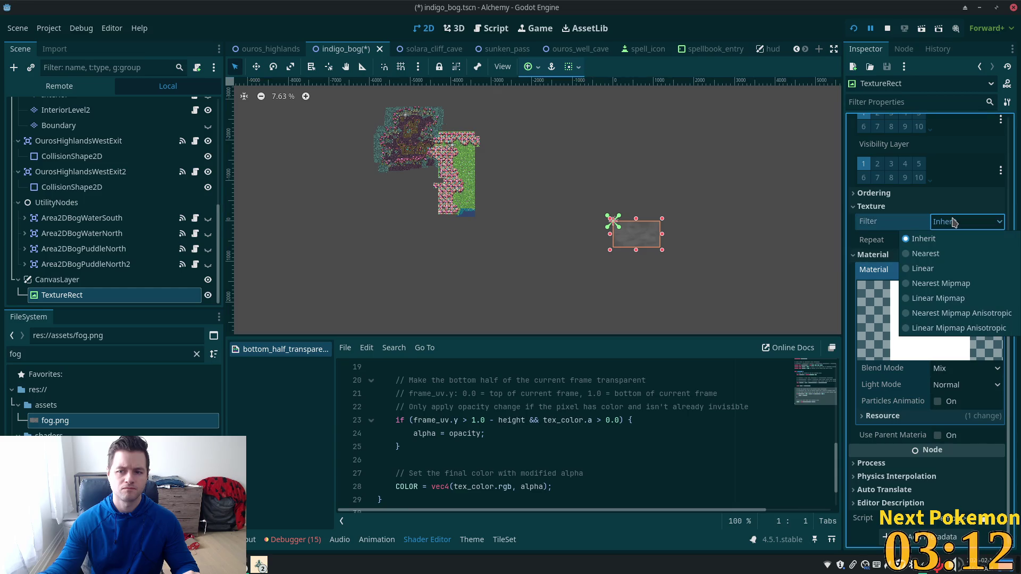
left_click(878, 240)
left_click(957, 240)
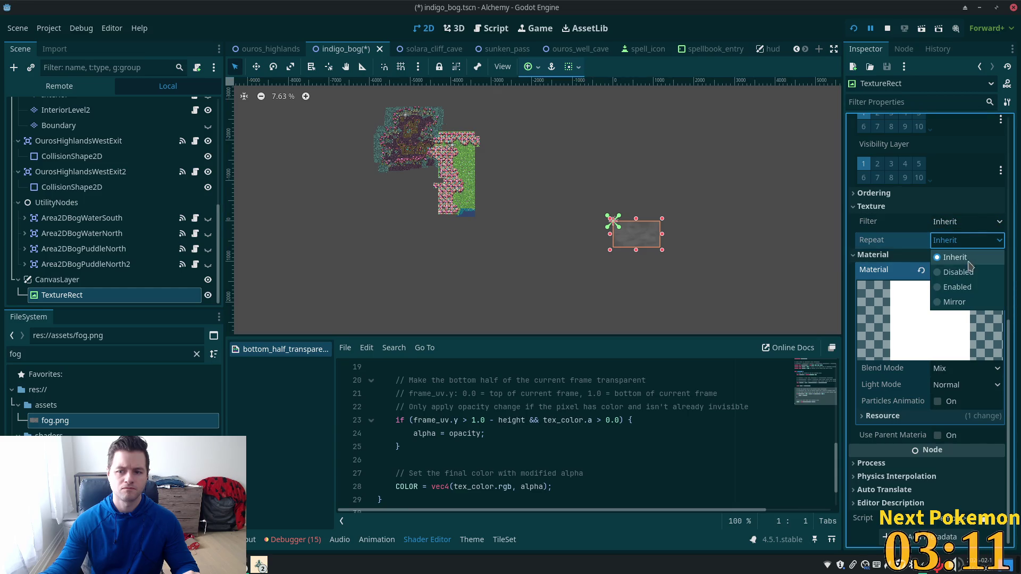
left_click(979, 289)
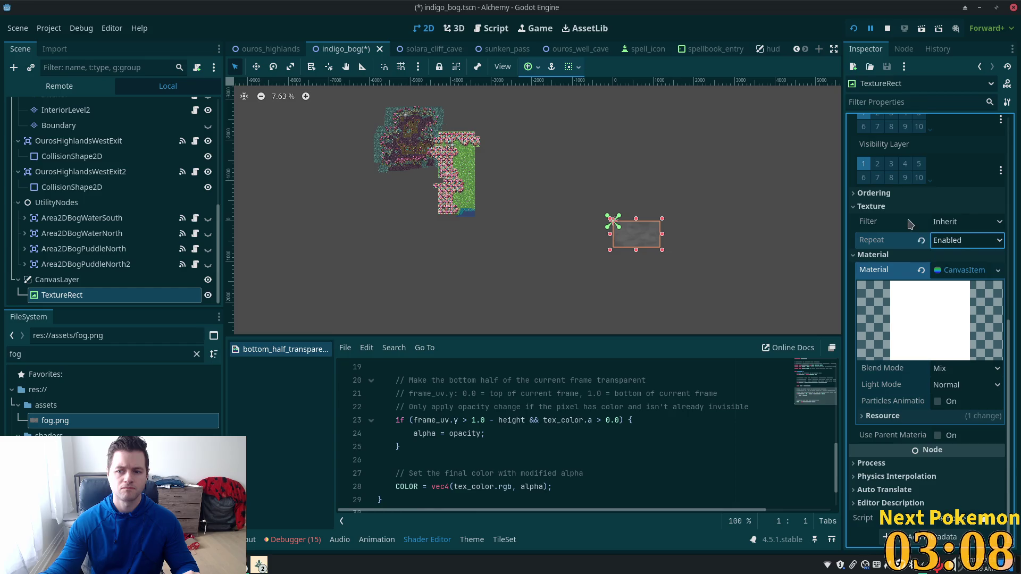
left_click(955, 225)
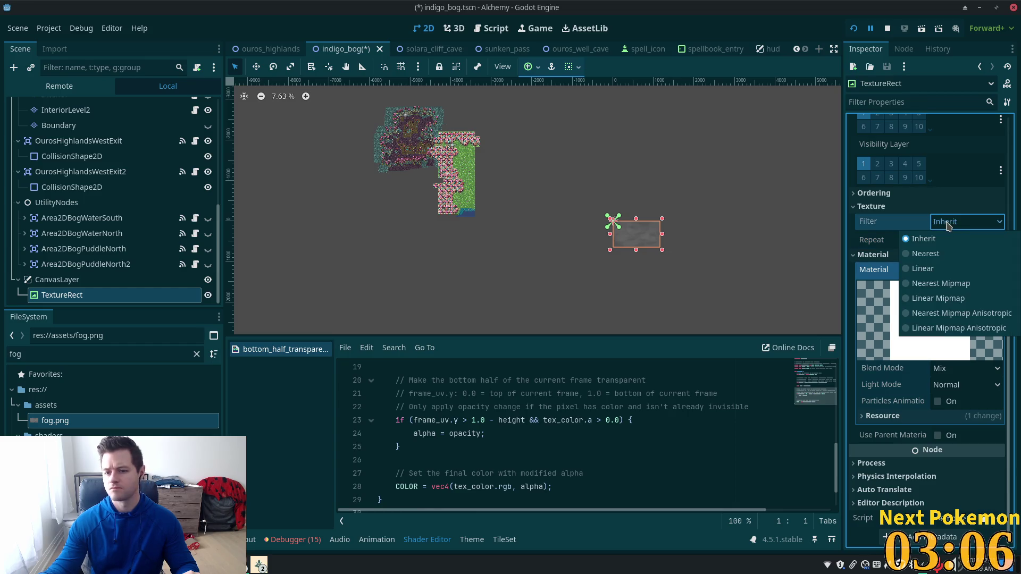
left_click(887, 238)
- Drag shaders/fog.tres onto the Material property to create a fog ShaderMaterial
left_click(977, 274)
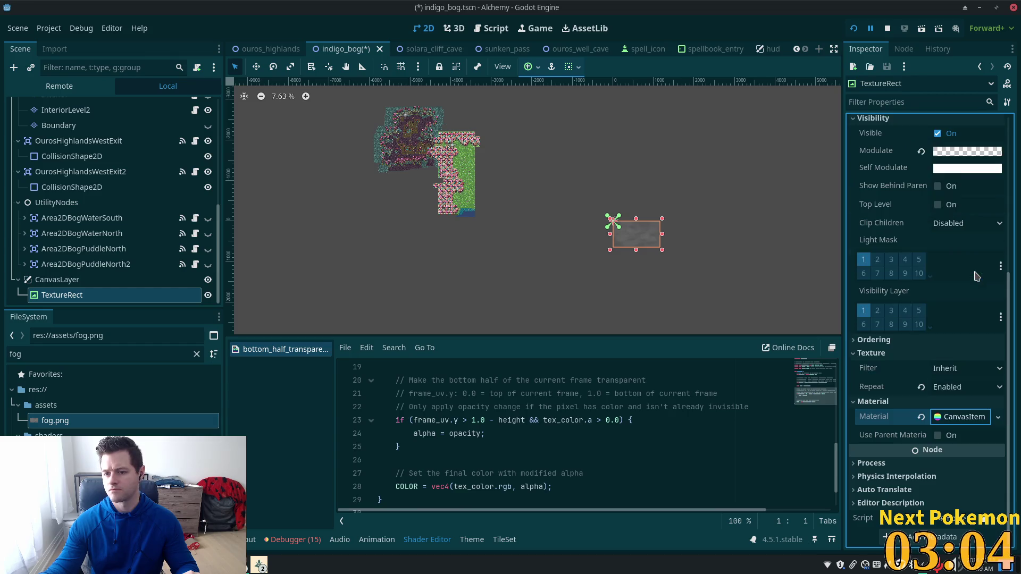
left_click(963, 417)
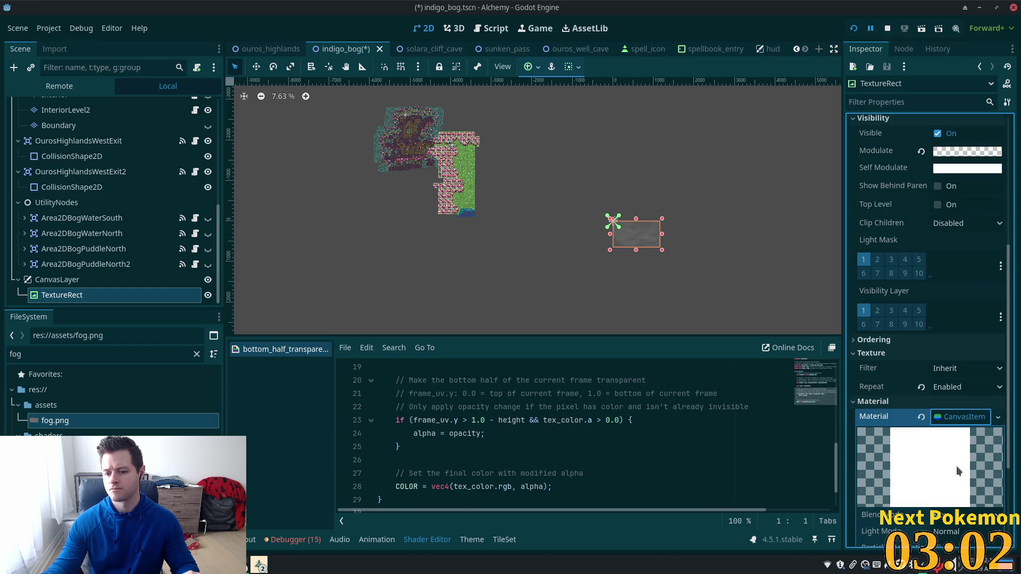
scroll(952, 462, "down", 3)
mouse_move(53, 451)
left_mouse_down()
mouse_move(160, 372)
mouse_move(851, 319)
mouse_move(967, 290)
left_mouse_up()
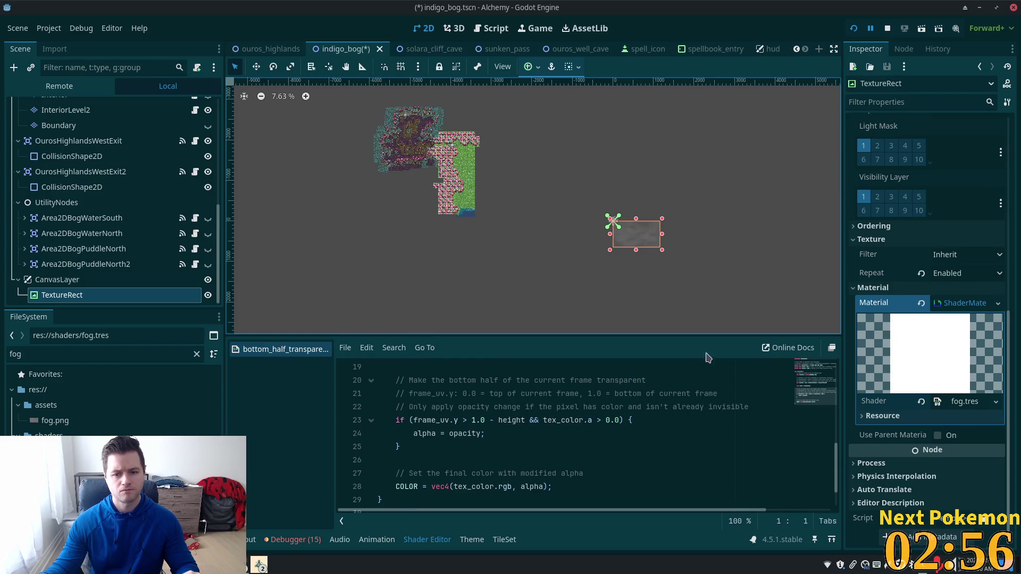
left_click(941, 415)
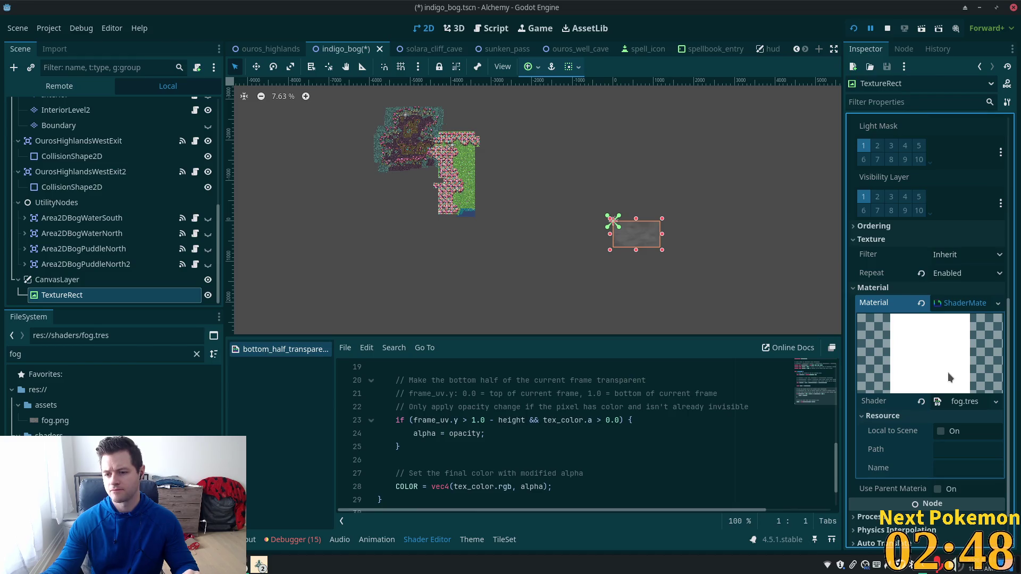
key("ctrl+s")
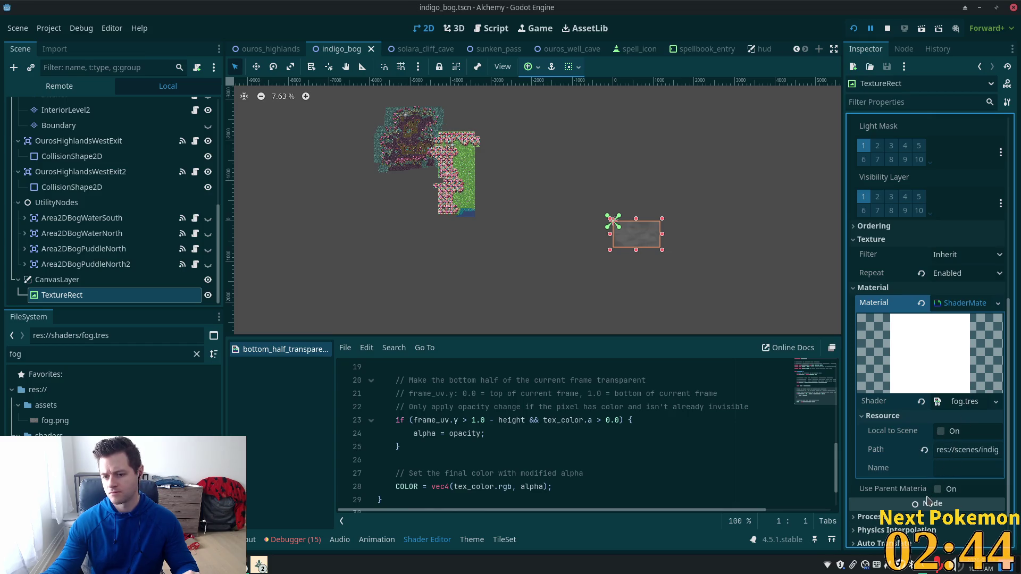
scroll(907, 460, "down", 2)
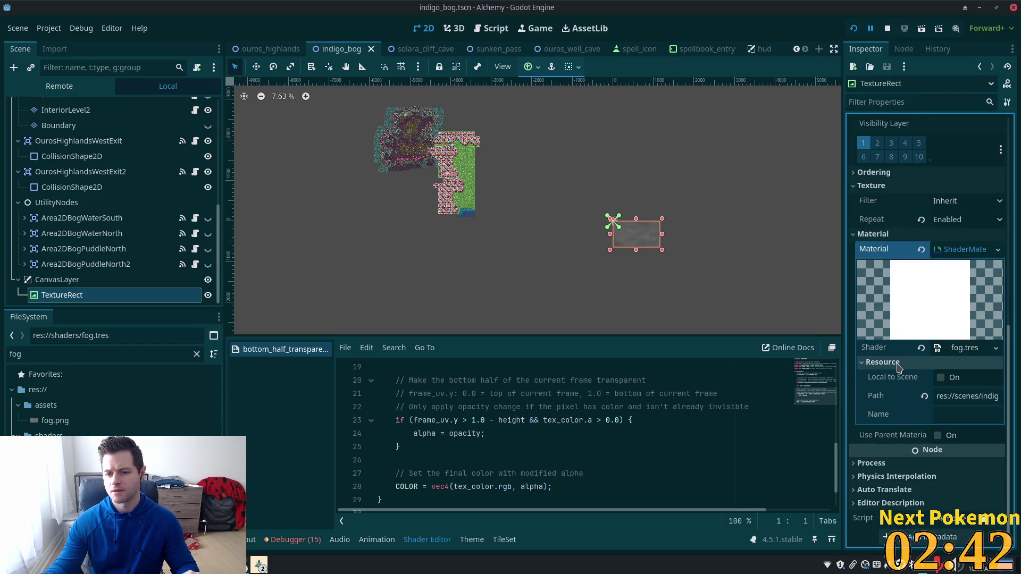
left_click(968, 363)
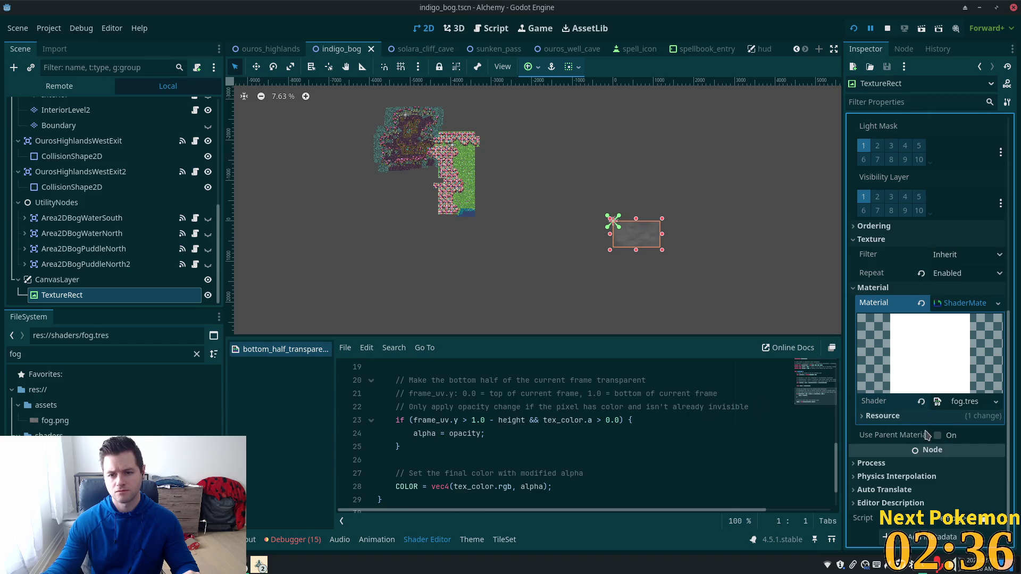
scroll(928, 431, "up", 2)
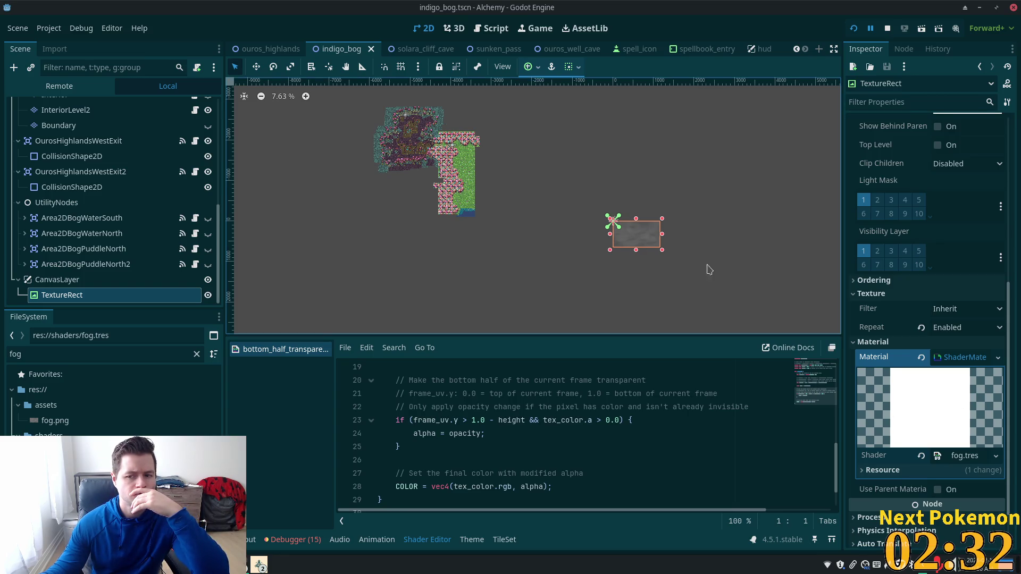
- Try Keep stretch mode on the fog texture, return it to Scale, and save indigo_bog
scroll(949, 351, "up", 5)
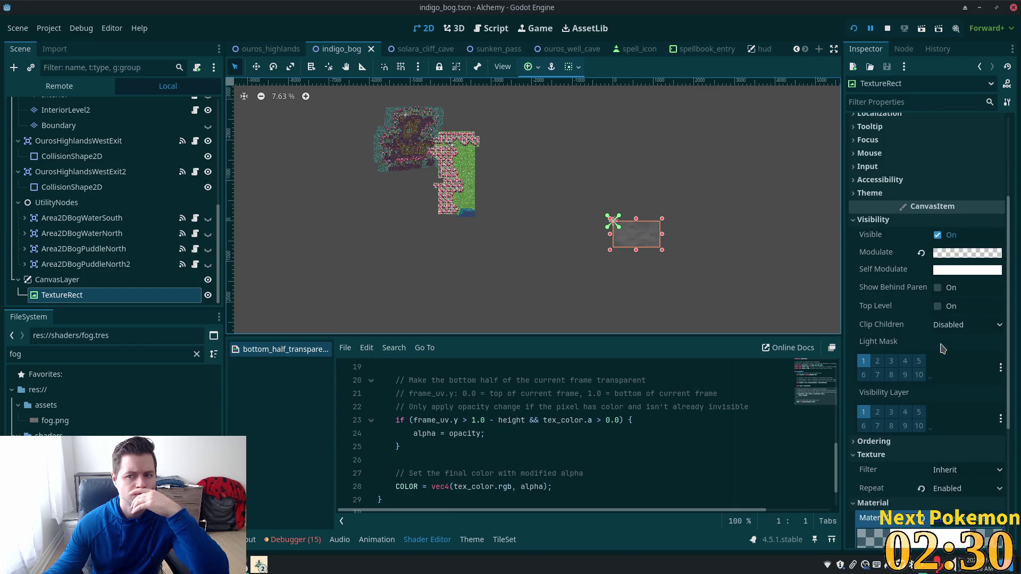
scroll(940, 344, "up", 3)
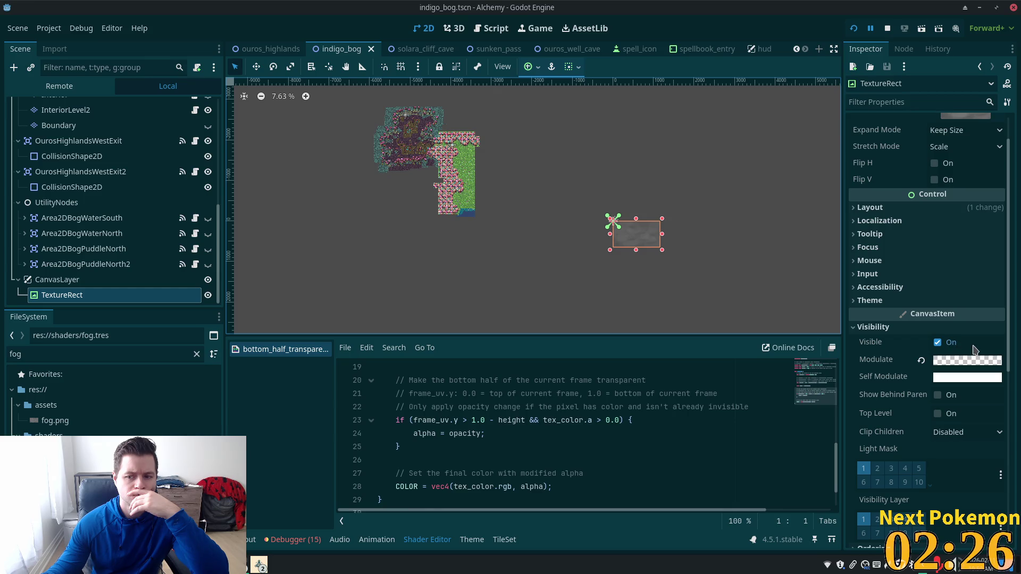
scroll(963, 343, "up", 1)
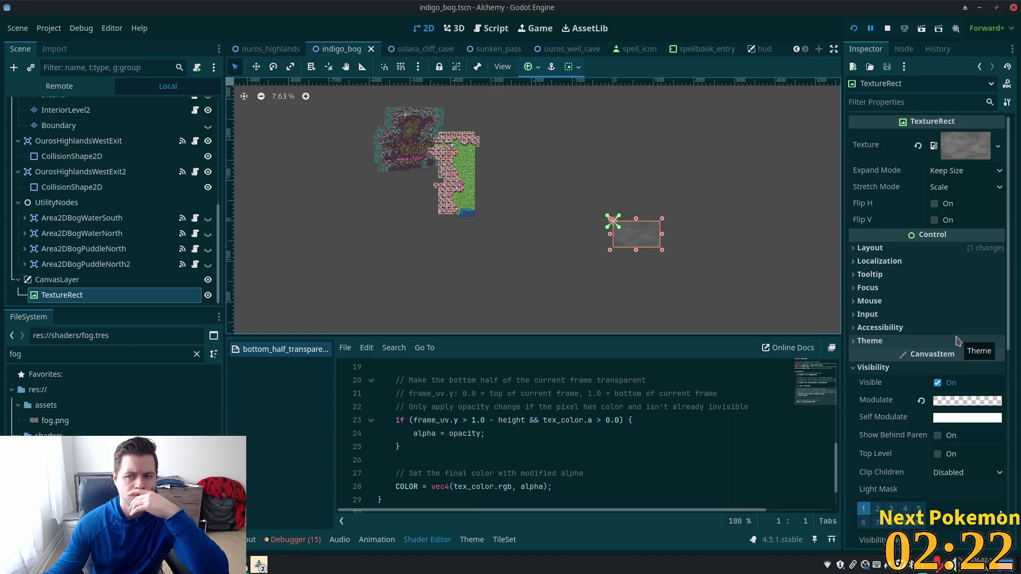
left_click(969, 190)
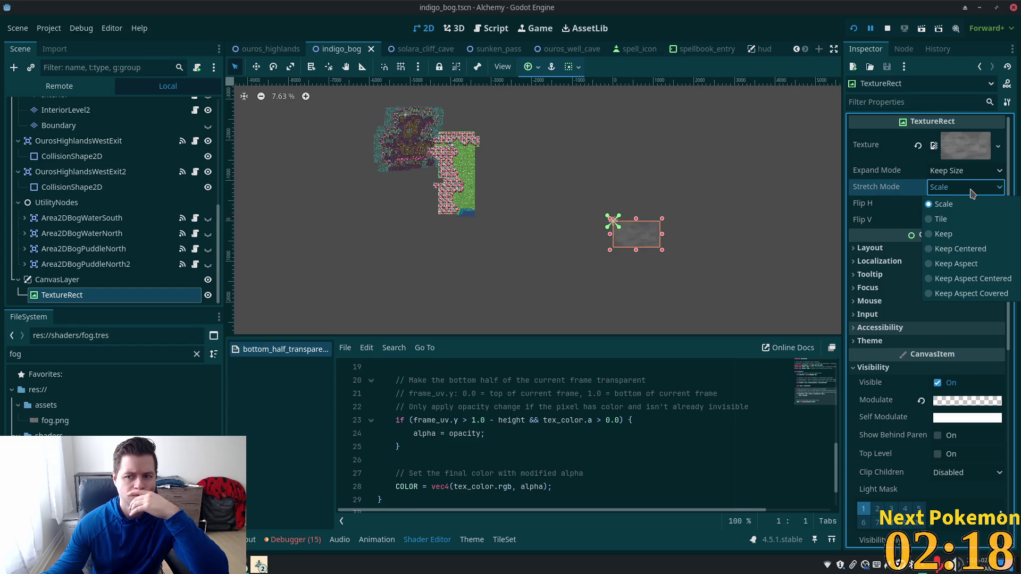
left_click(957, 234)
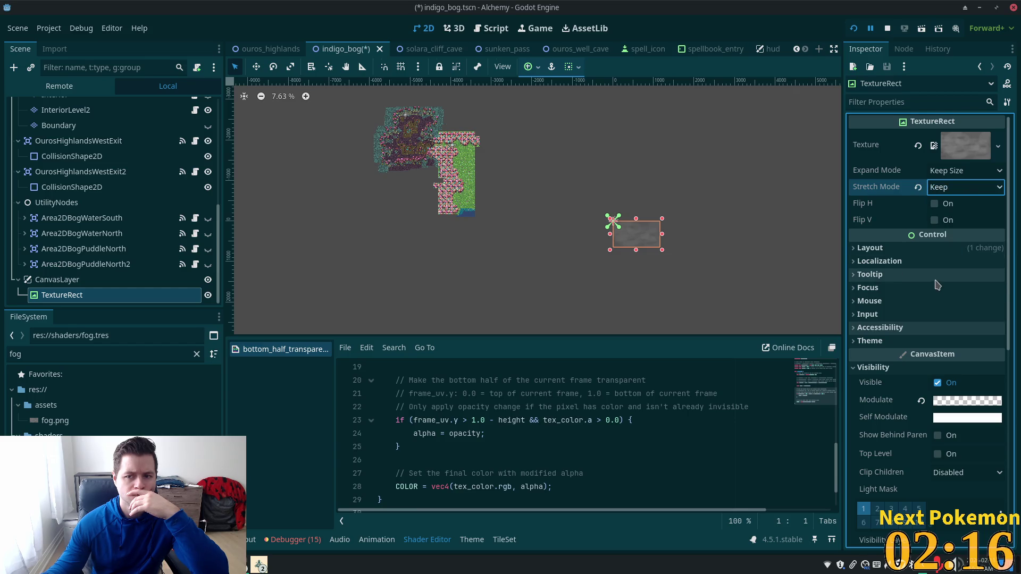
left_click(955, 191)
left_click(951, 204)
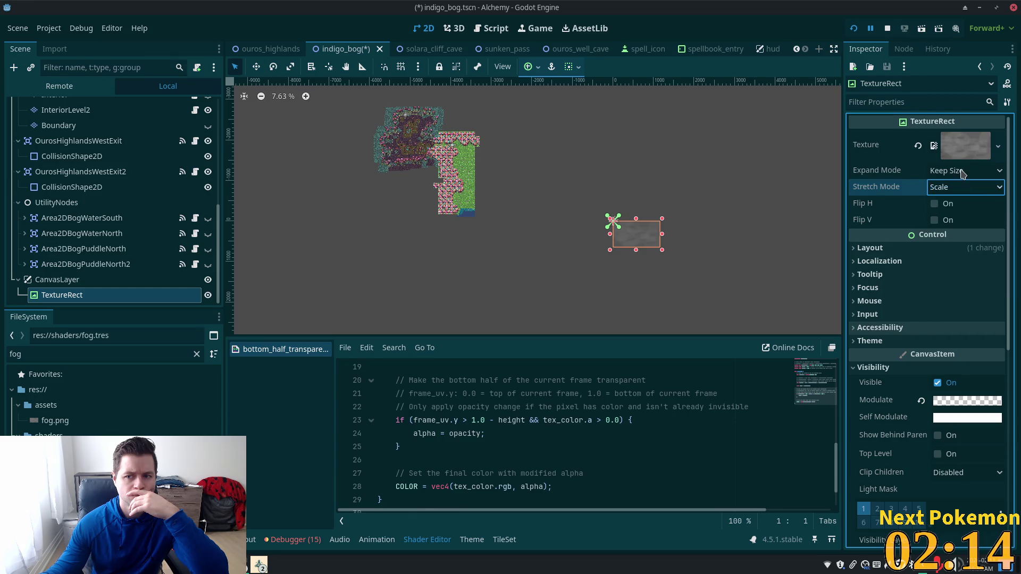
left_click(962, 172)
left_click(964, 187)
left_click(967, 188)
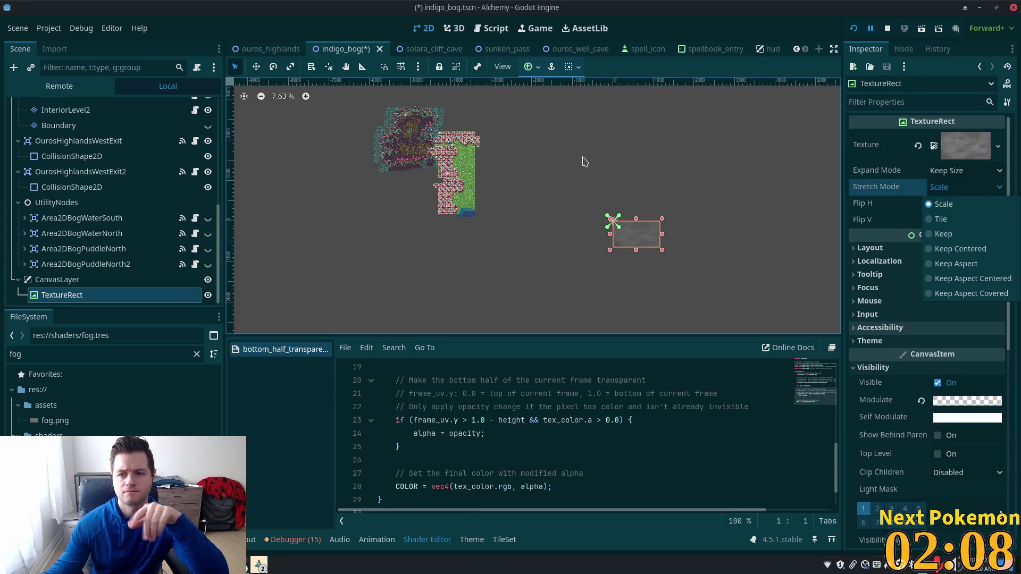
left_click(903, 123)
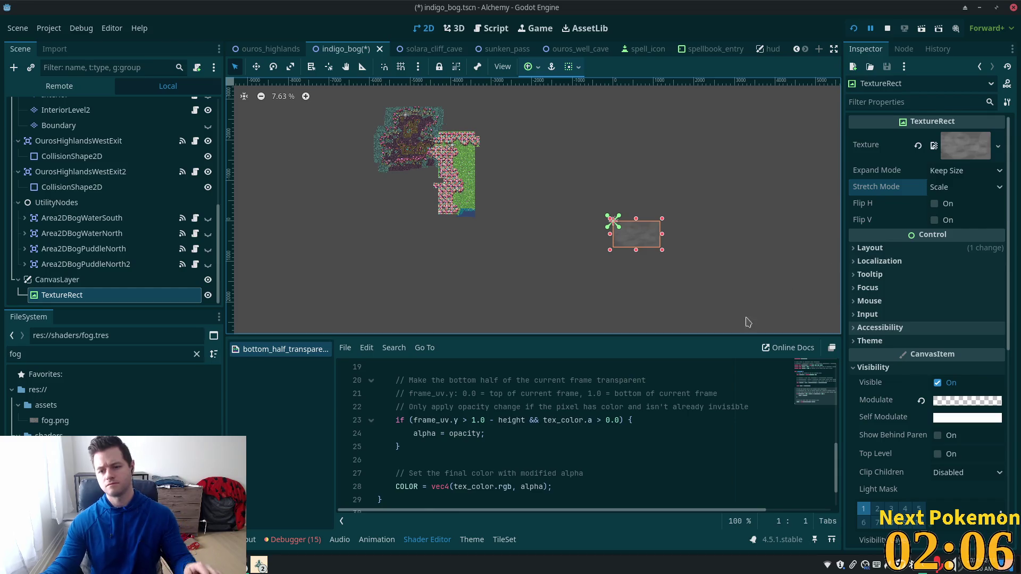
key("ctrl+s")
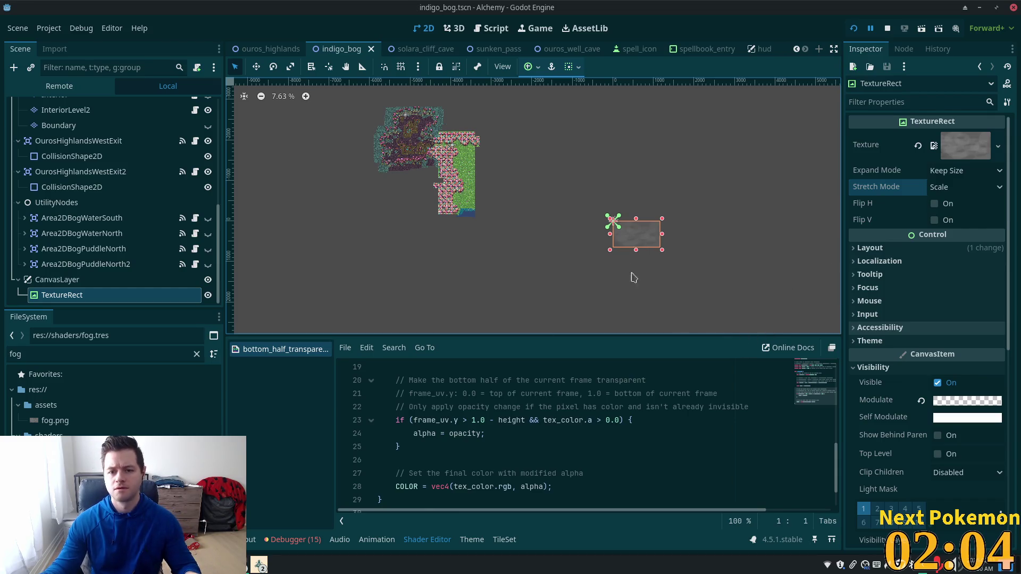
- Check the fog in the running Alchemy (DEBUG) window, then switch to Cursor
left_click(260, 563)
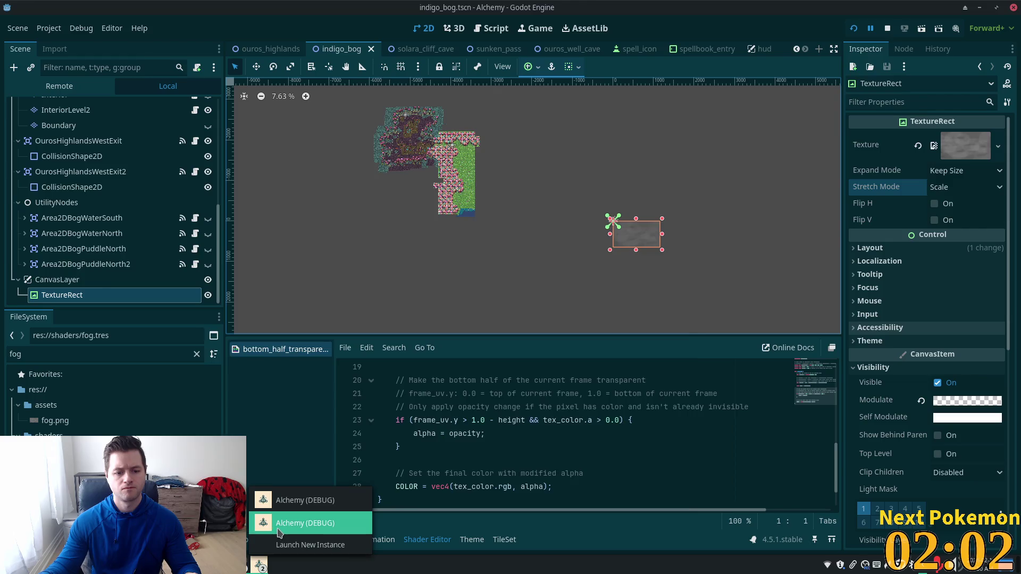
left_click(275, 524)
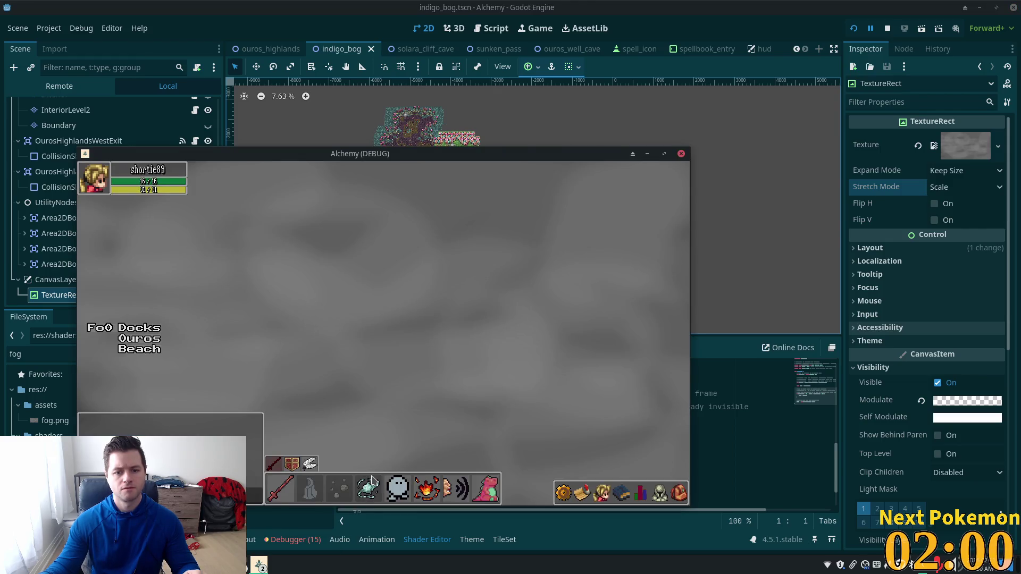
key("alt+Tab")
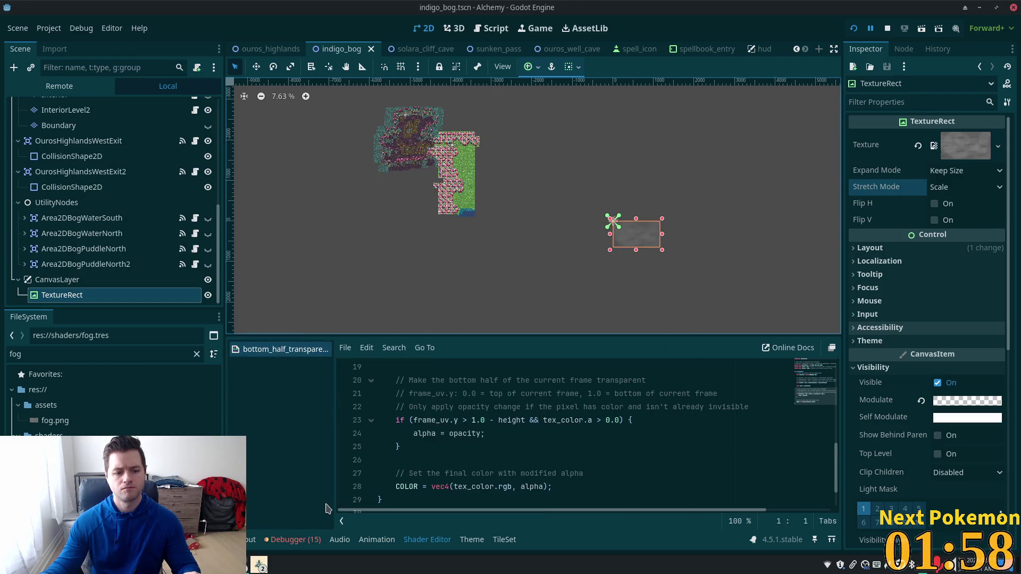
key("alt+Tab")
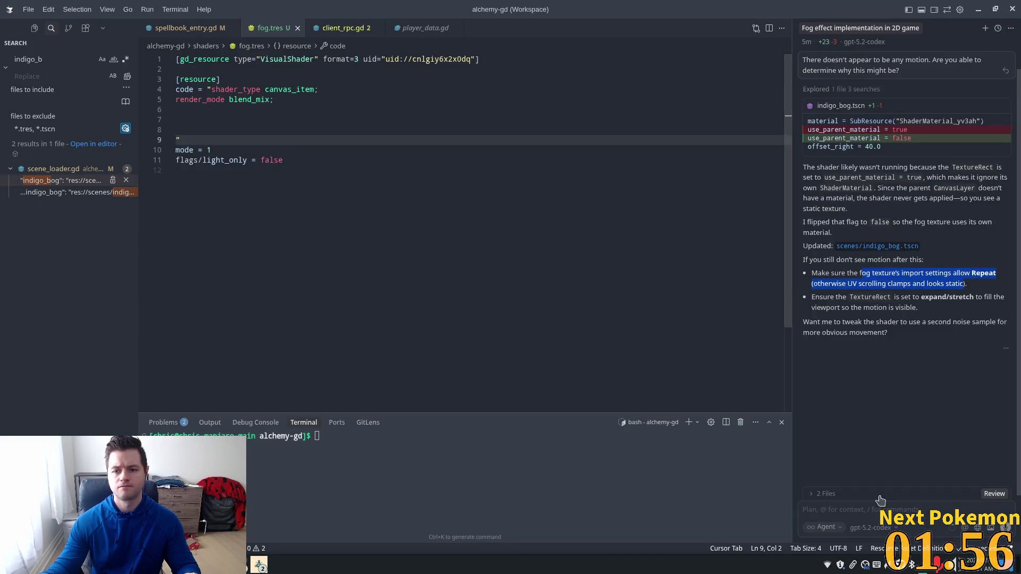
- Open the agent's change review and scroll through the fog.tres shader diff
left_click(870, 512)
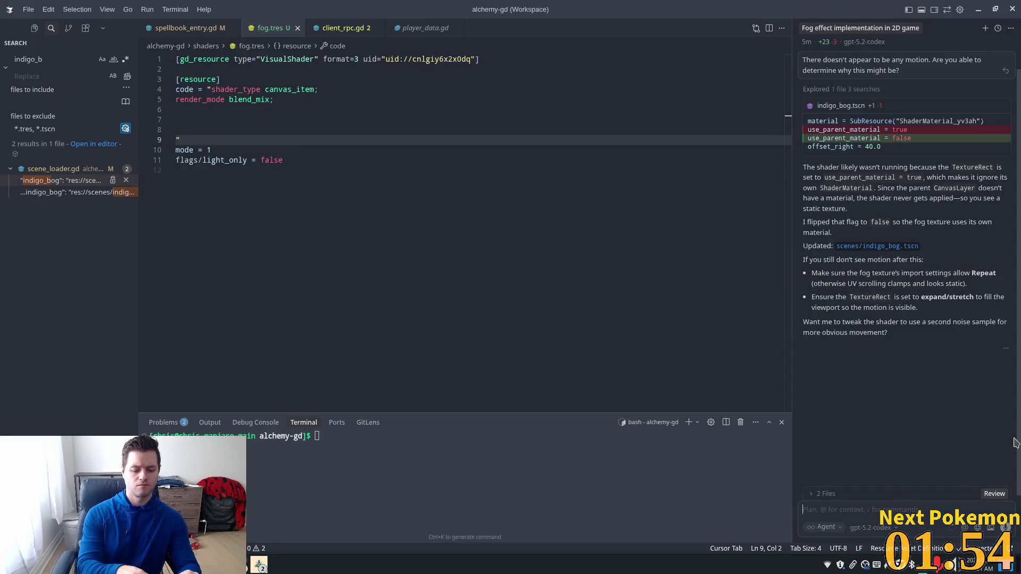
left_click(992, 494)
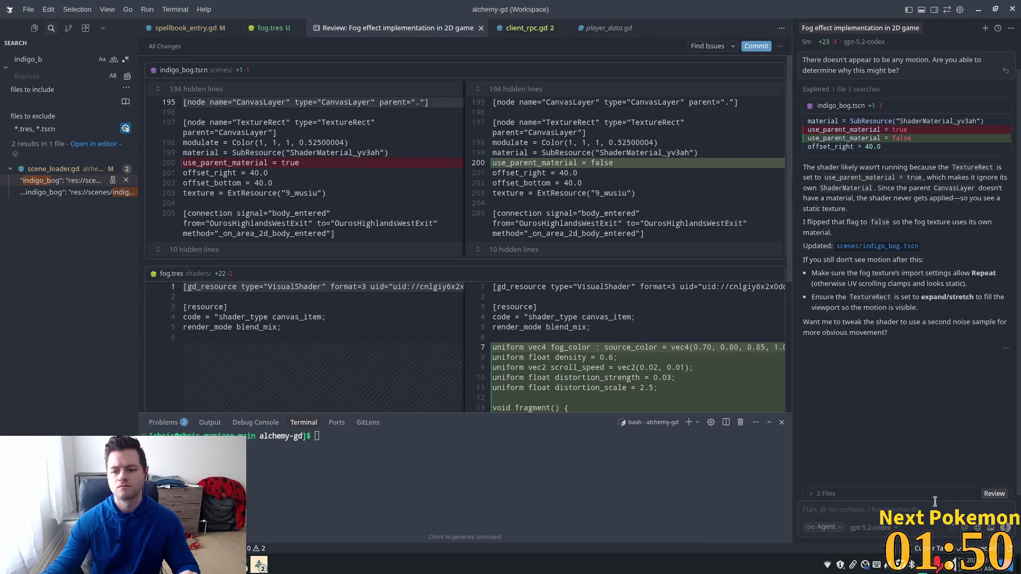
scroll(623, 340, "down", 3)
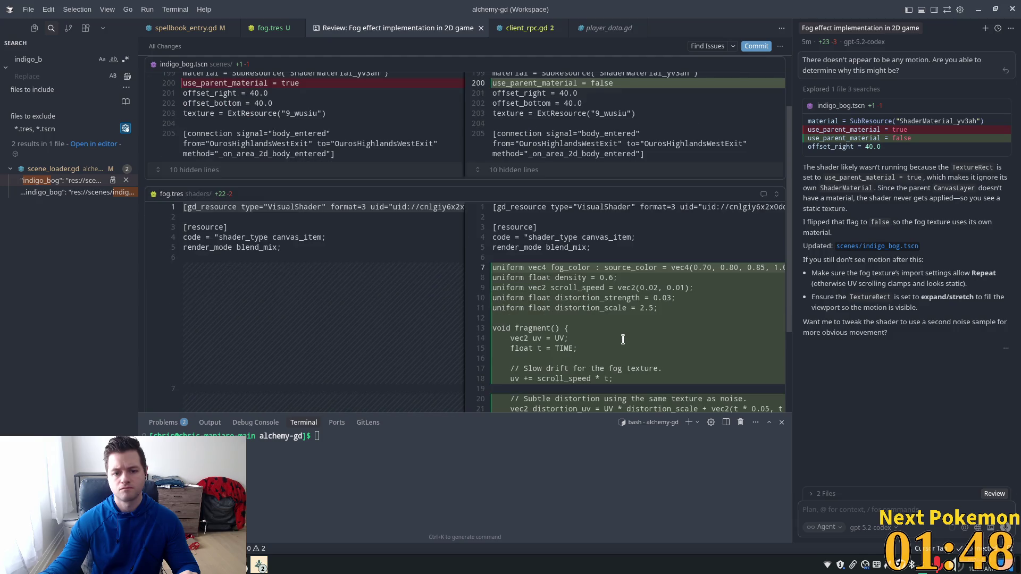
scroll(623, 340, "down", 3)
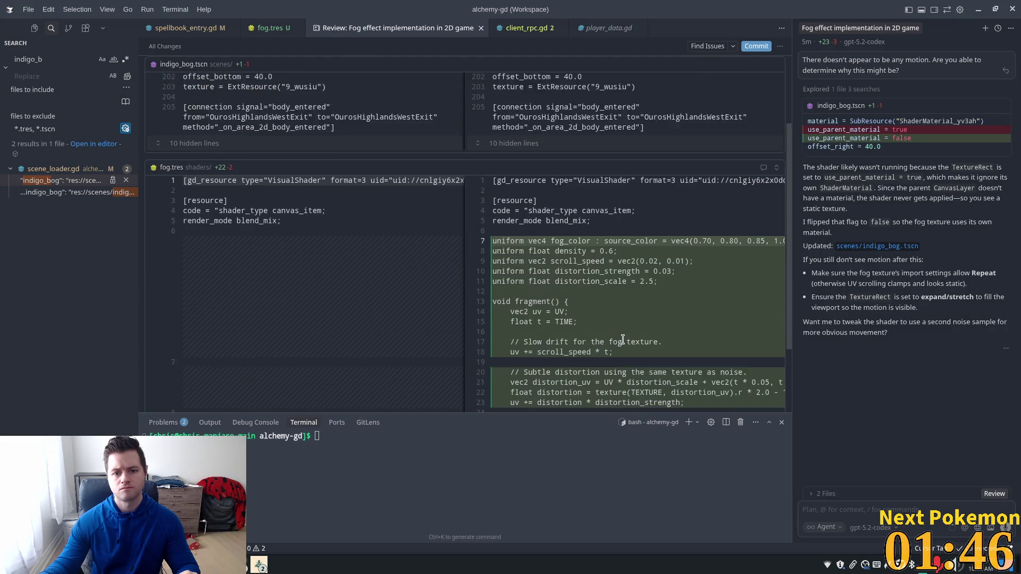
scroll(623, 340, "down", 2)
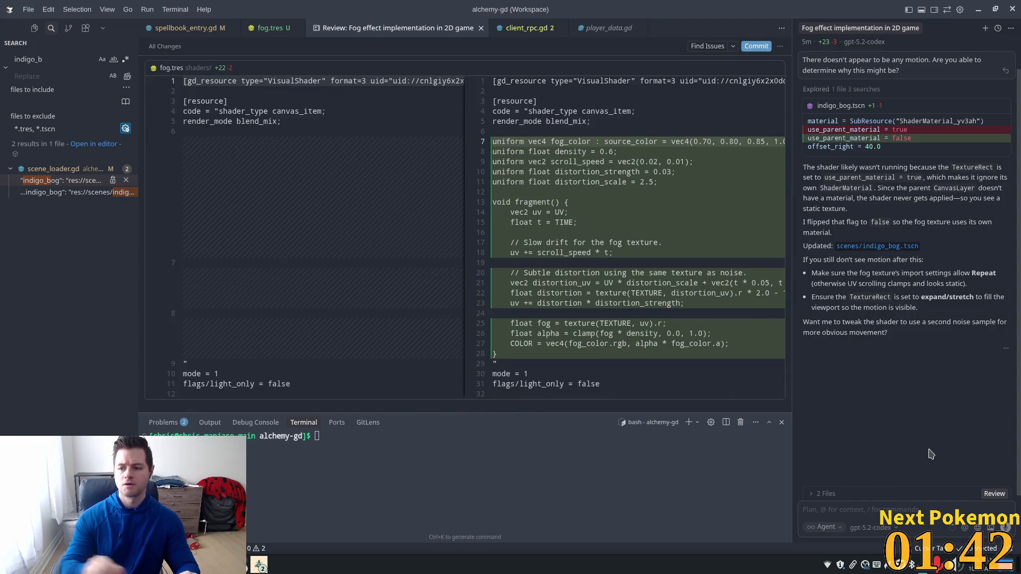
- Start typing 'There still doesn't appear to be motion can you investigate more' in the agent chat
type("I")
key("BackSpace")
key("BackSpace")
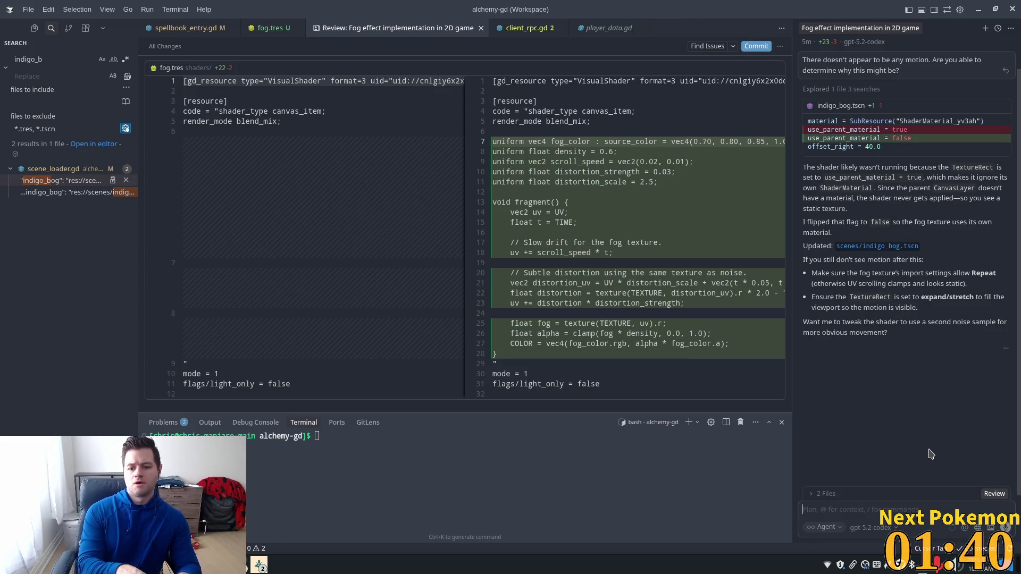
type("There still doesn't ")
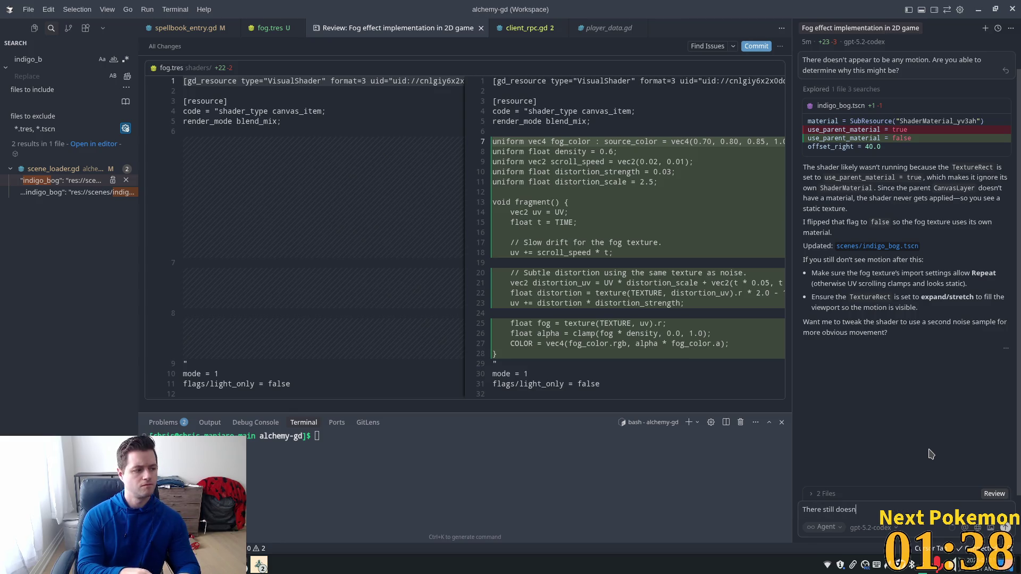
type("appear to be mo")
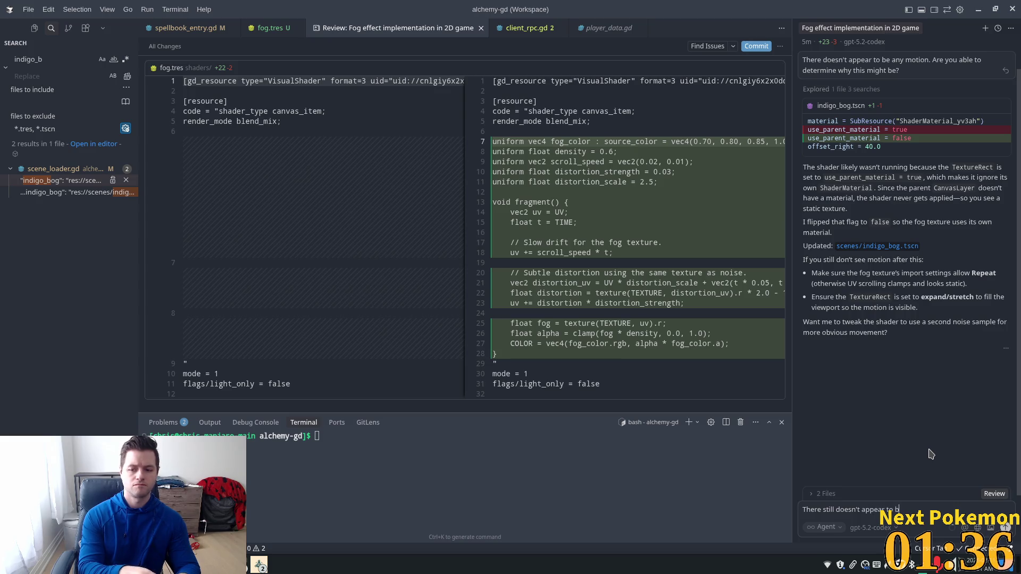
type("tion can y")
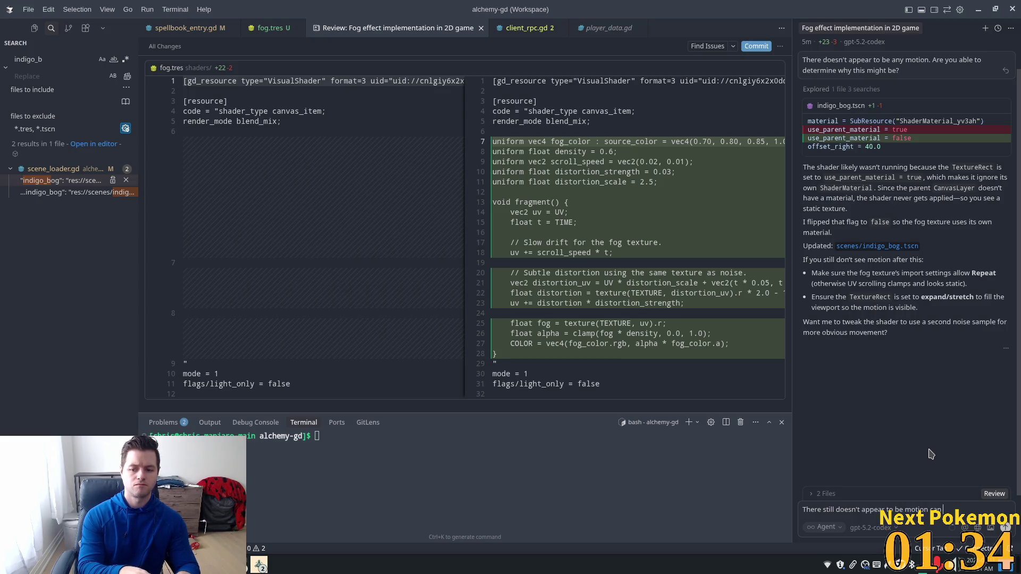
type("ou investi")
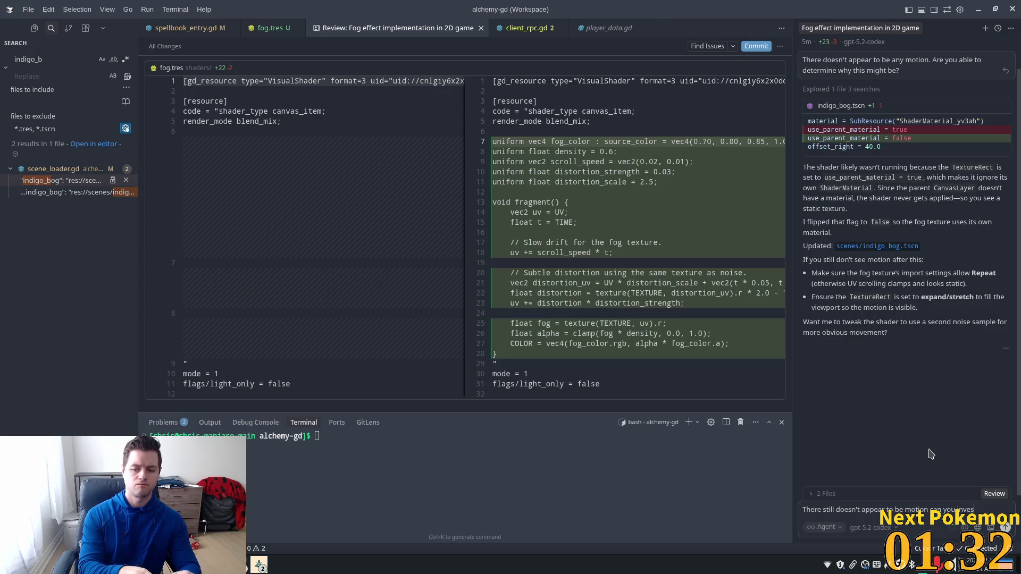
type("gate more w")
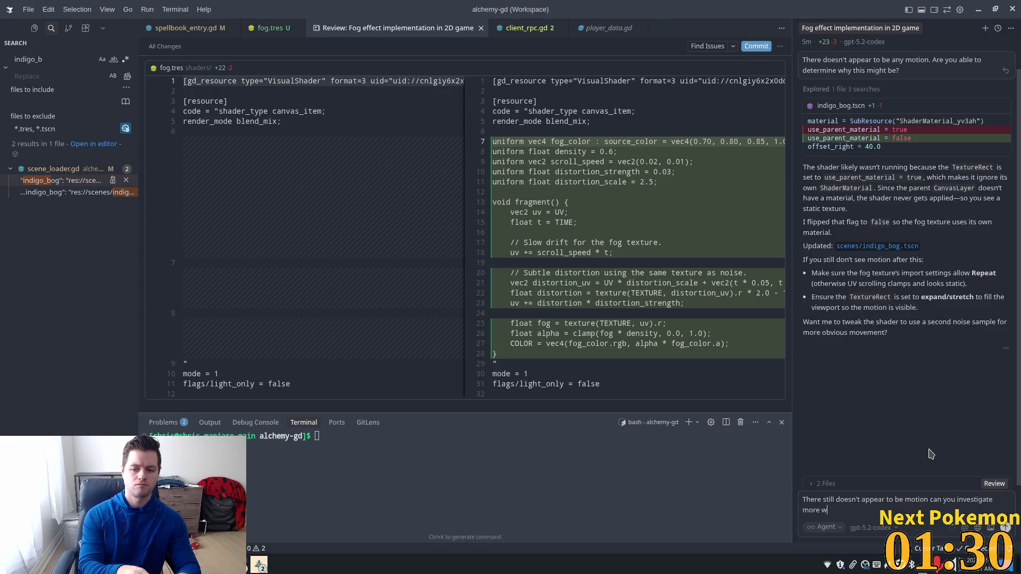
- Finish the follow-up with 'thoroughly?' and send it to the agent
key("BackSpace")
type("thoro")
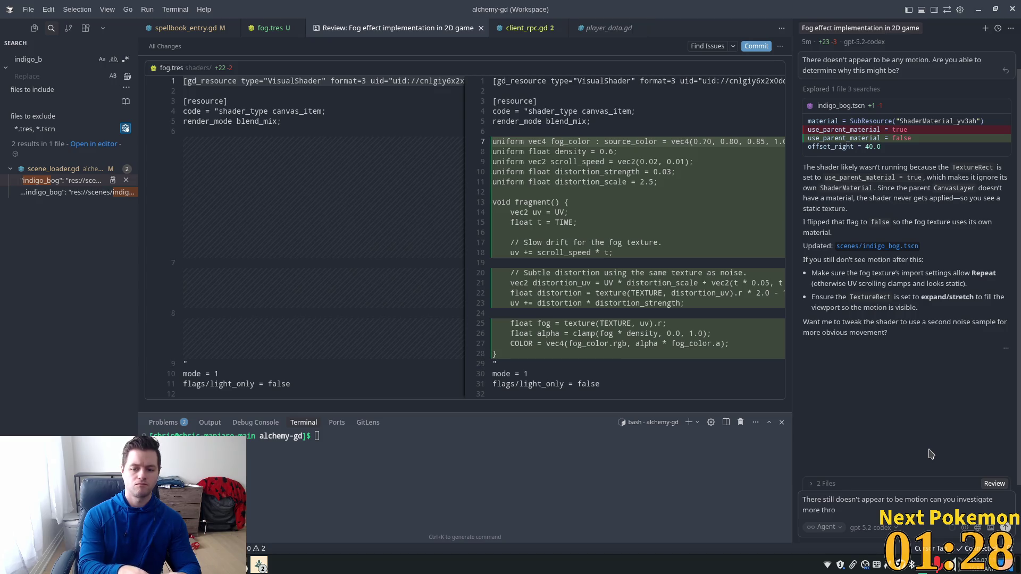
type("ughly?")
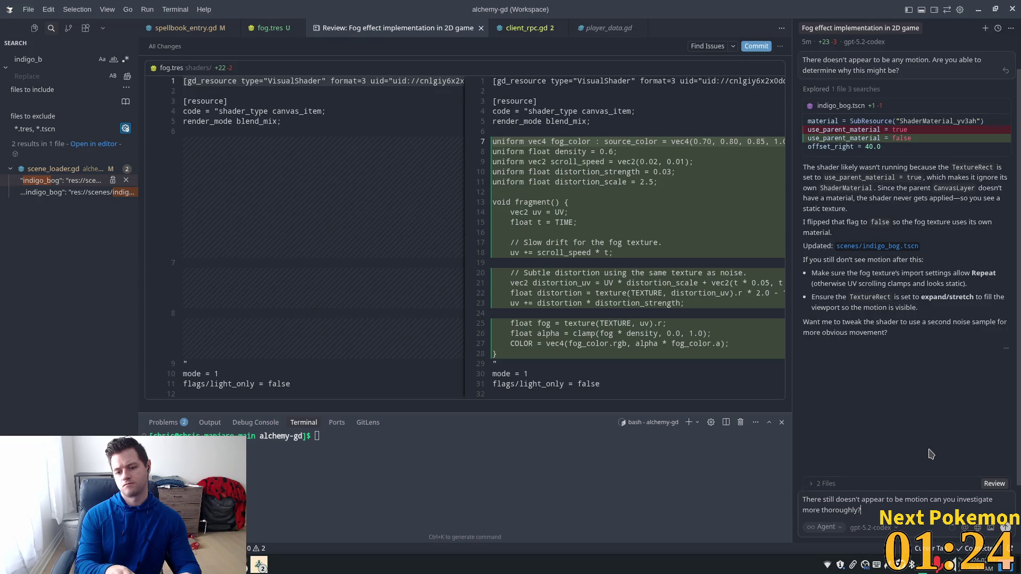
key("Return")
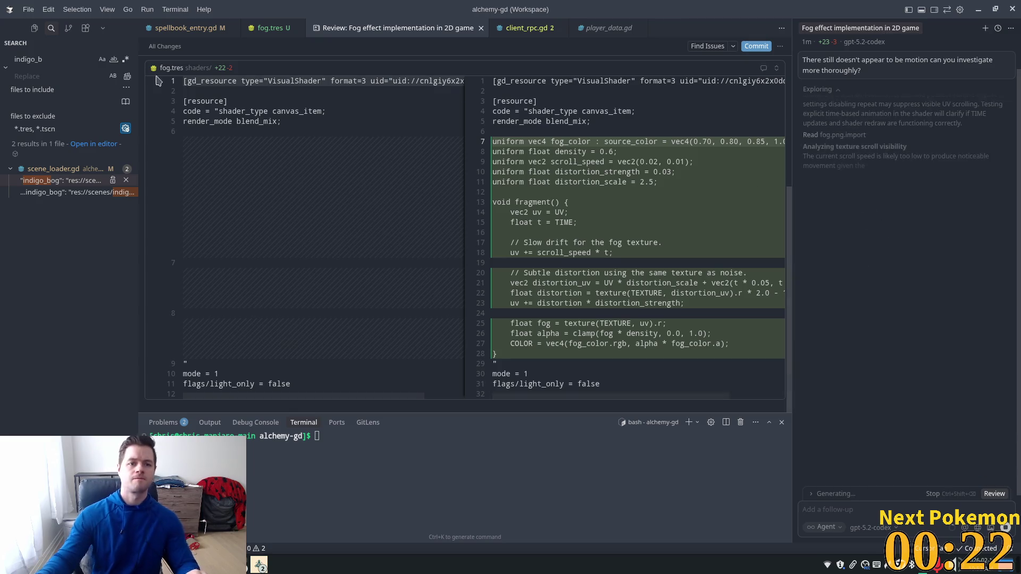
- Compare fog.tres with the agent's review, checking the render_mode and density lines
left_click(270, 27)
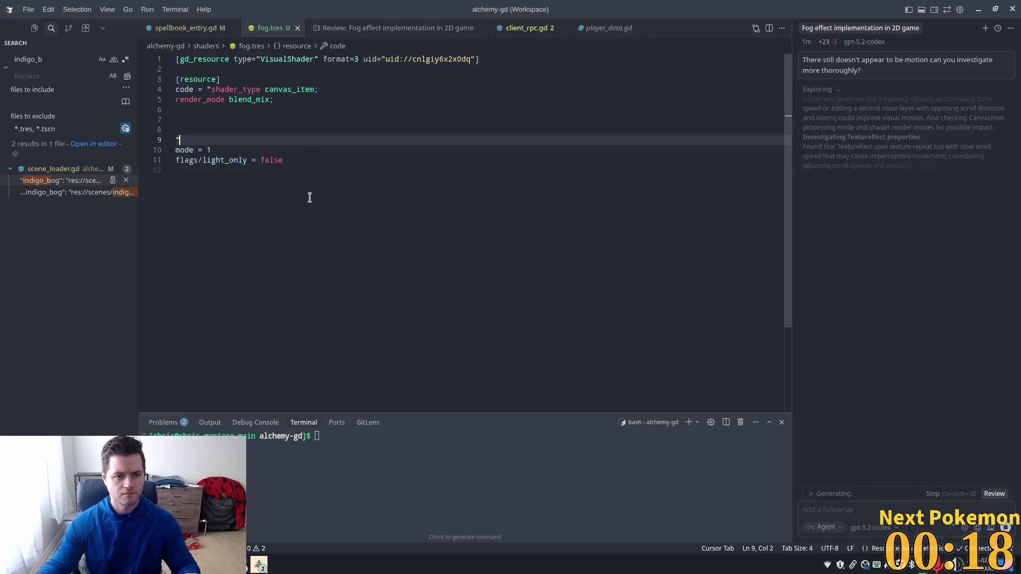
left_click(283, 100)
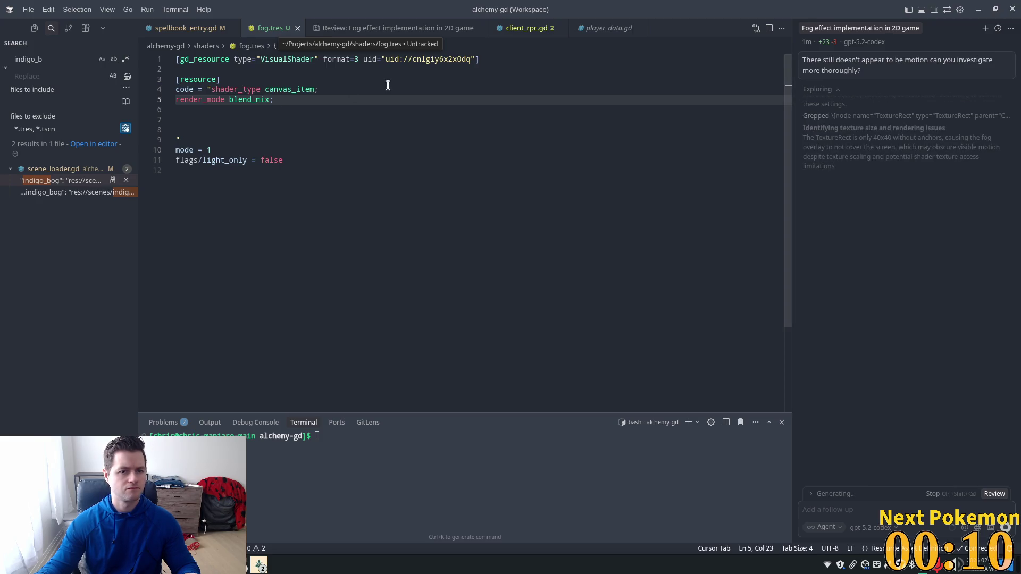
left_click(392, 29)
left_click(609, 153)
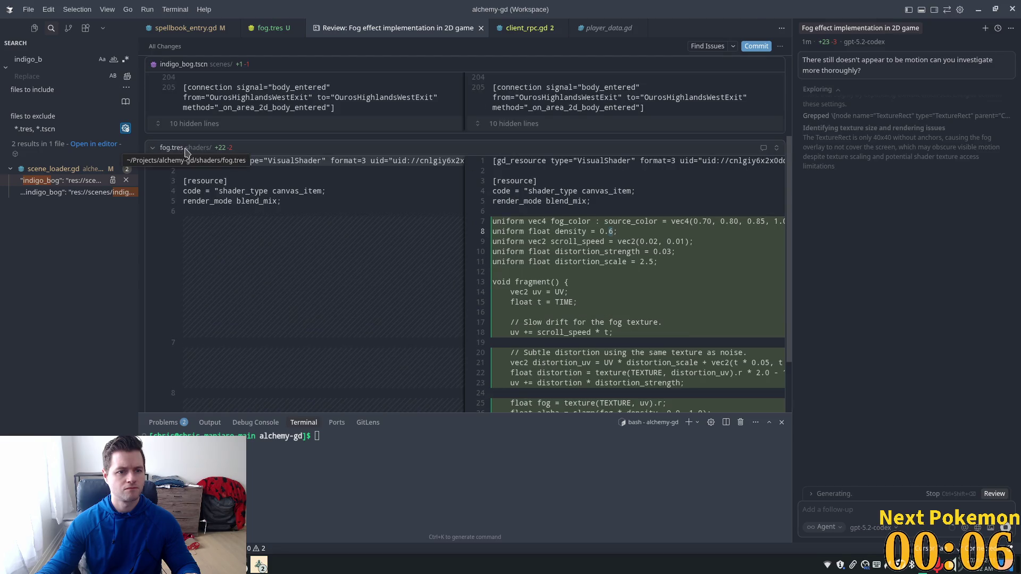
left_click(183, 148)
- Select the empty lines below render_mode and scroll the review diff to the fog.tres section
left_click(256, 90)
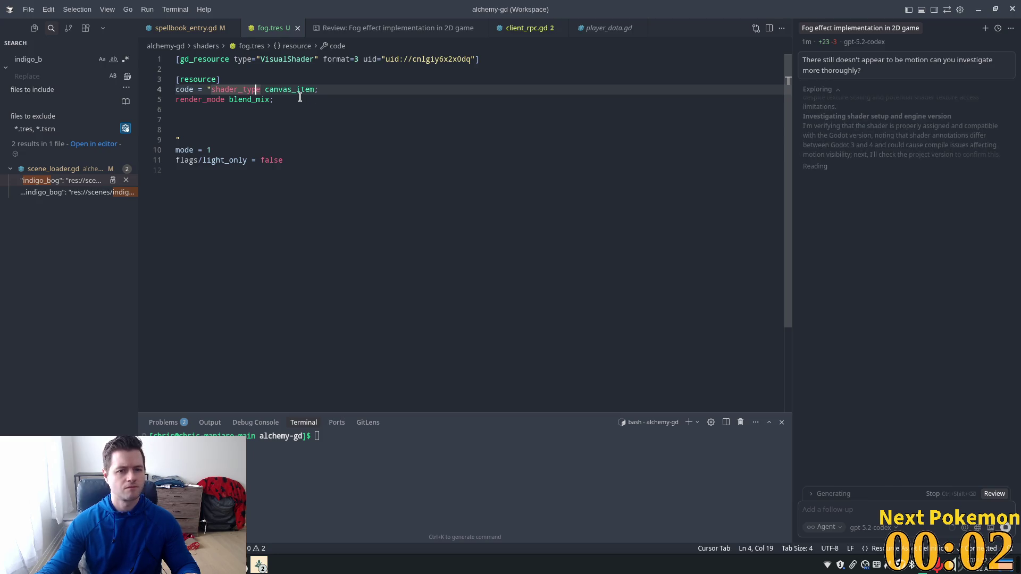
left_click(298, 99)
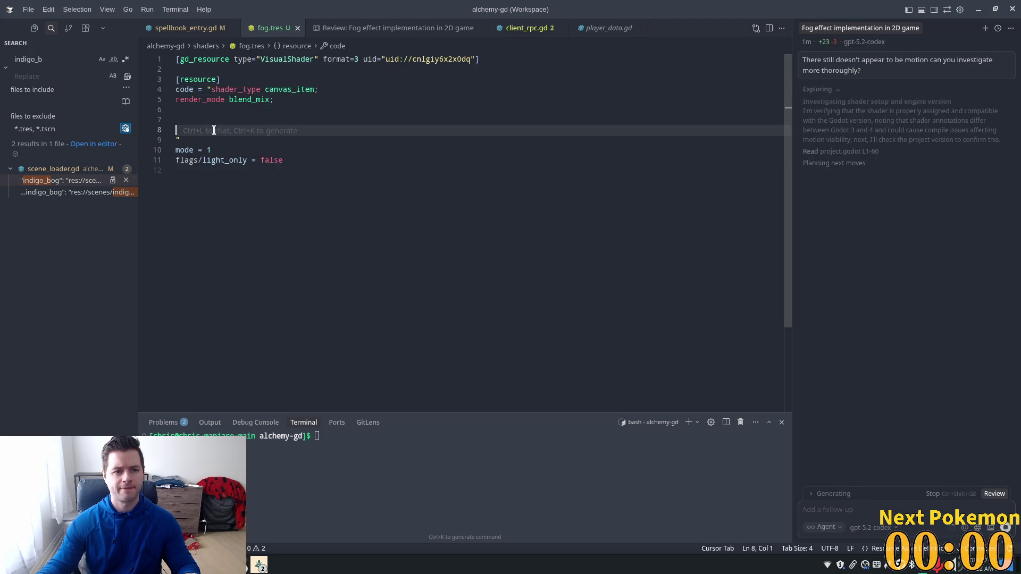
left_click_drag(212, 131, 140, 88)
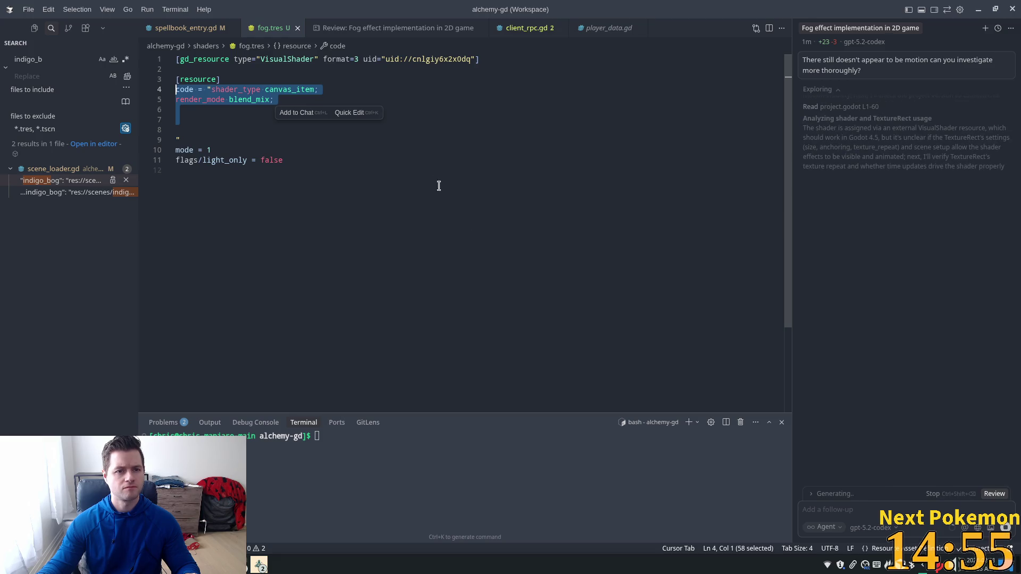
left_click(382, 30)
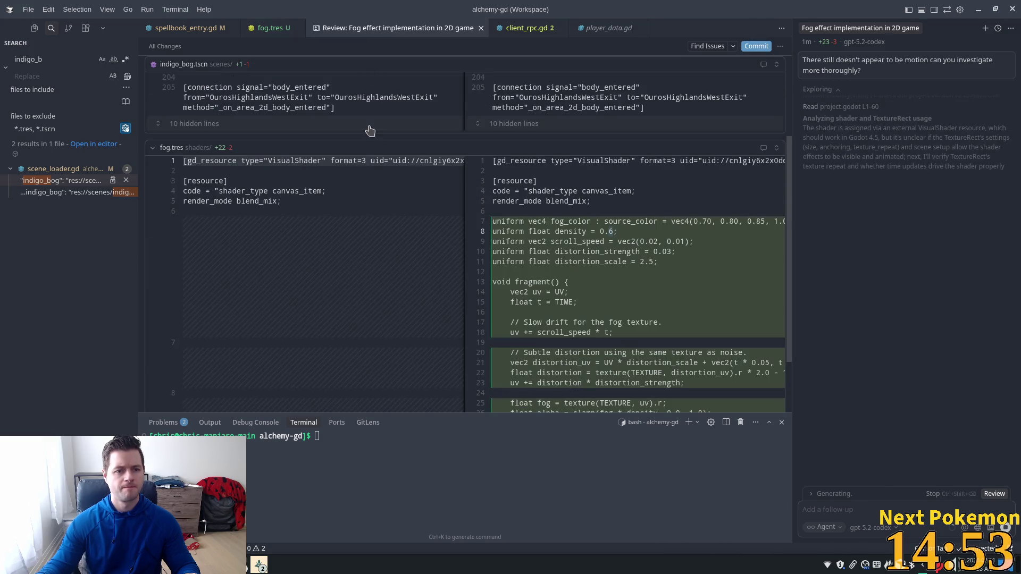
scroll(506, 188, "down", 3)
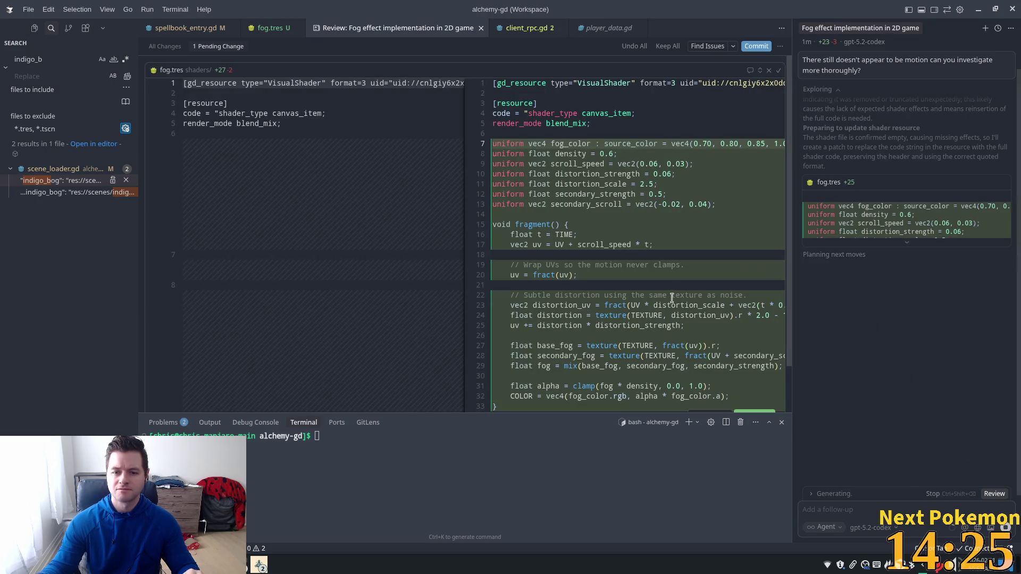
- Accept the agent's rewritten fog.tres shader with Keep File and switch back to Godot
left_click(265, 28)
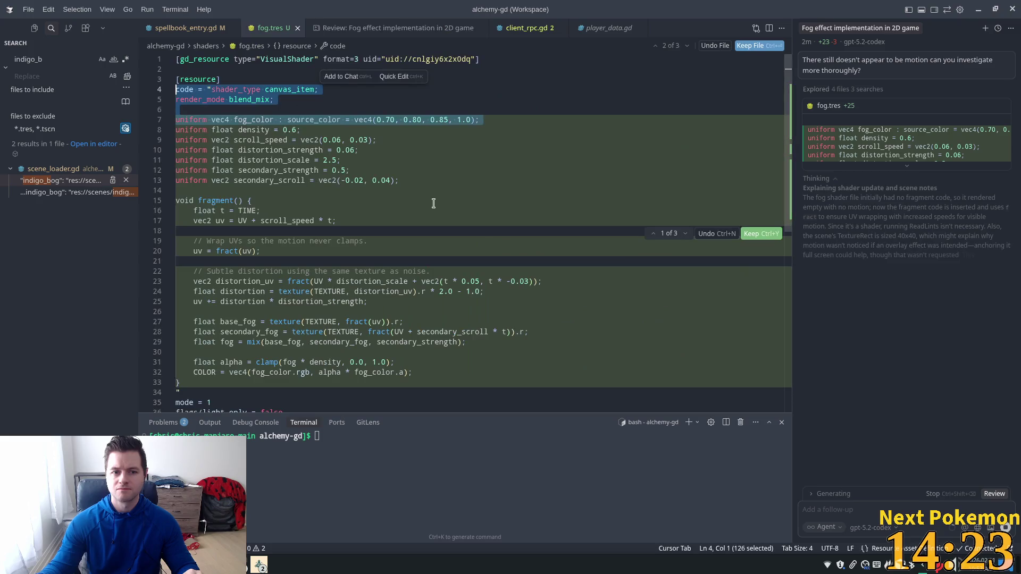
scroll(435, 197, "down", 1)
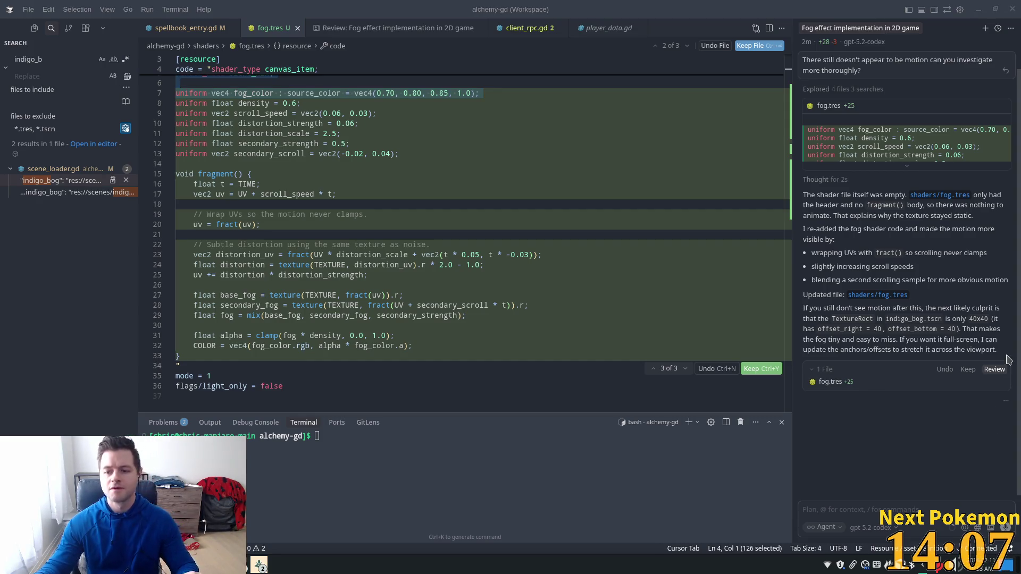
left_click(967, 369)
left_click(531, 275)
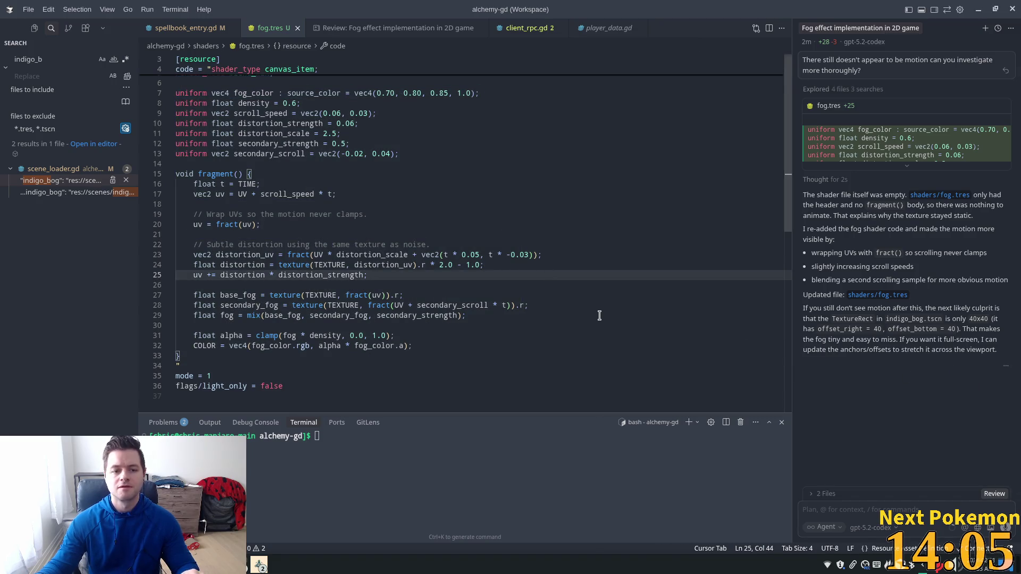
key("alt+Tab")
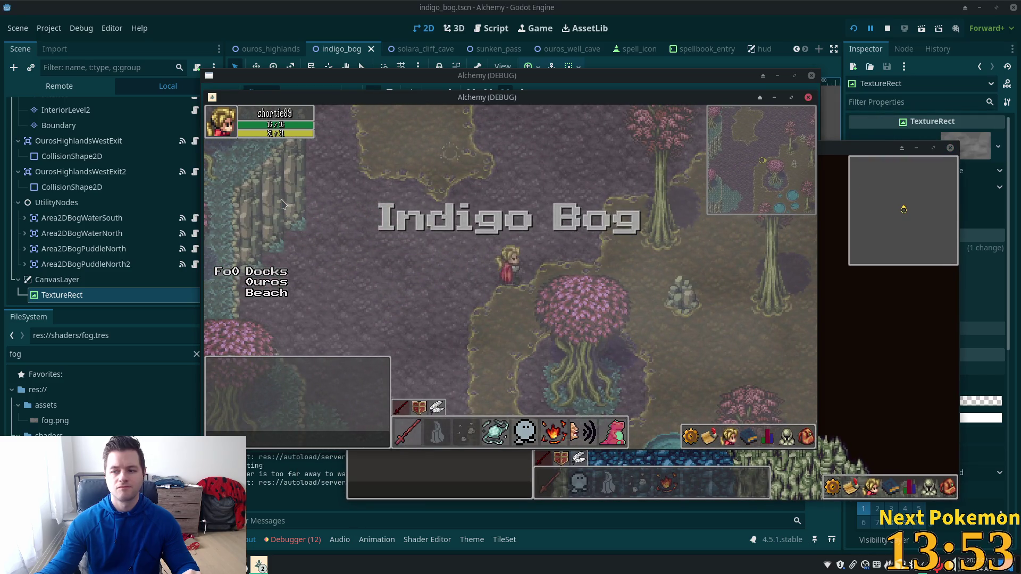
- Walk the player up, right, down and back up through Indigo Bog, then stop the game with F8
key("Up")
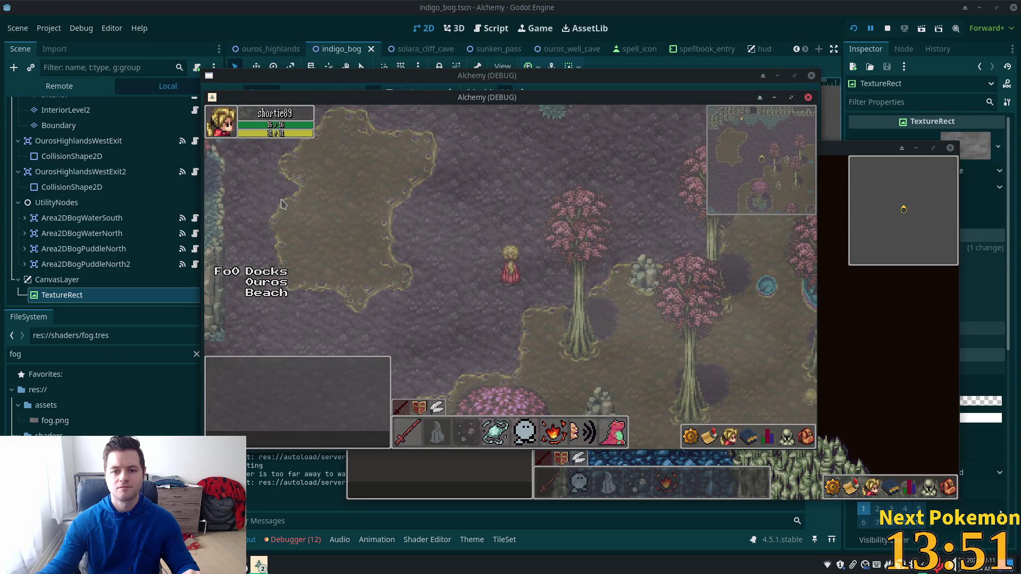
key("Right")
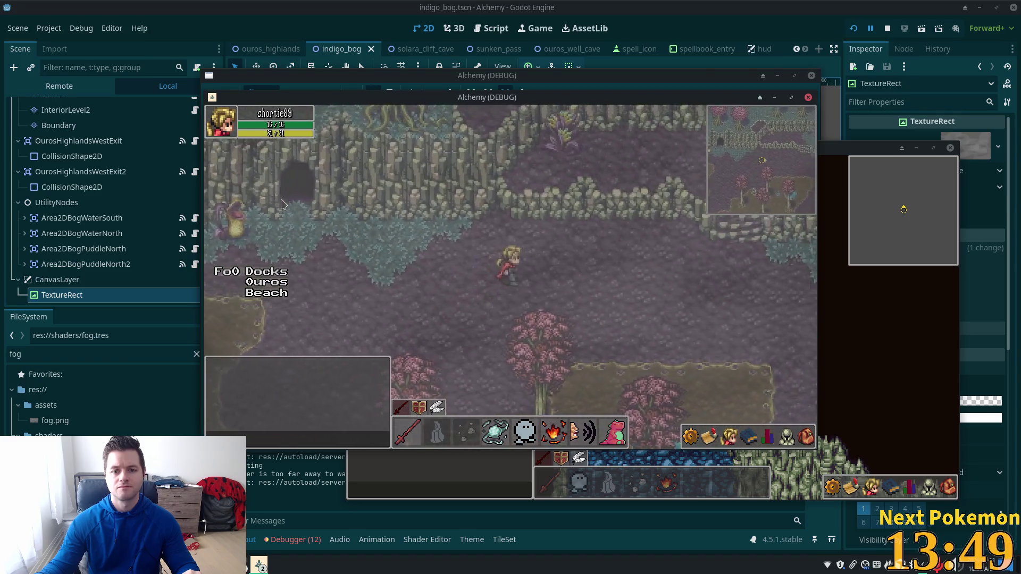
key("Down")
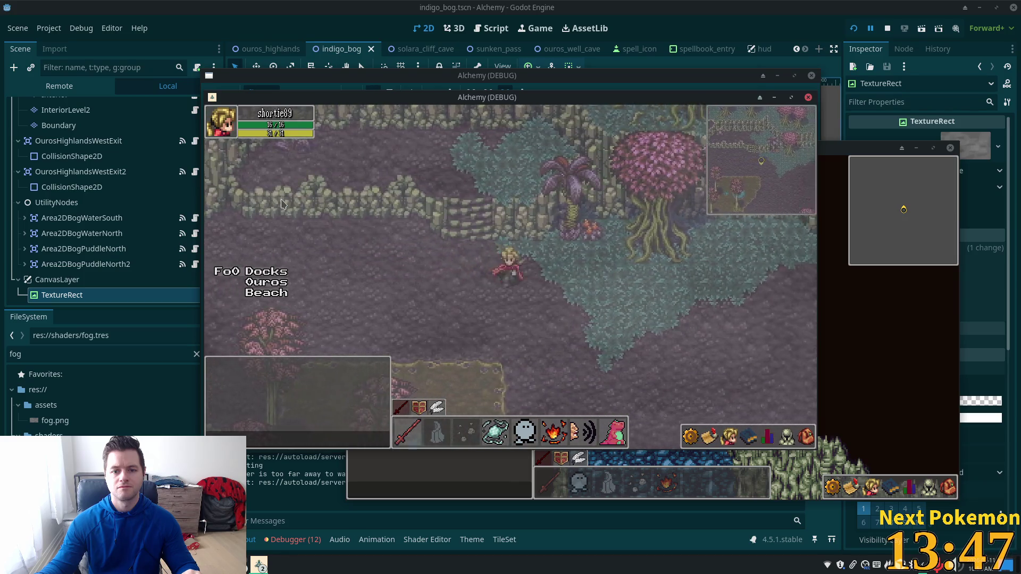
key("Down")
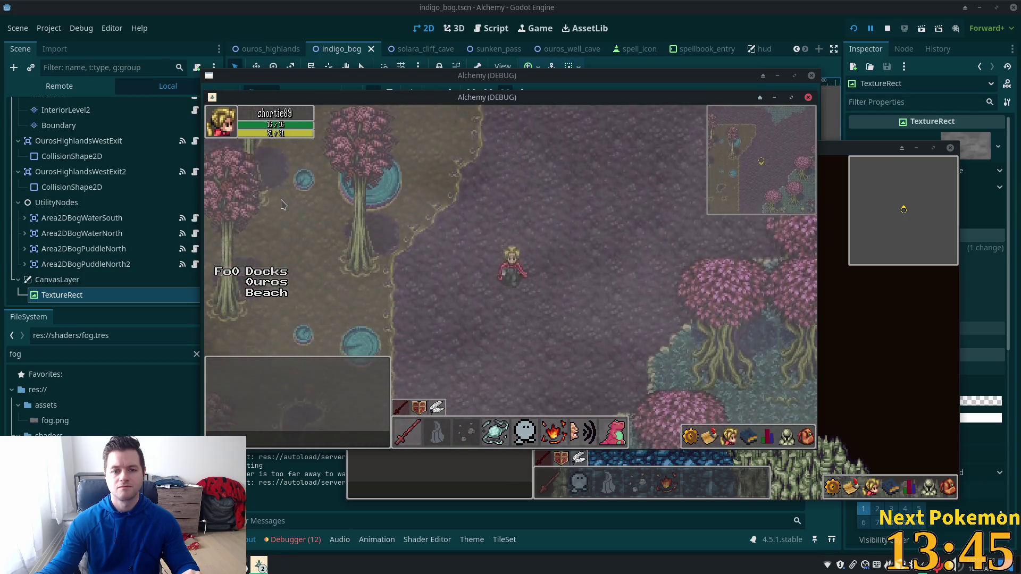
key("Up")
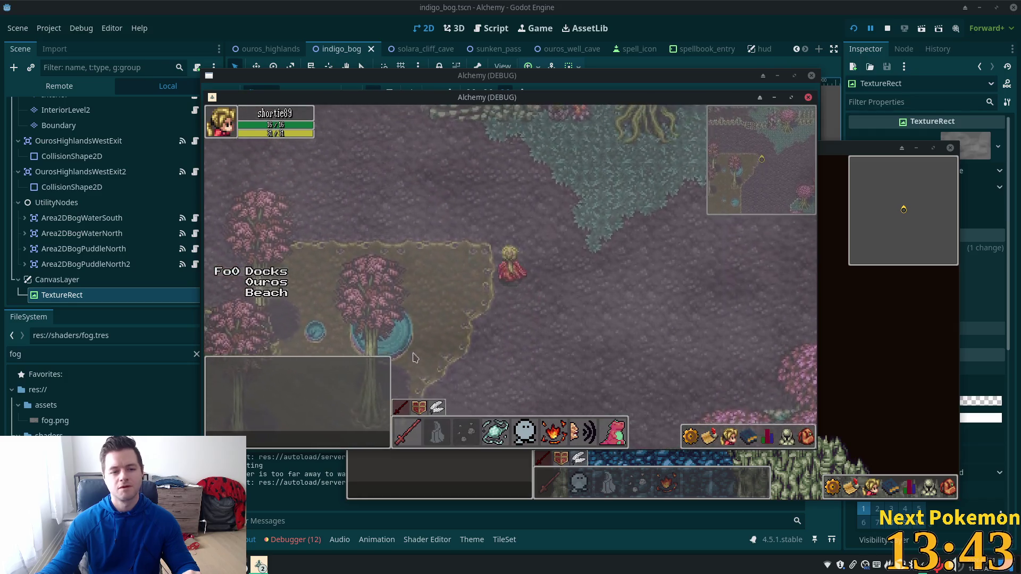
key("F8")
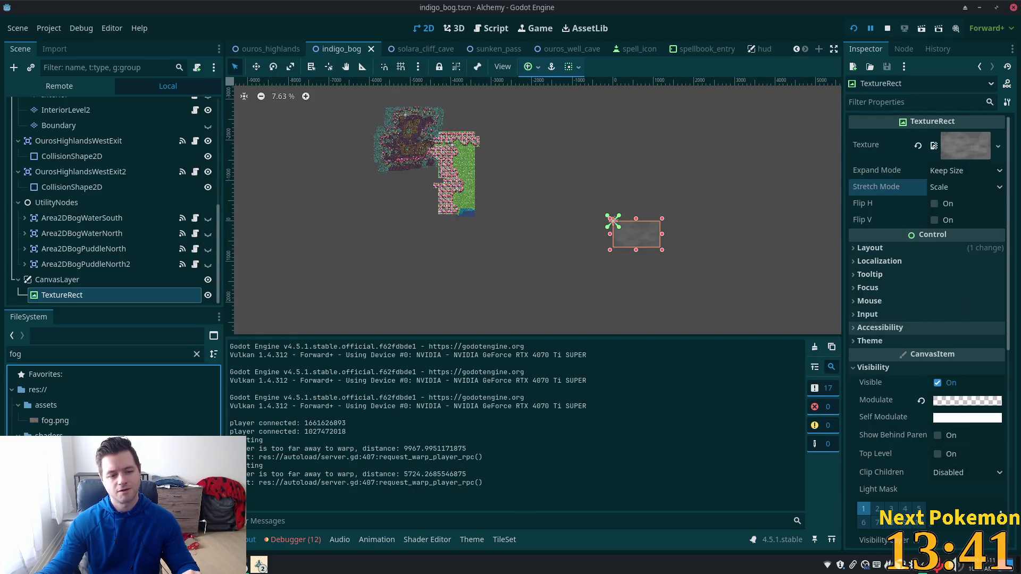
- Open fog.tres in the shader editor, compare it with bottom_half_transparent, and check its generated code
double_click(55, 451)
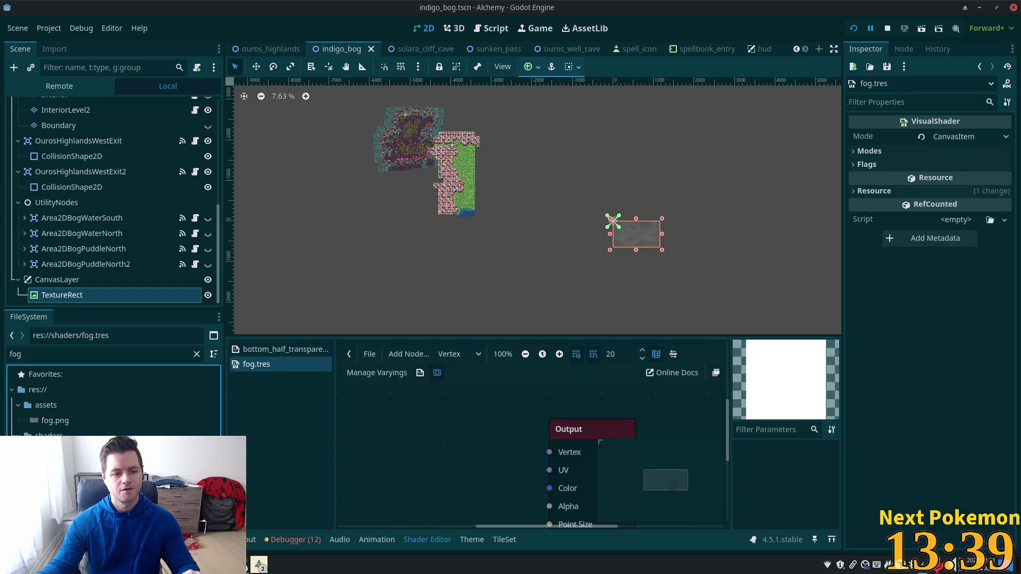
scroll(468, 454, "down", 4)
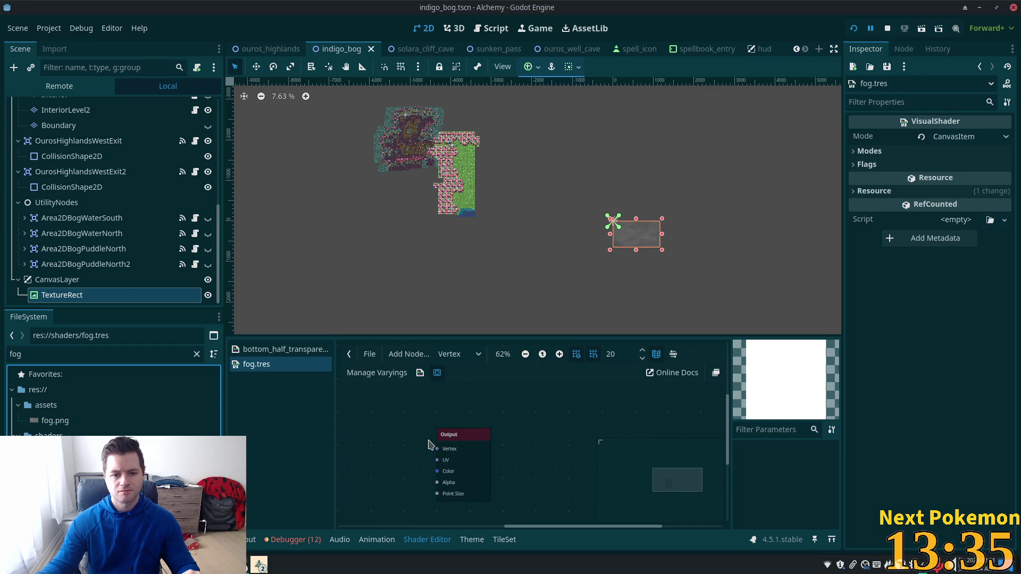
scroll(430, 443, "up", 3)
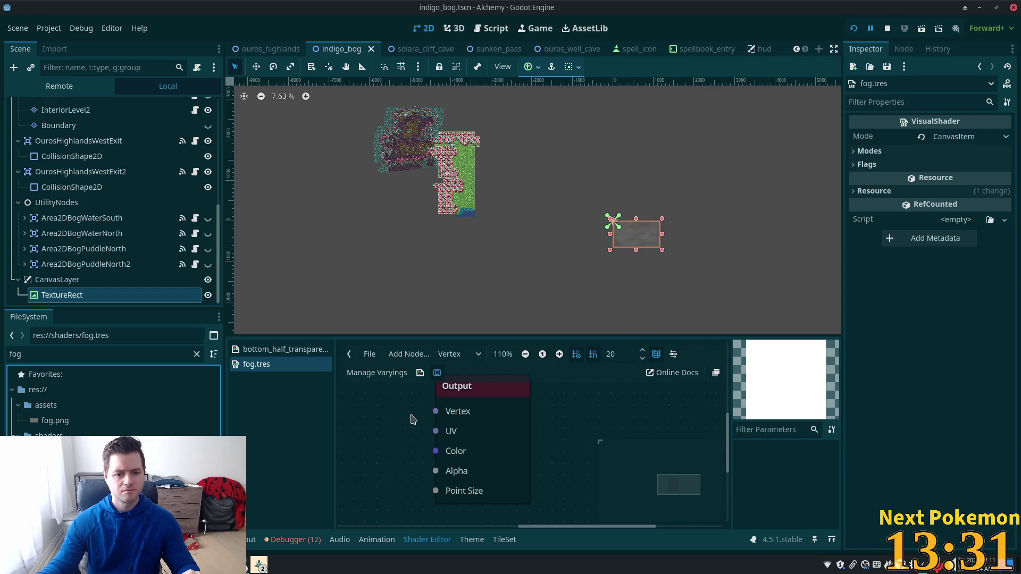
scroll(413, 425, "up", 2)
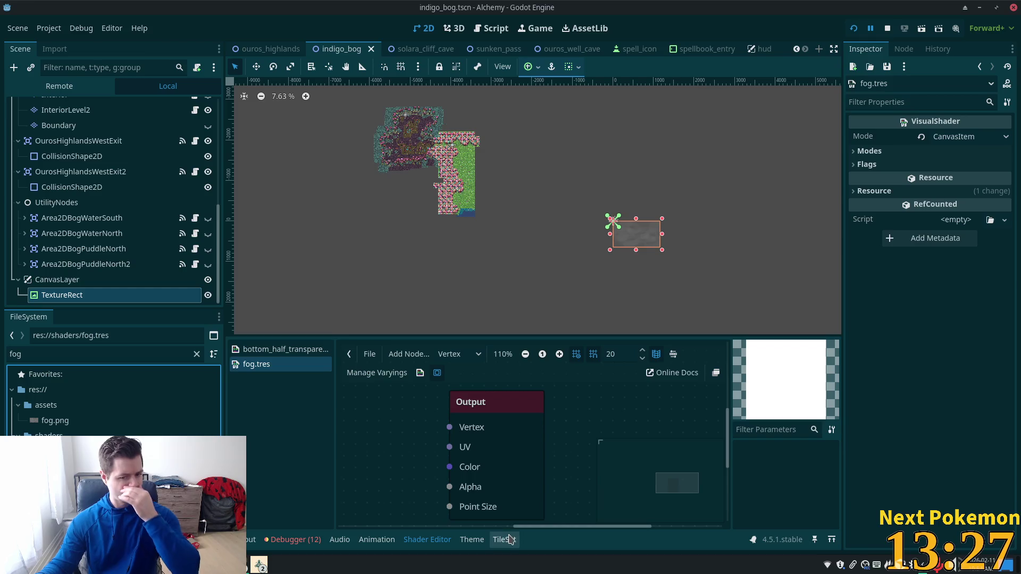
left_click(273, 354)
left_click(257, 364)
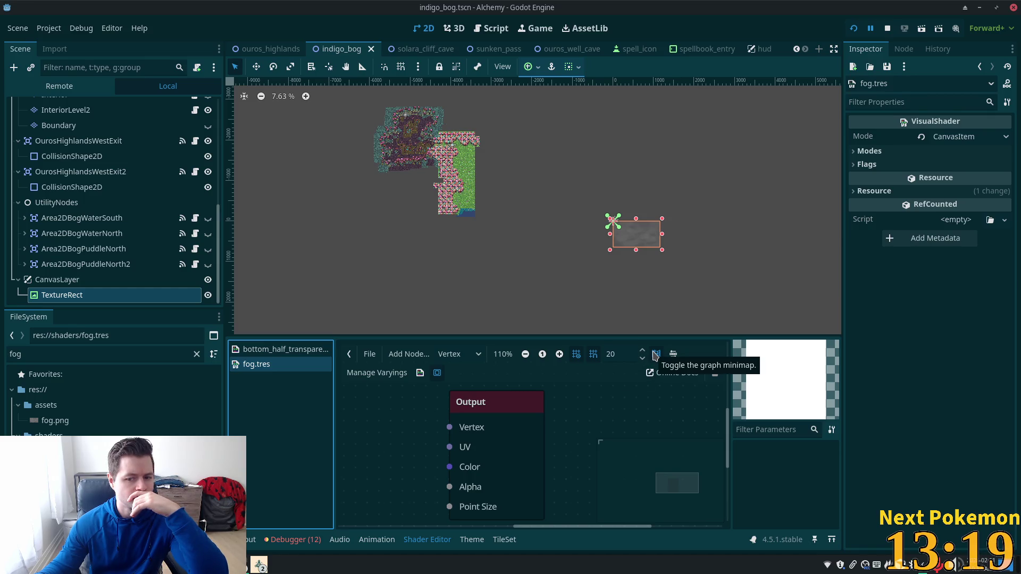
left_click(420, 373)
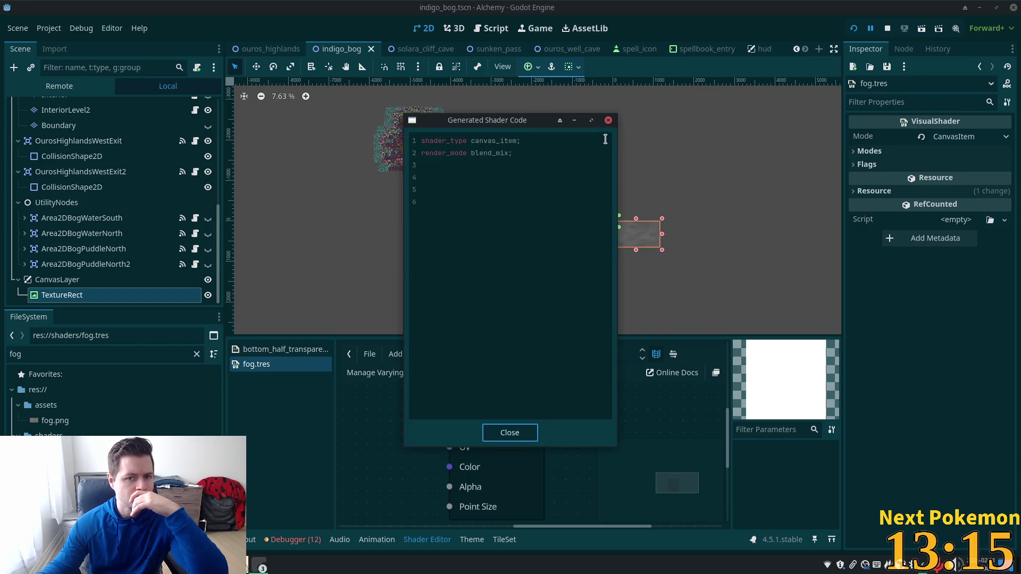
left_click(514, 435)
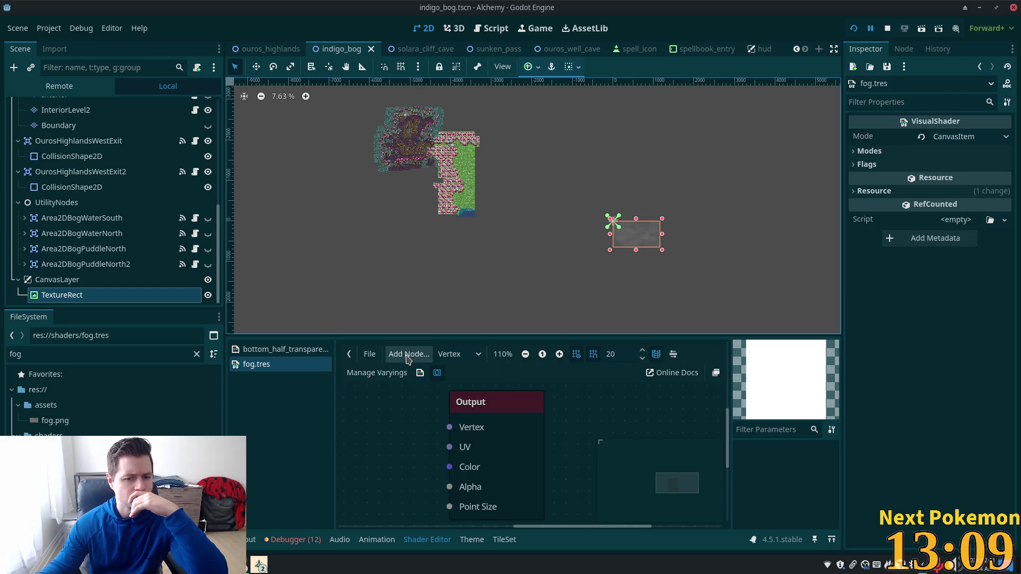
- Toggle the open-shaders list, the graph grid and the shader panel while examining the lone Output node
left_click(349, 354)
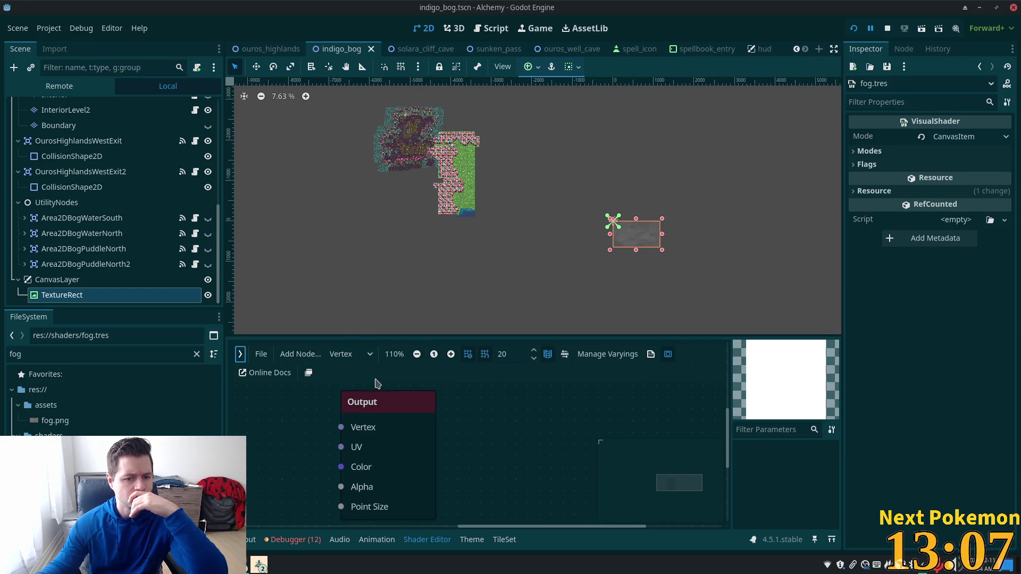
left_click(241, 355)
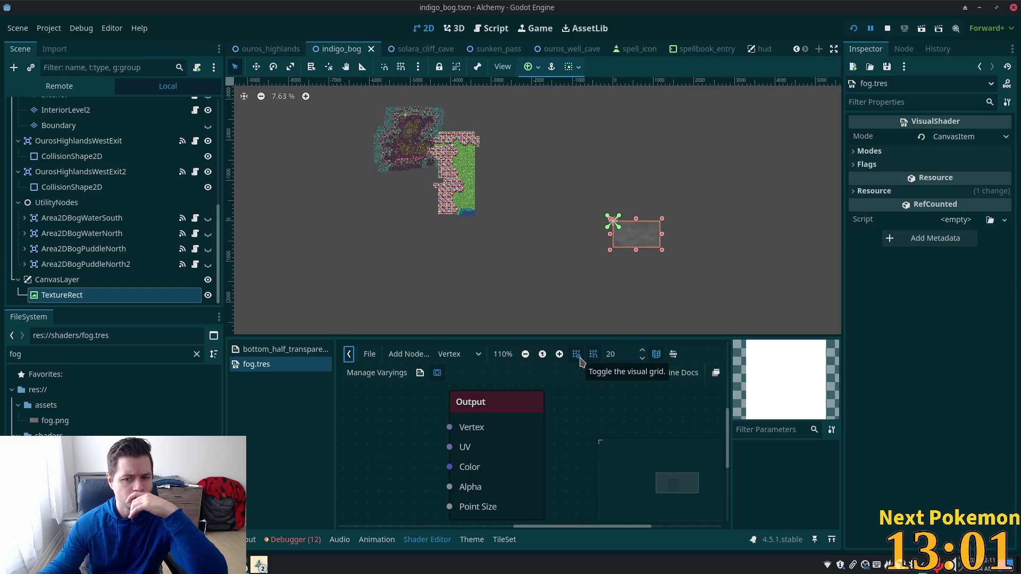
left_click(576, 354)
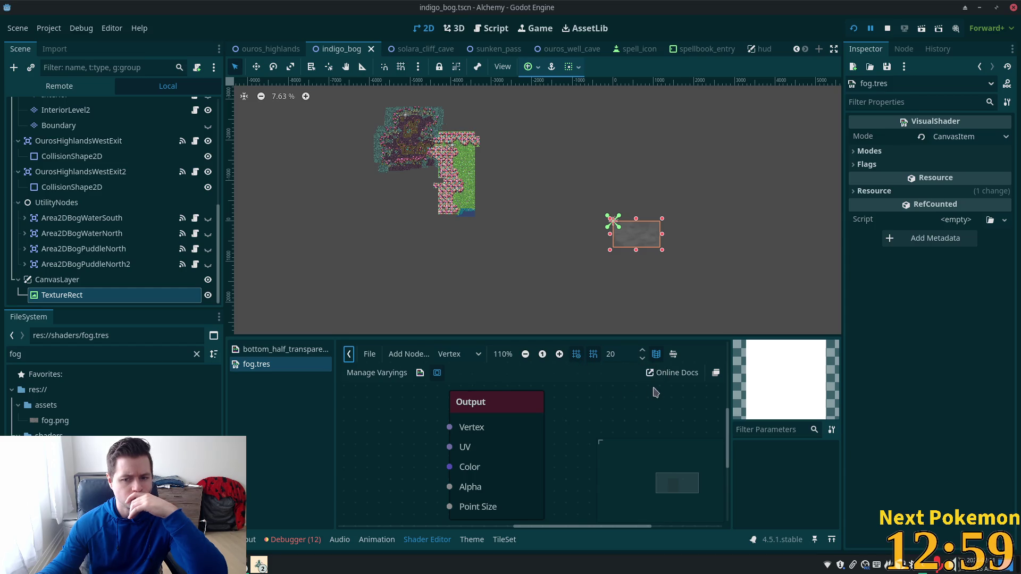
scroll(659, 463, "down", 5)
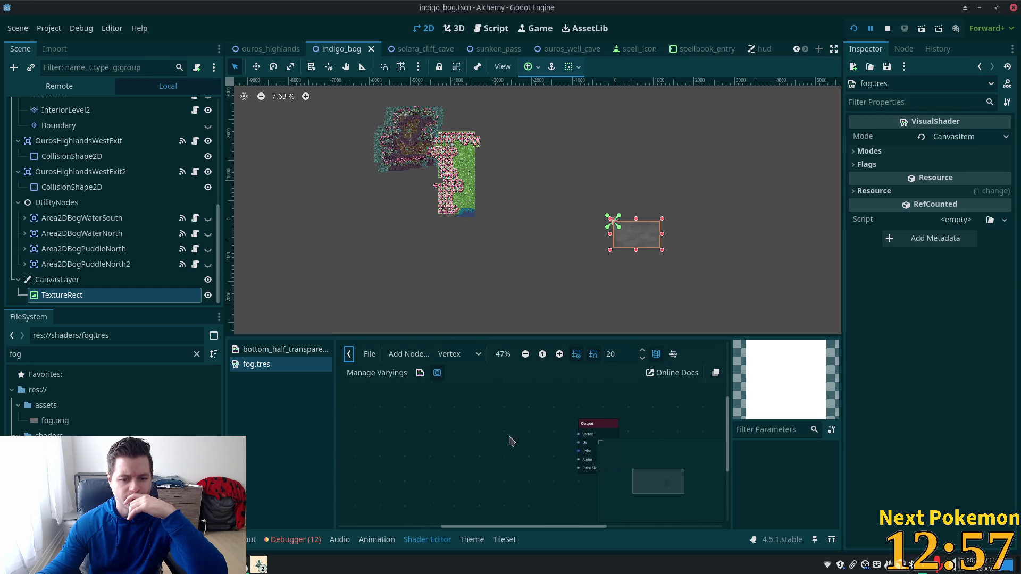
left_click_drag(541, 453, 461, 402)
left_click(430, 538)
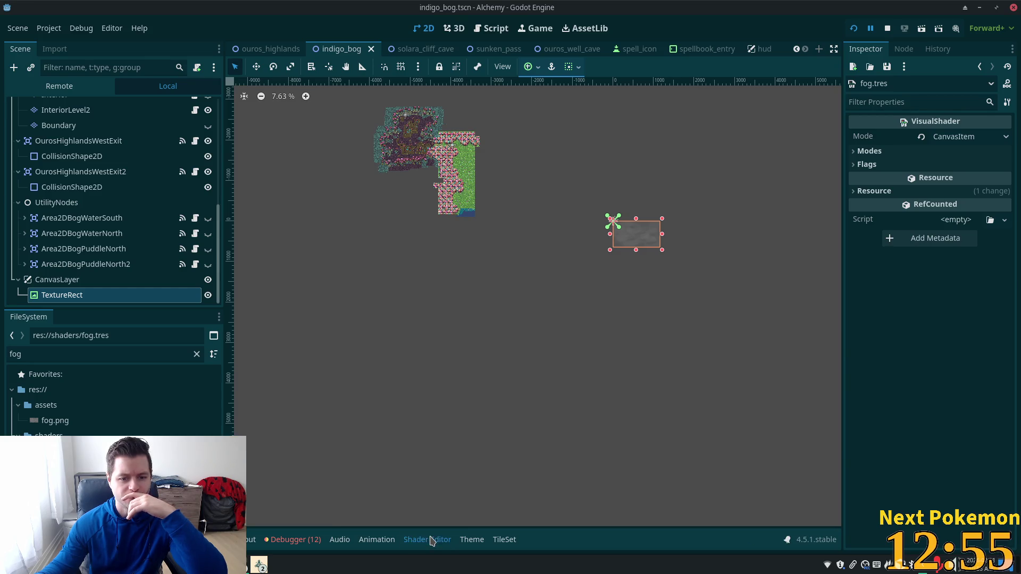
left_click(430, 538)
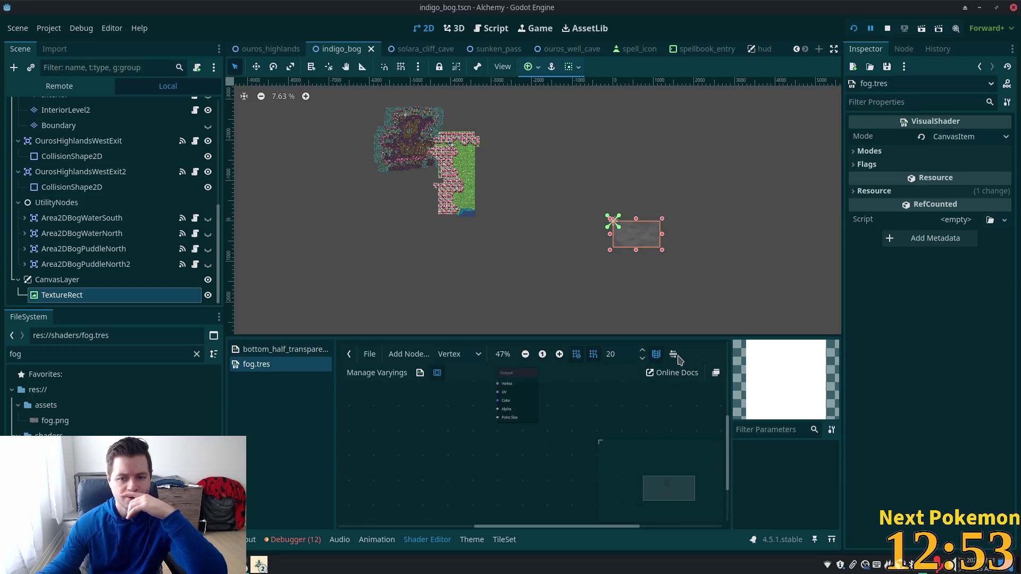
key("alt+Tab")
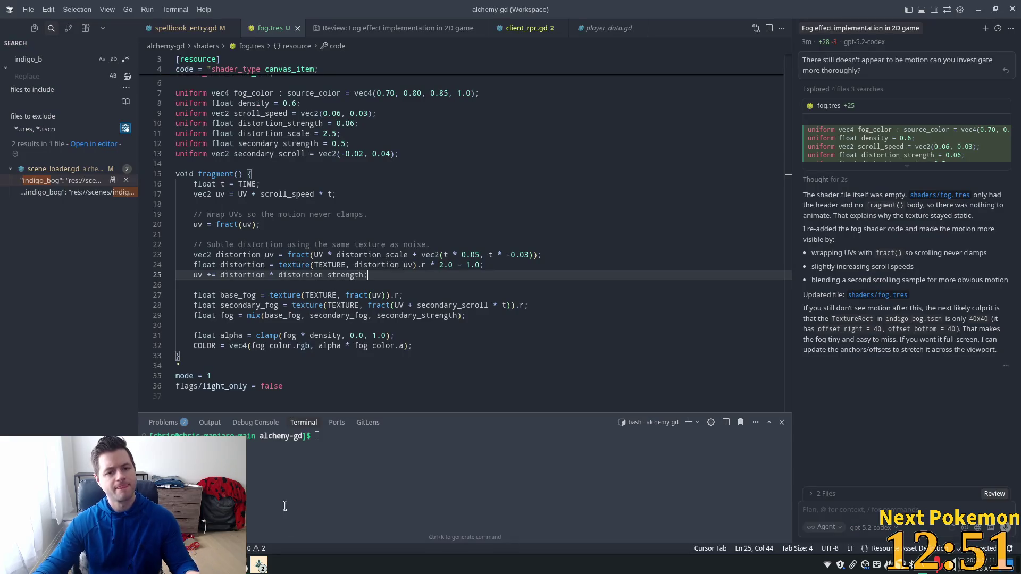
scroll(327, 205, "up", 1)
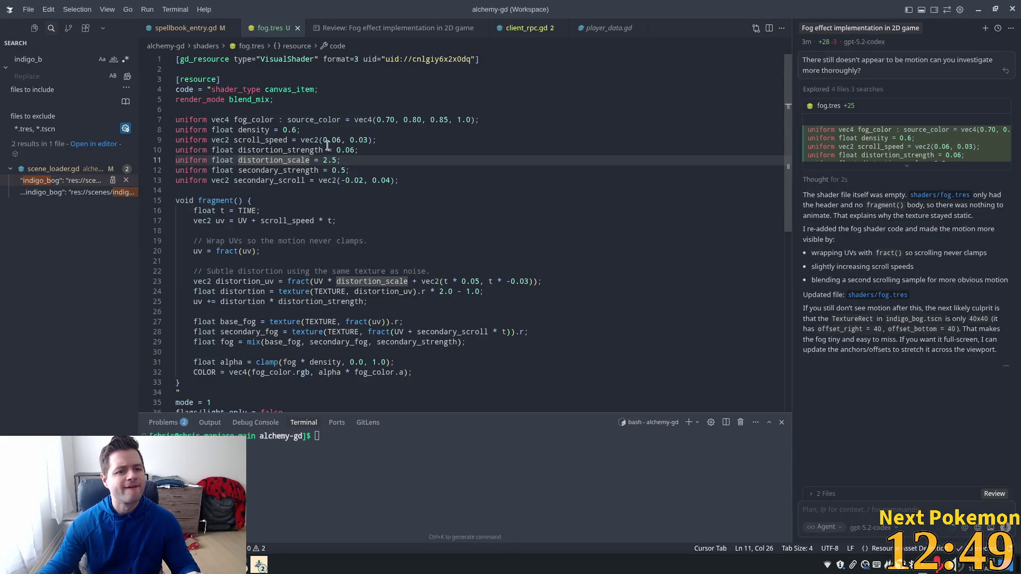
double_click(290, 59)
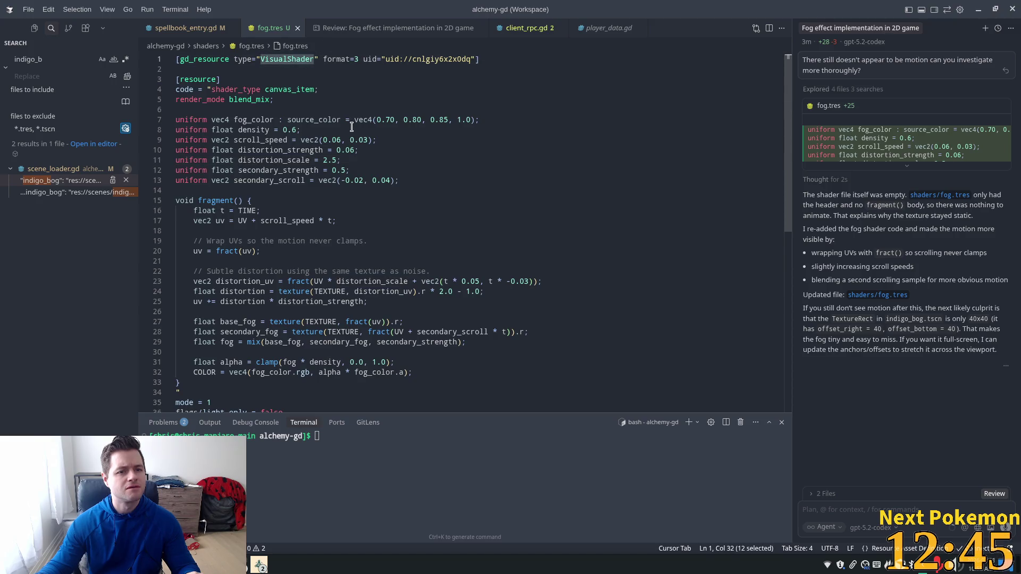
scroll(891, 148, "up", 5)
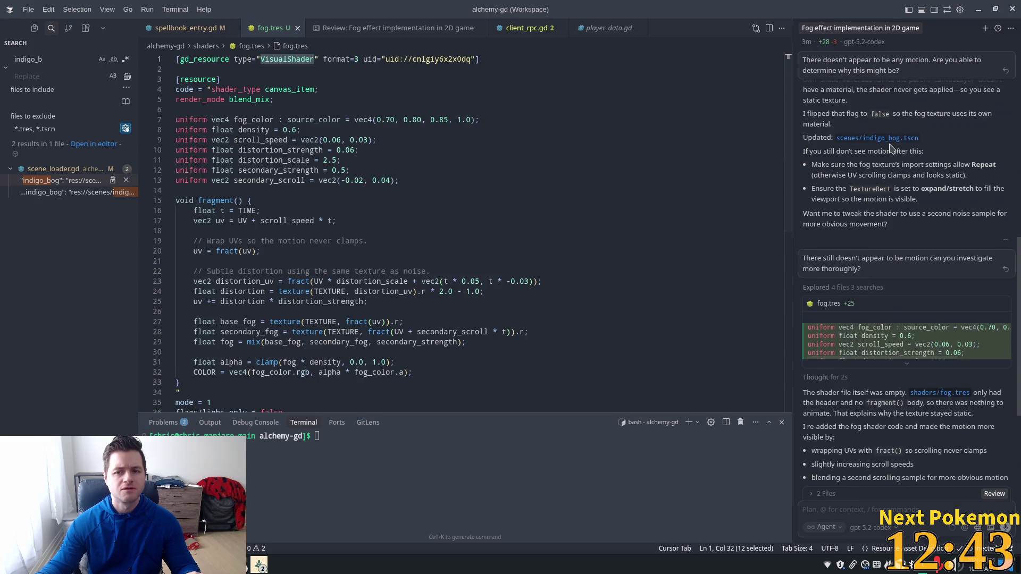
left_click(879, 312)
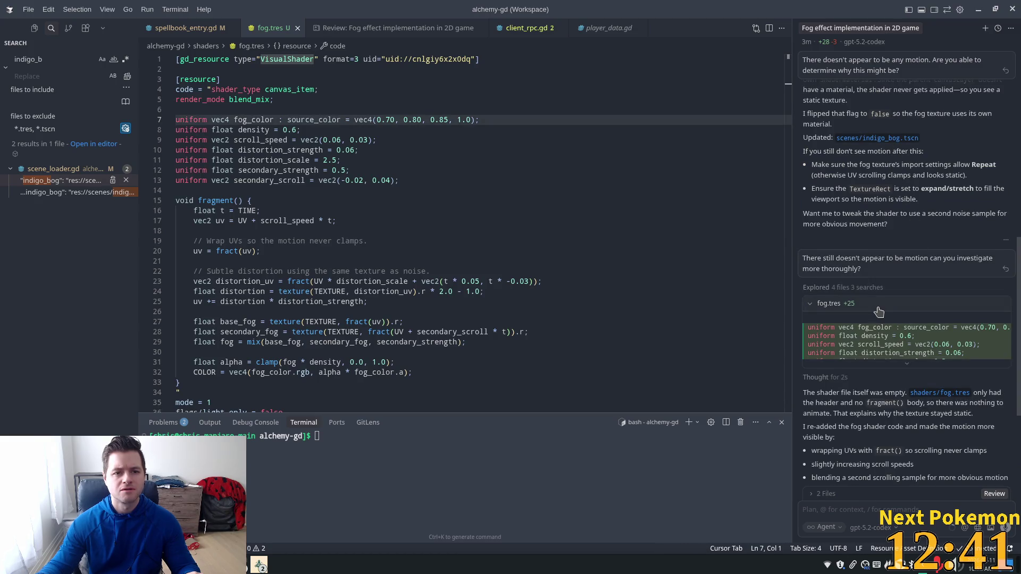
left_click(994, 494)
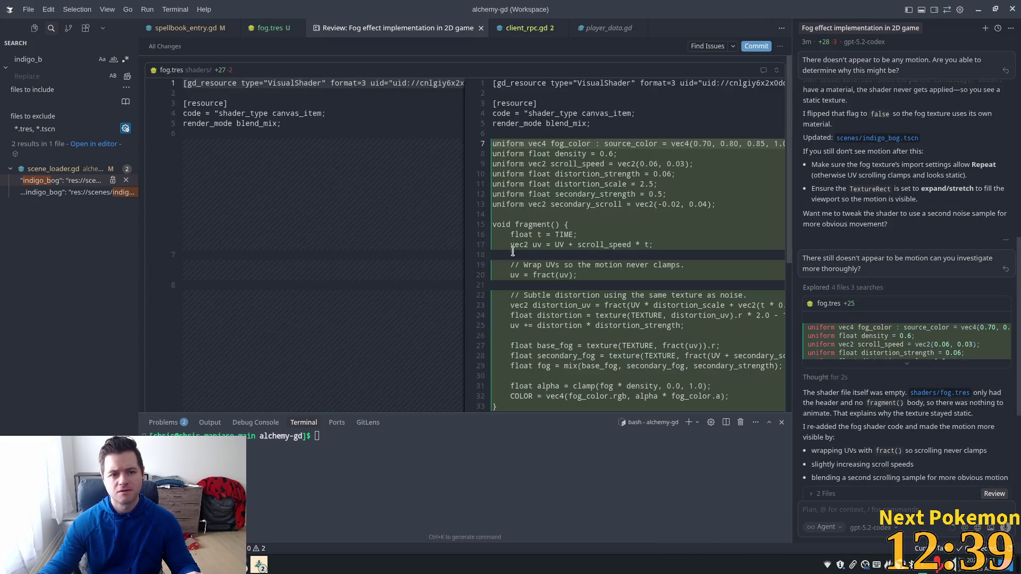
double_click(609, 84)
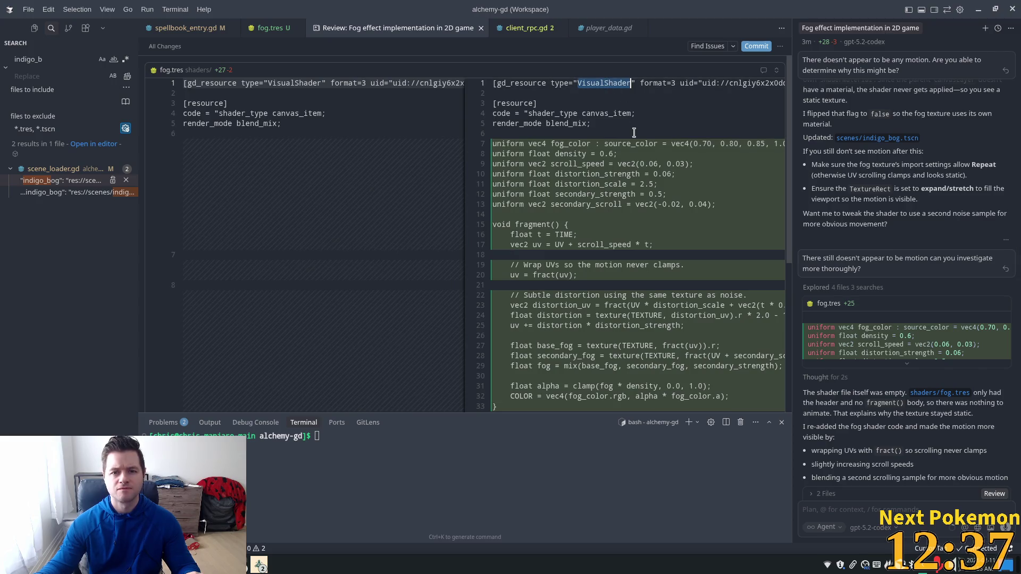
key("alt+Tab")
left_click(276, 351)
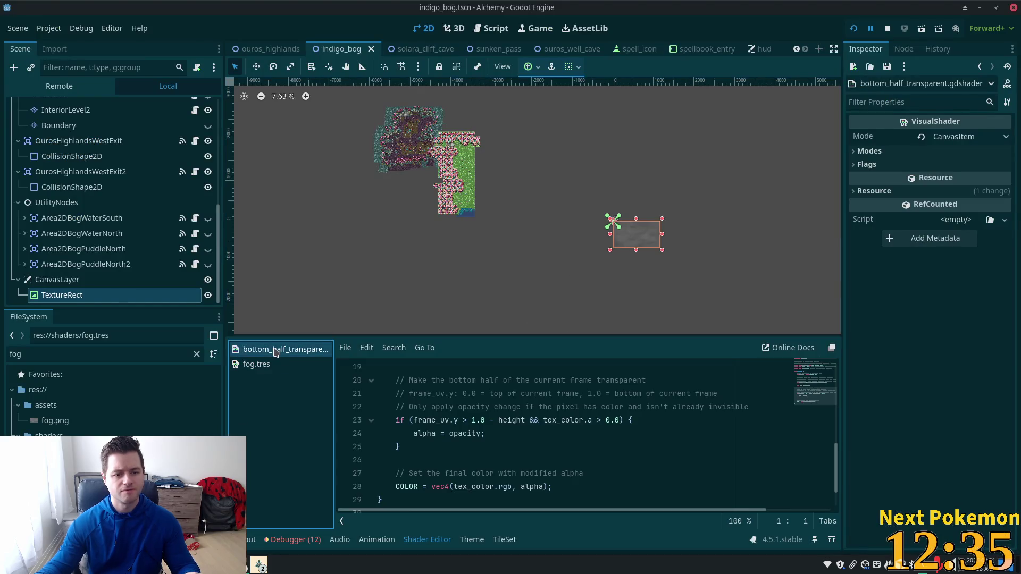
scroll(494, 420, "up", 6)
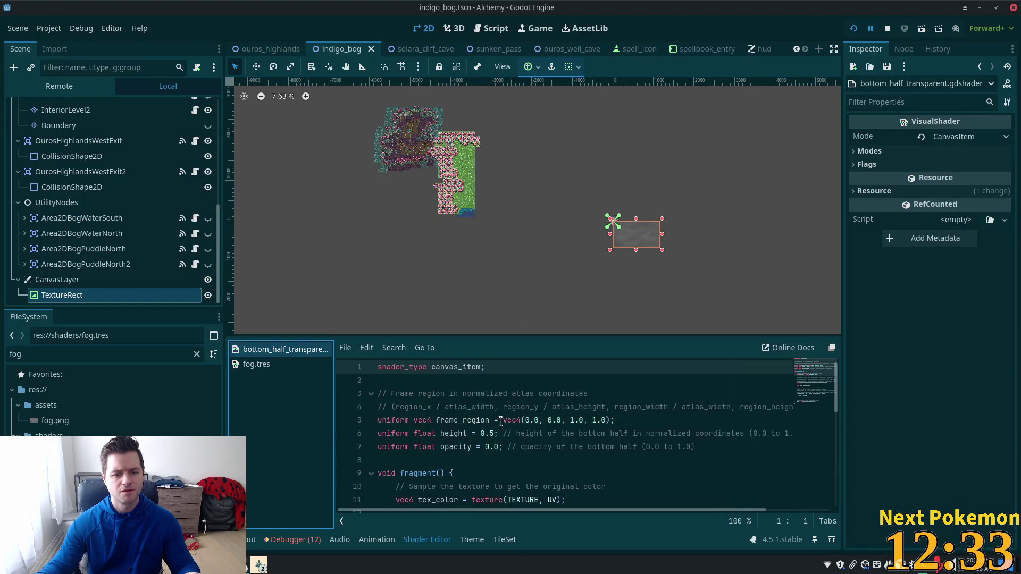
mouse_move(485, 367)
left_mouse_down()
mouse_move(339, 374)
mouse_move(357, 374)
left_mouse_up()
key("ctrl+c")
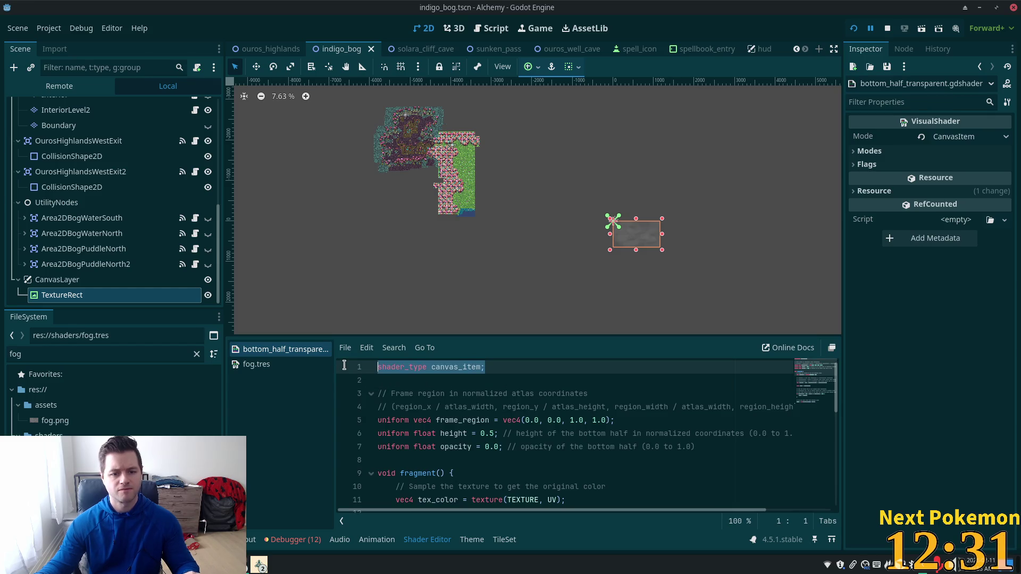
key("alt+Tab")
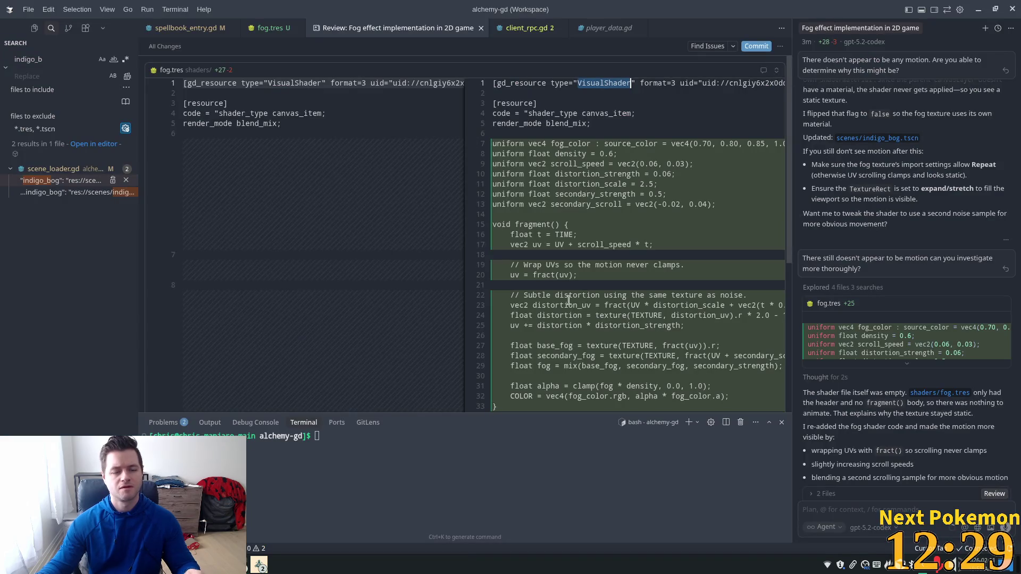
key("ctrl+Page_Up")
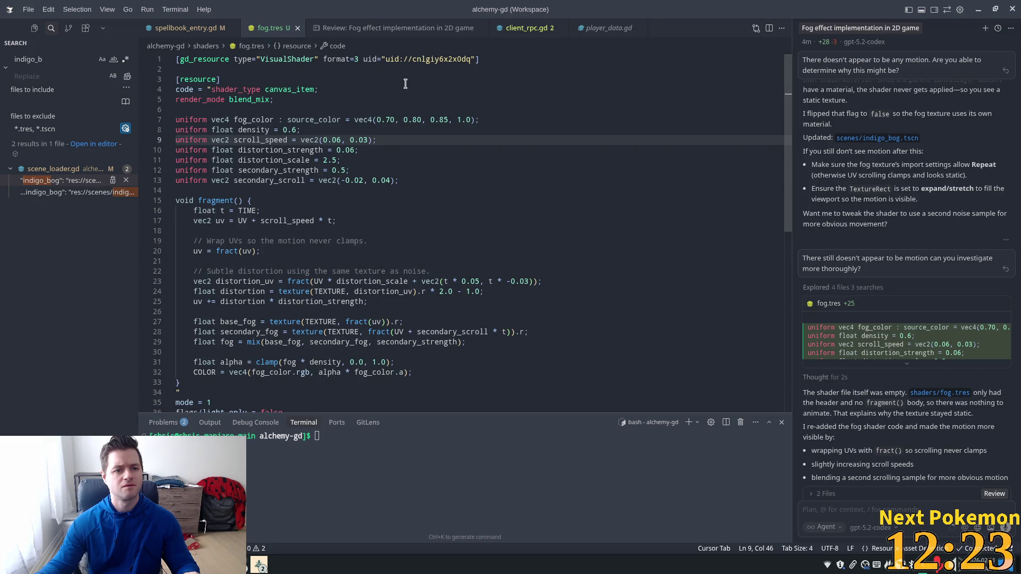
double_click(217, 101)
key("alt+Tab")
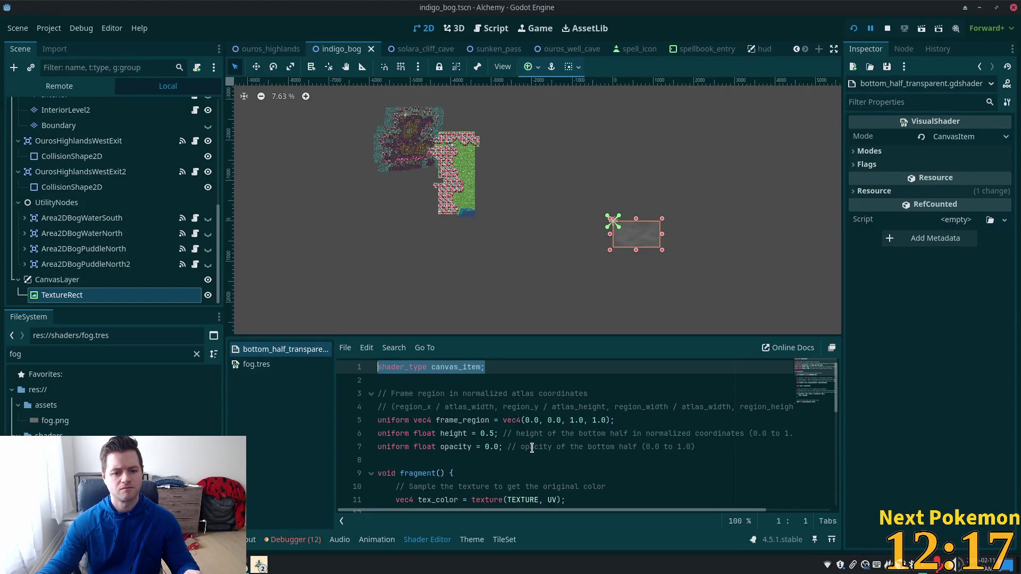
key("alt+Tab")
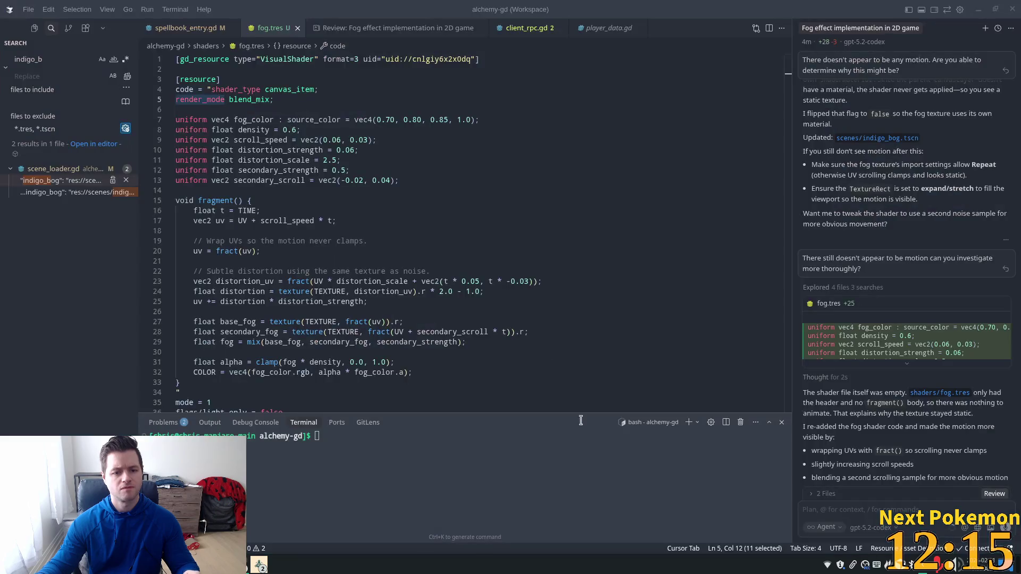
left_click(321, 81)
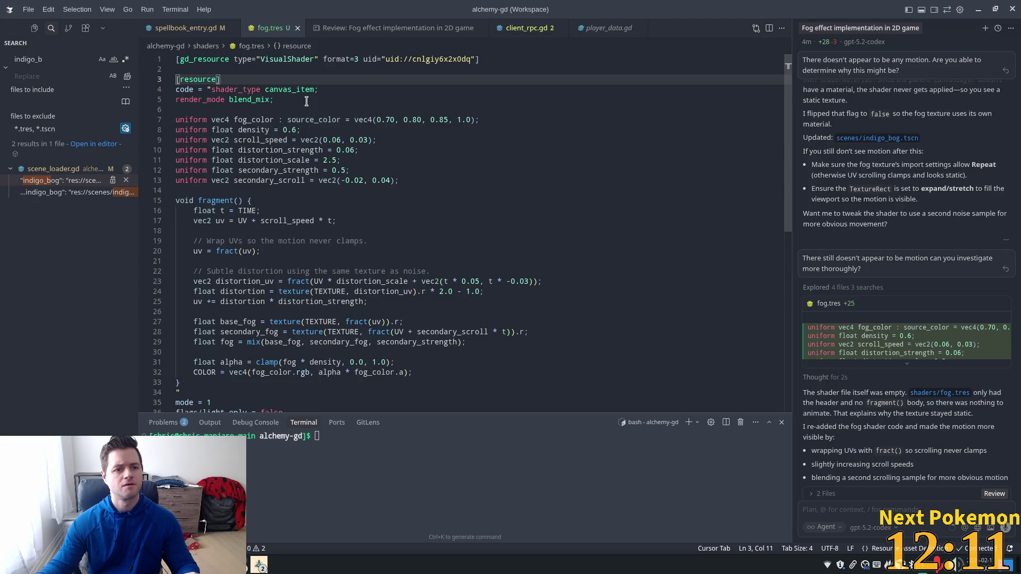
mouse_move(307, 101)
left_mouse_down()
mouse_move(176, 78)
mouse_move(175, 59)
left_mouse_up()
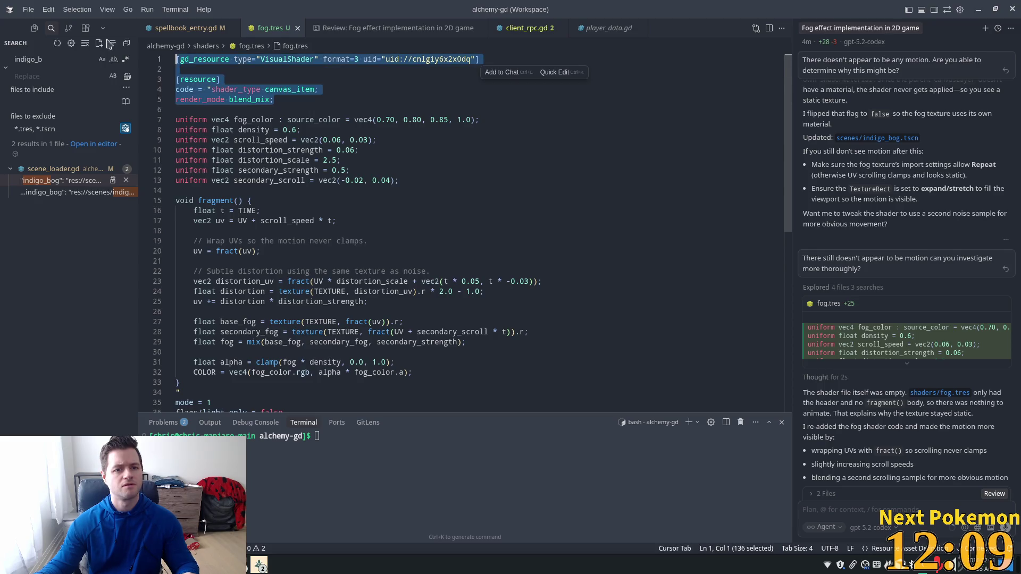
- Replace the fog.tres header with 'shader_type canvas_item;' and compare it against Godot's working shader
key("ctrl+v")
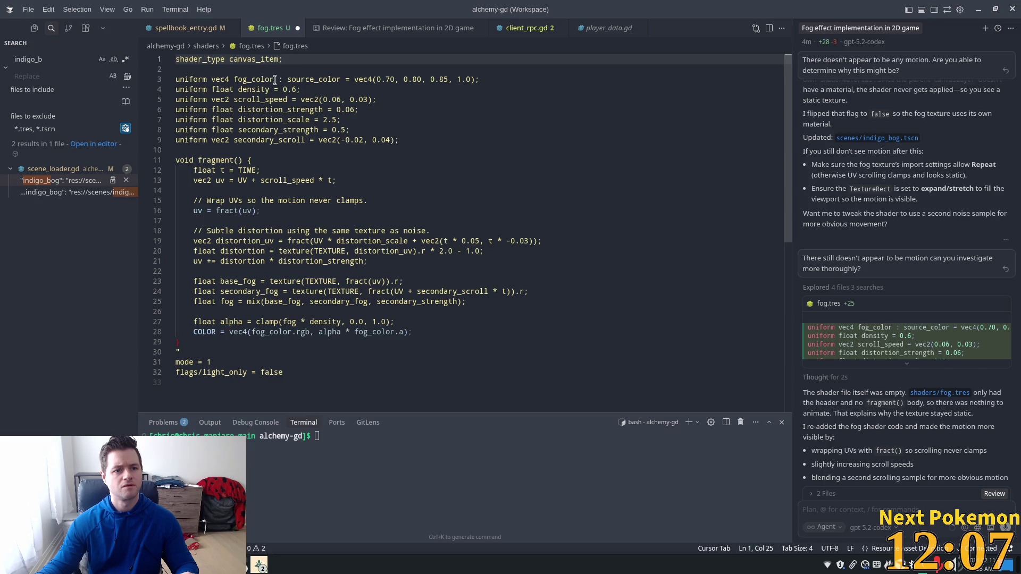
left_click(261, 60)
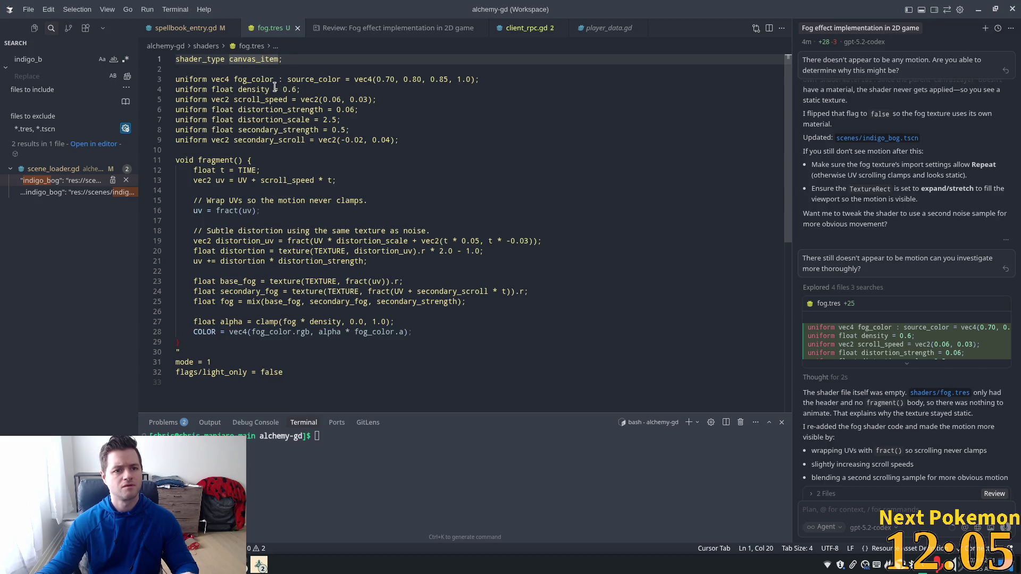
key("alt+Tab")
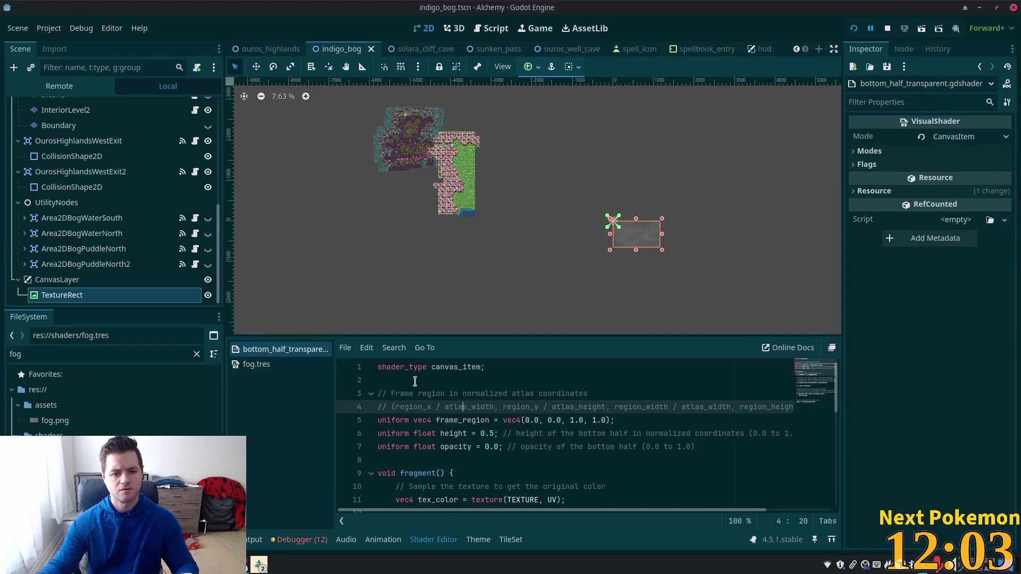
left_click(414, 381)
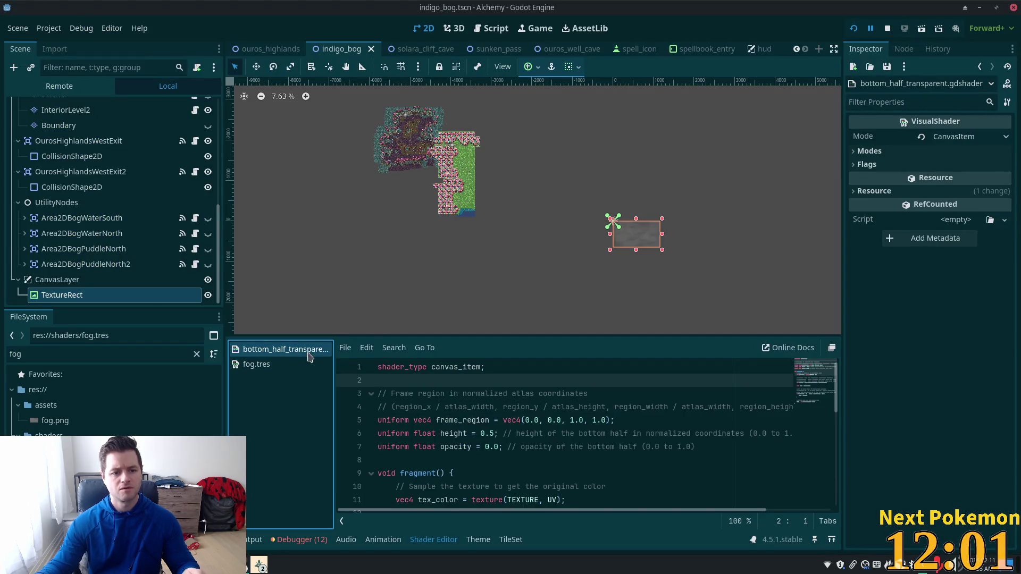
key("alt+Tab")
- Open bottom_half_transparent.gdshader beside fog.tres for comparison, then bring up fog.tres's tab menu
key("ctrl+p")
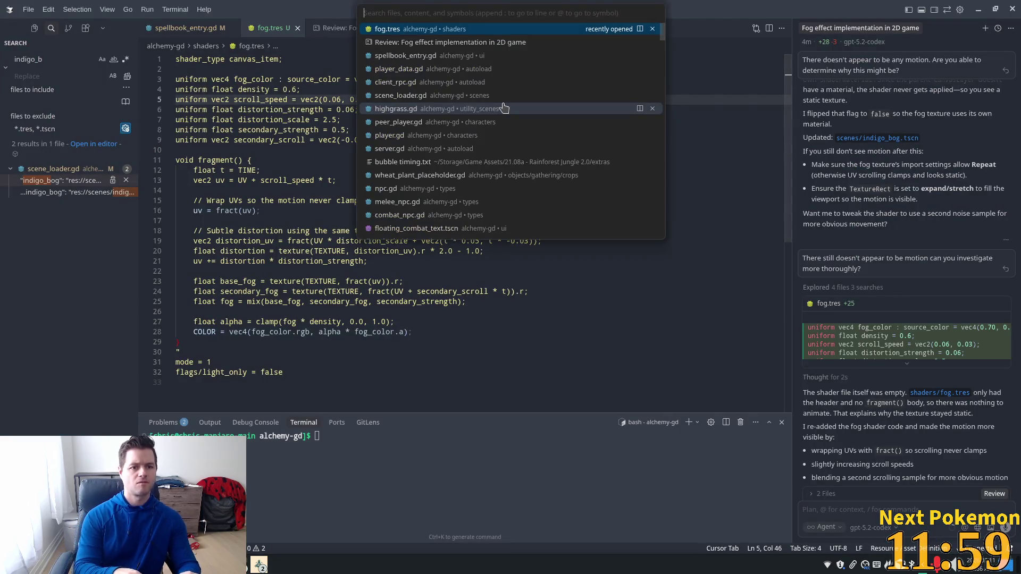
type("bottom_half")
key("Return")
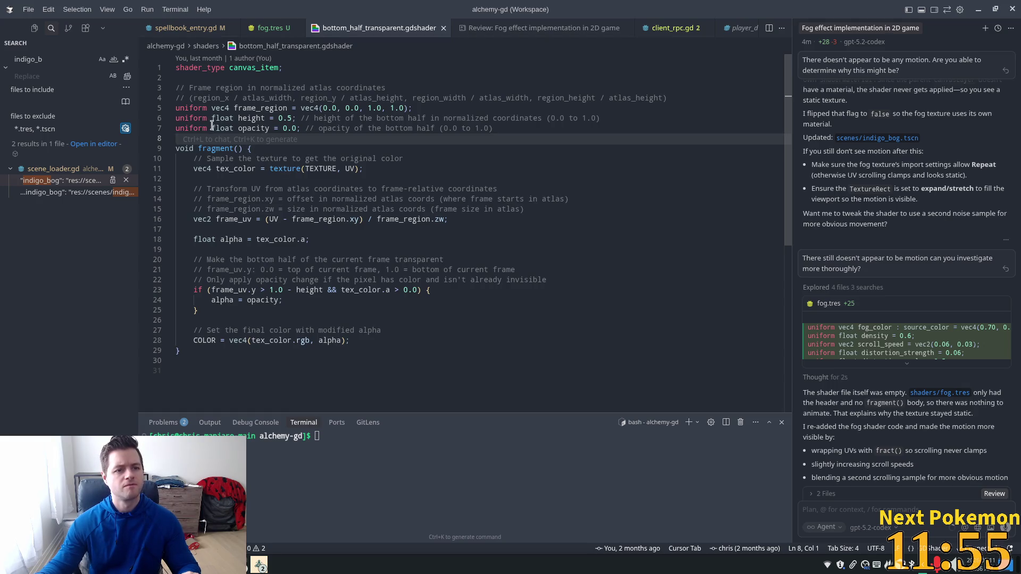
left_click(214, 79)
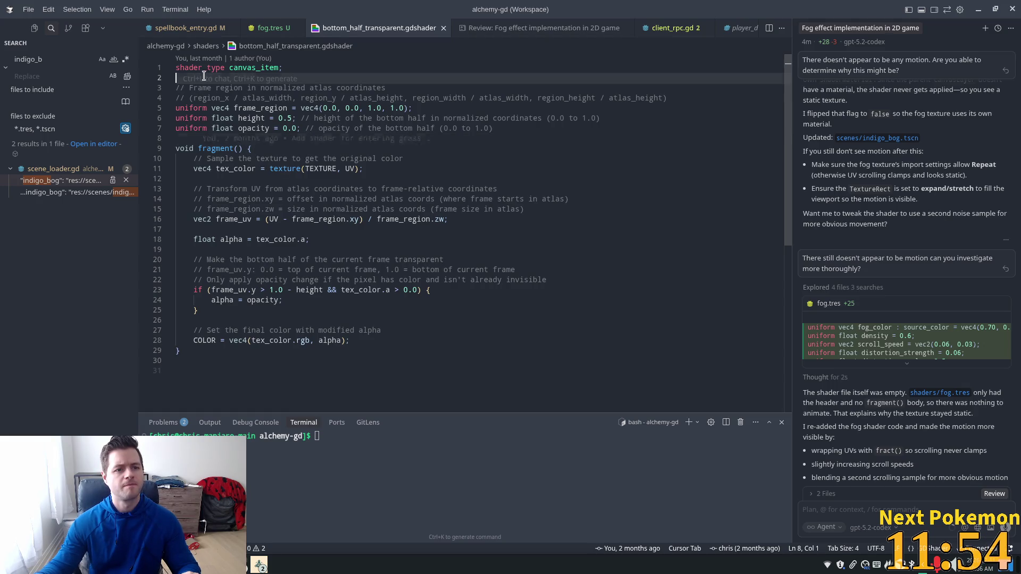
left_click(270, 28)
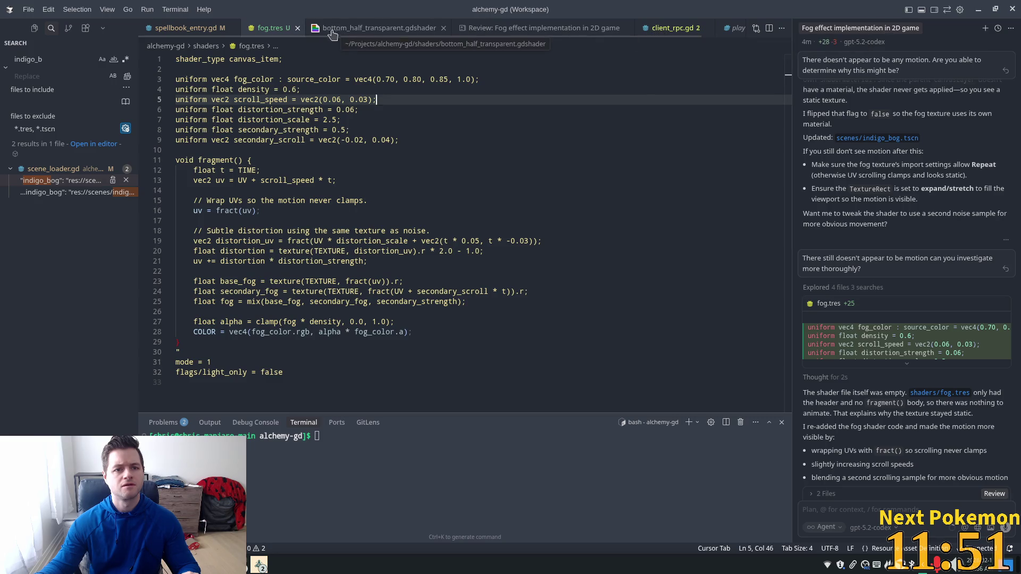
left_click(334, 29)
left_click(284, 29)
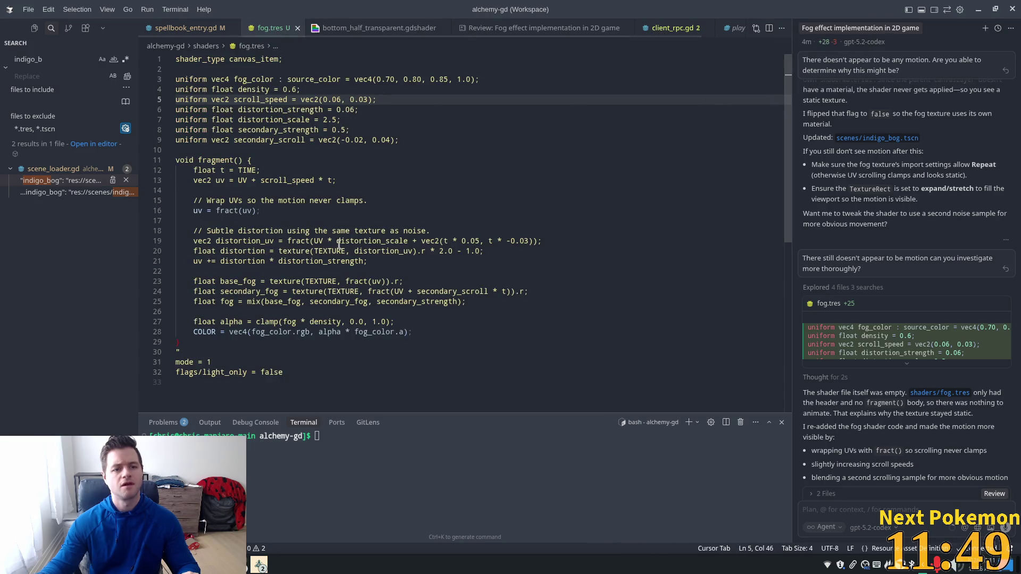
right_click(273, 31)
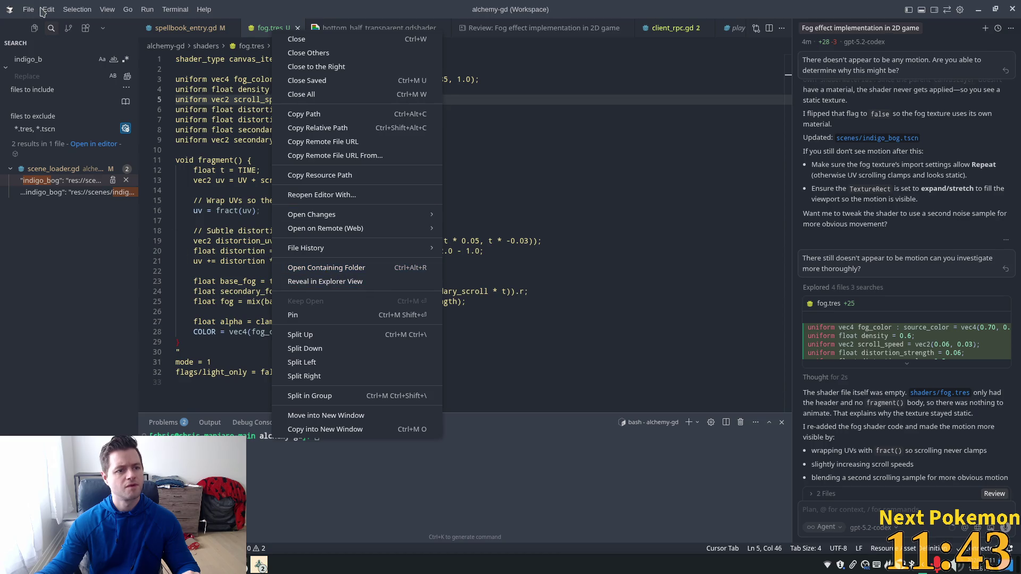
- Rename fog.tres to fog.gshader in the file tree
left_click(34, 28)
left_click(34, 28)
left_click(56, 296)
key("F2")
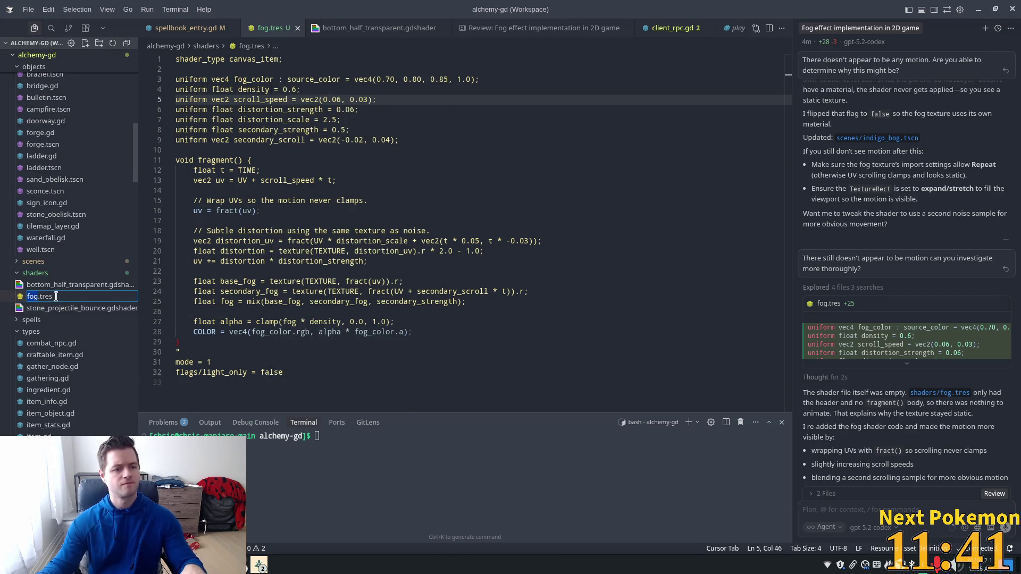
key("F2")
key("F2")
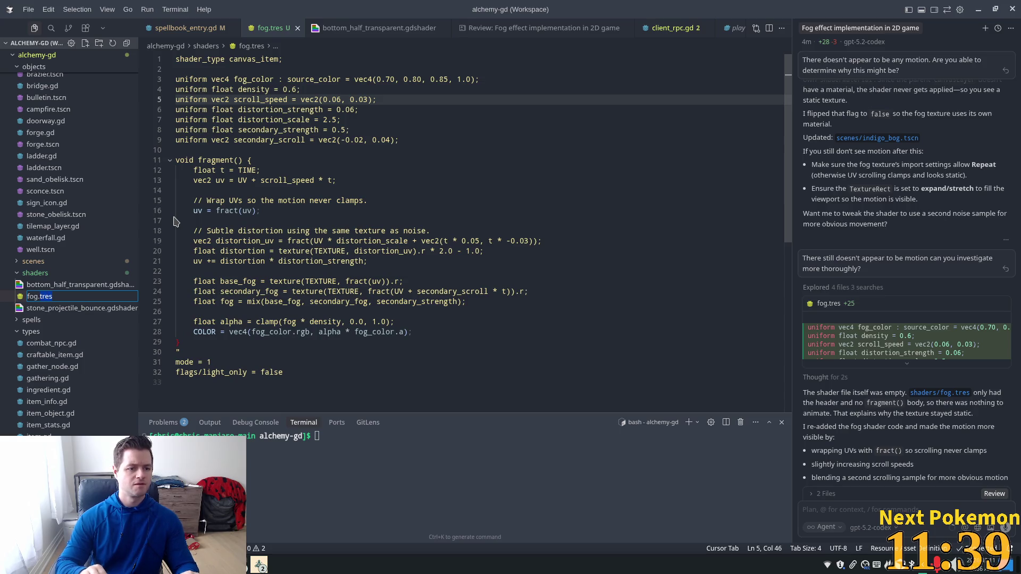
type("gshader")
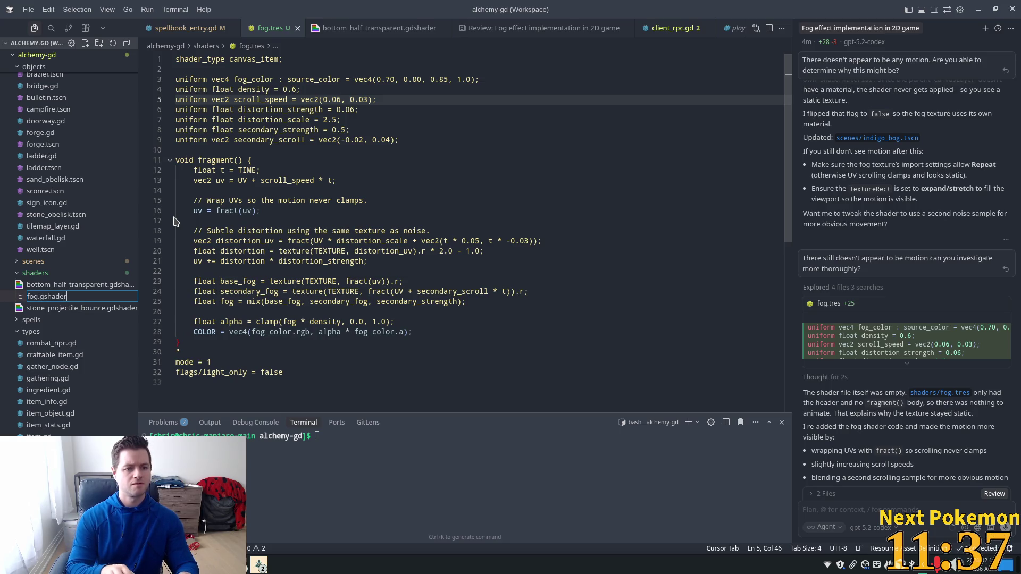
key("Return")
- Delete the leftover resource lines after the shader's closing brace and return to Godot
left_click(482, 219)
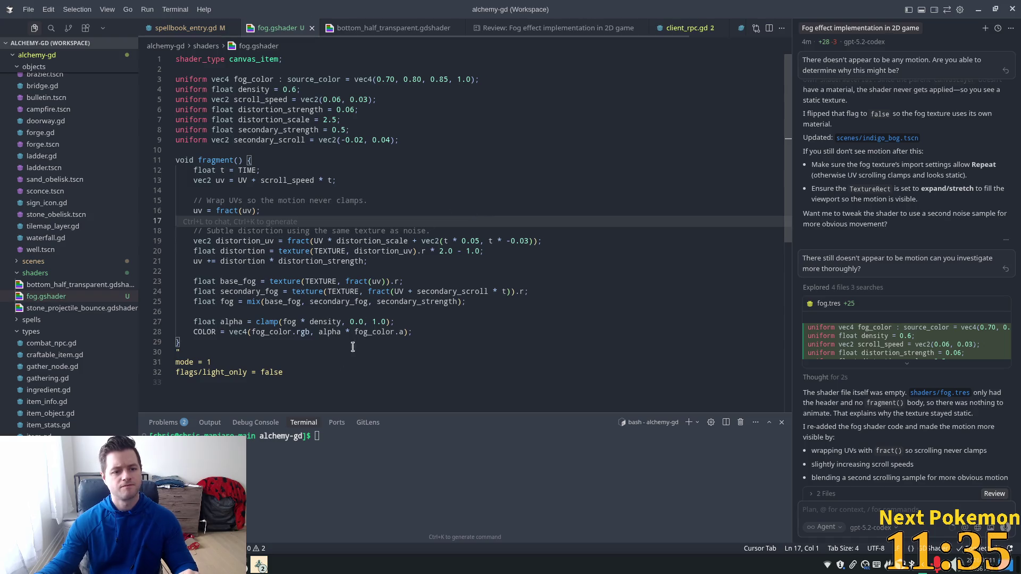
left_click(307, 372)
left_click_drag(301, 372, 148, 351)
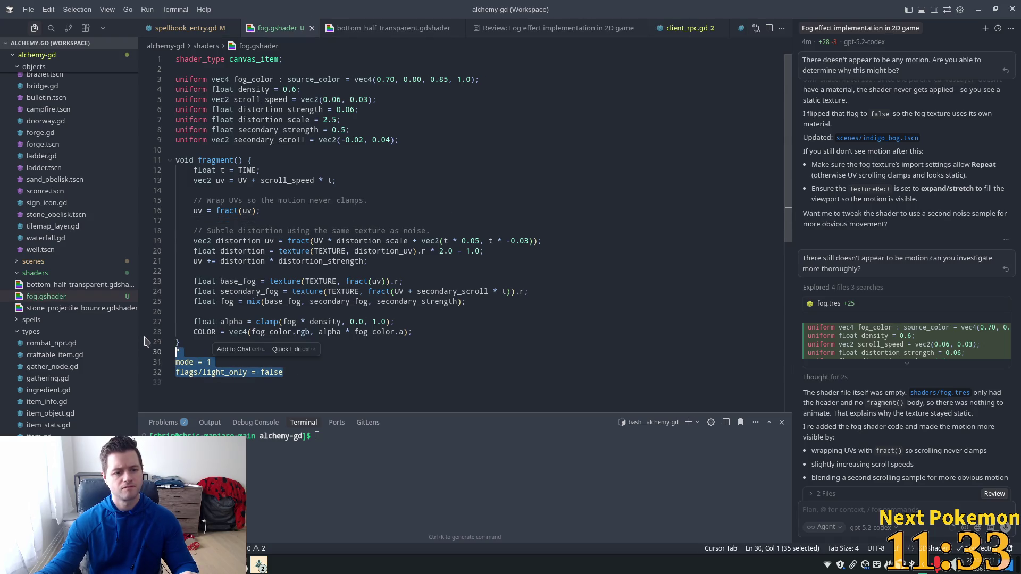
key("BackSpace")
key("BackSpace")
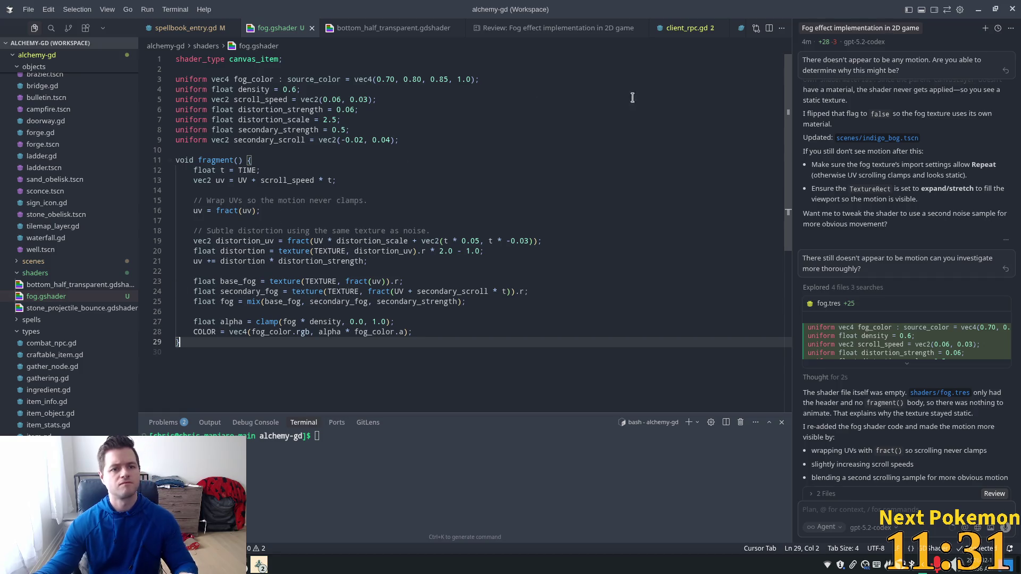
key("alt+Tab")
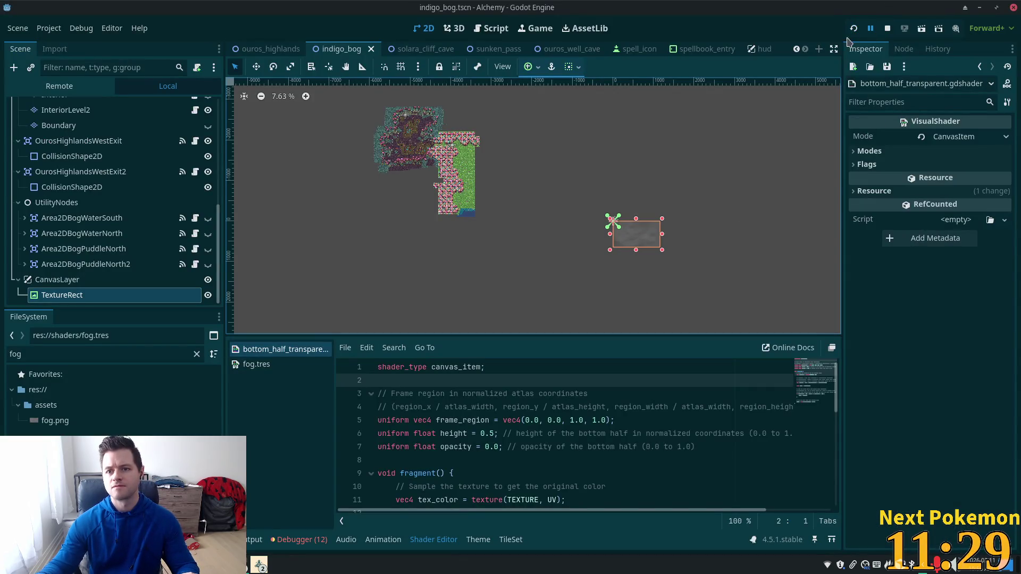
- Rerun the game, inspect the scene_loader.gd crash line, then show Output and select TextureRect
left_click(853, 28)
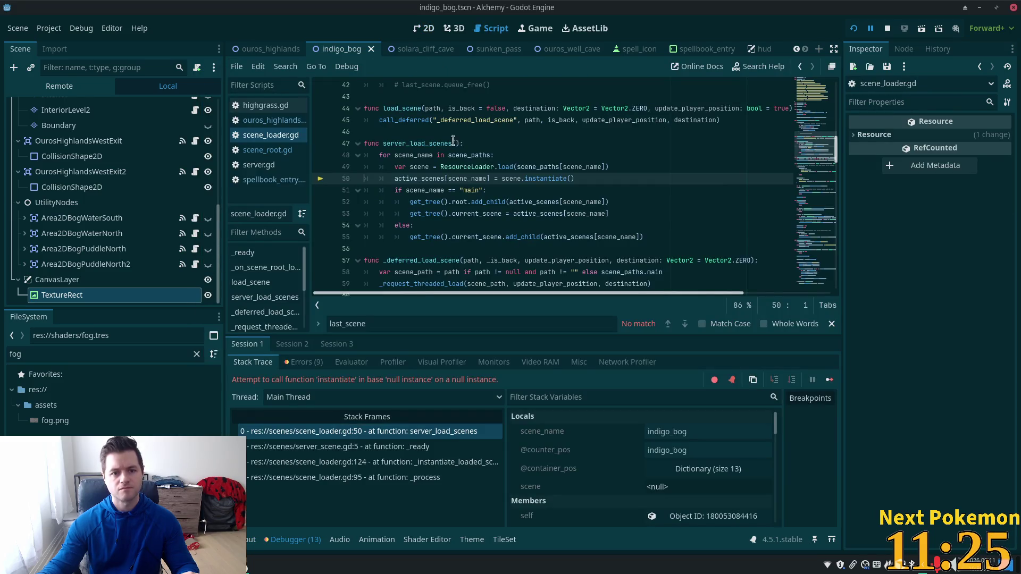
left_click(456, 178)
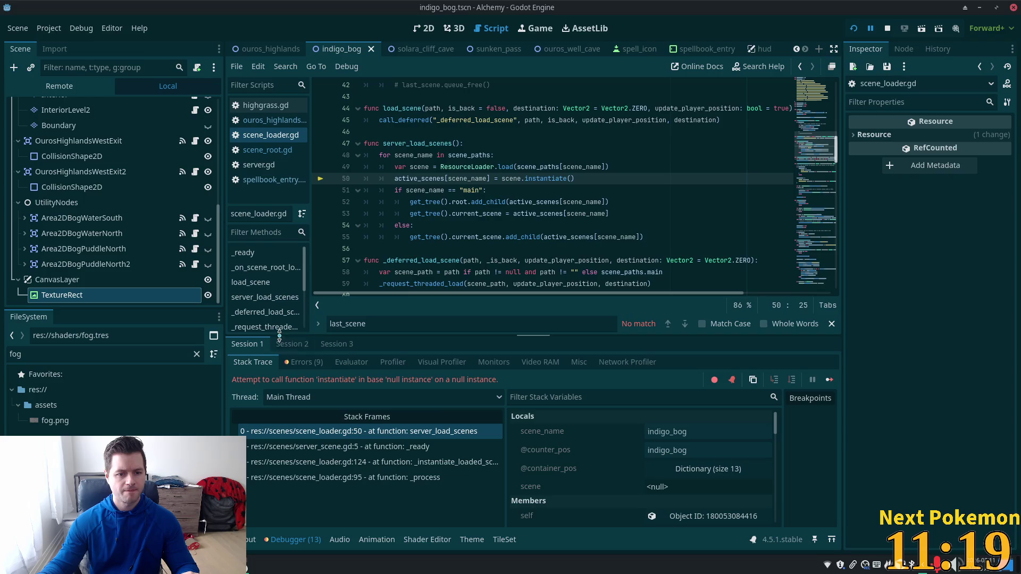
left_click(250, 540)
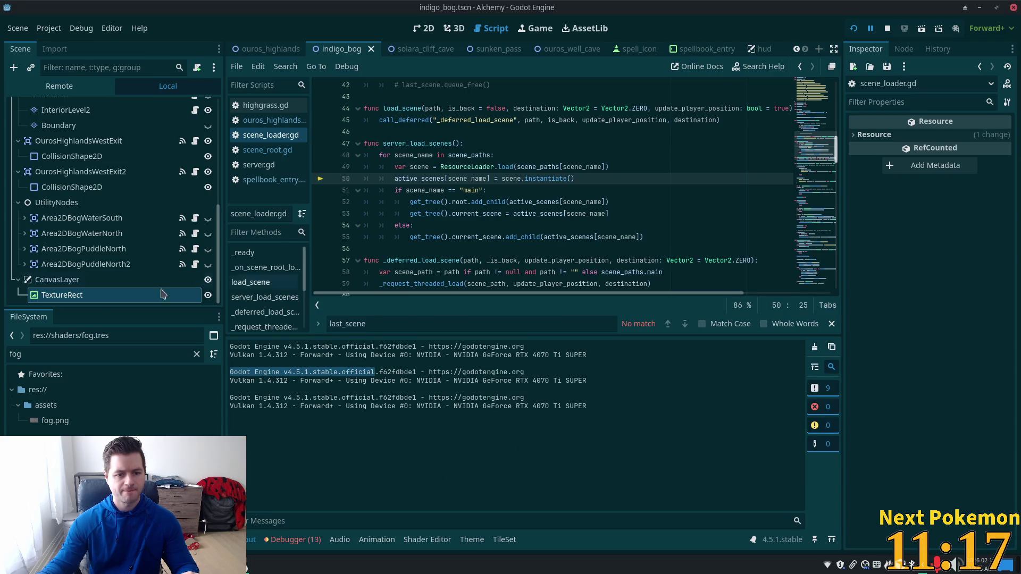
left_click(133, 203)
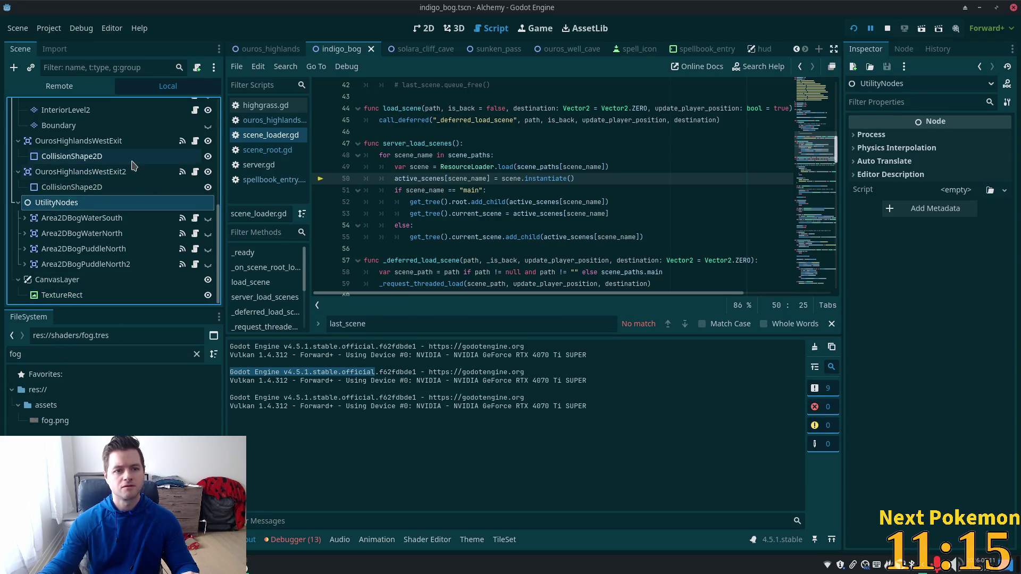
left_click(197, 294)
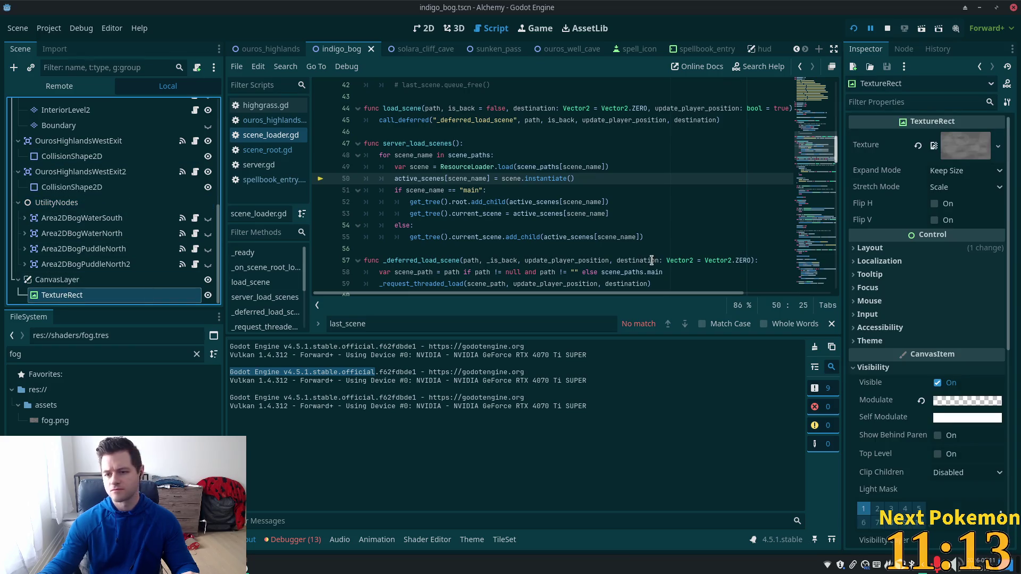
- Clear the shader material from the TextureRect in the Inspector
scroll(930, 372, "down", 5)
left_click(959, 348)
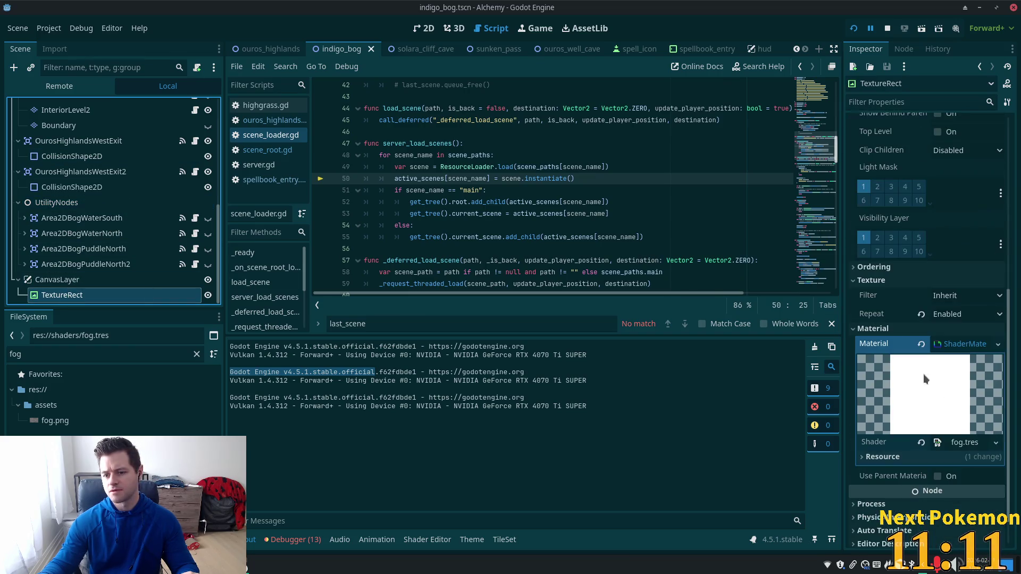
left_click(963, 346)
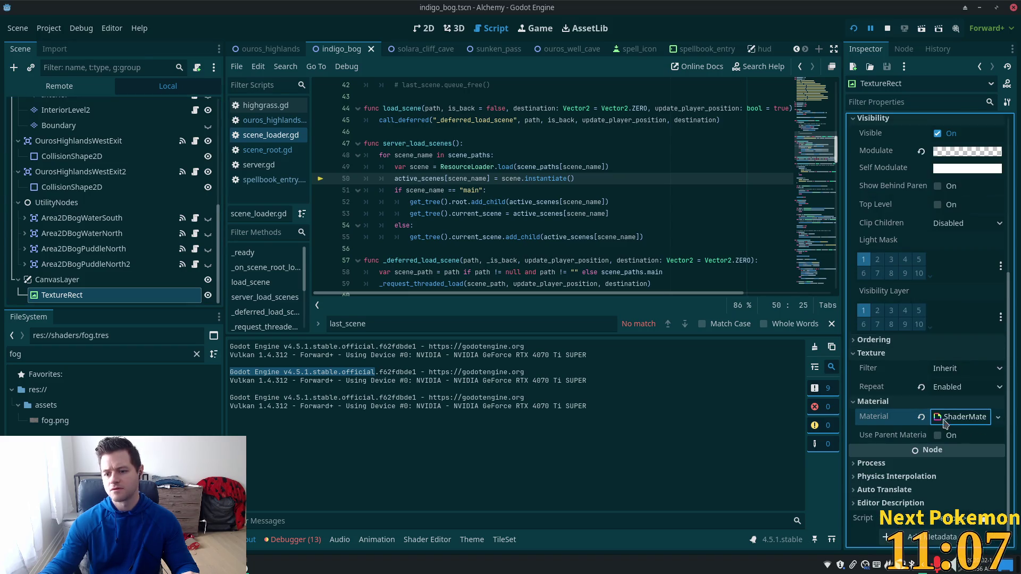
left_click(921, 417)
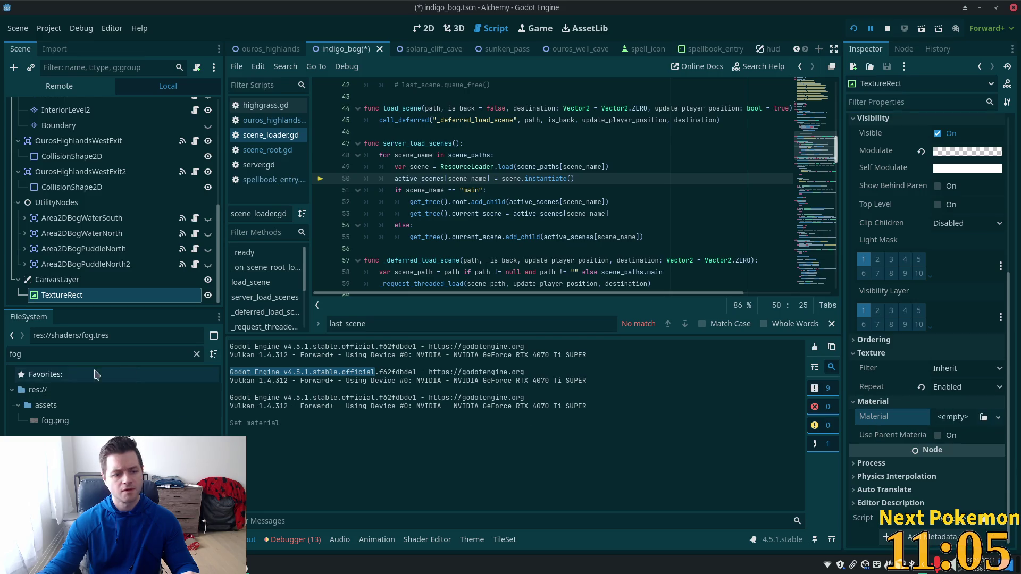
- Search the FileSystem dock for the fog shader file and browse the assets folder
left_click(79, 355)
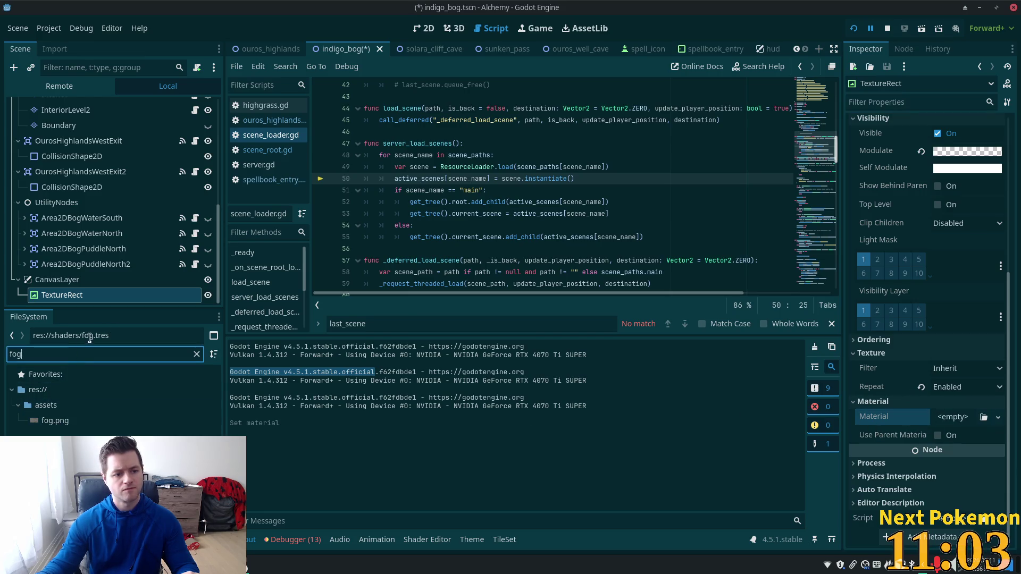
key("Return")
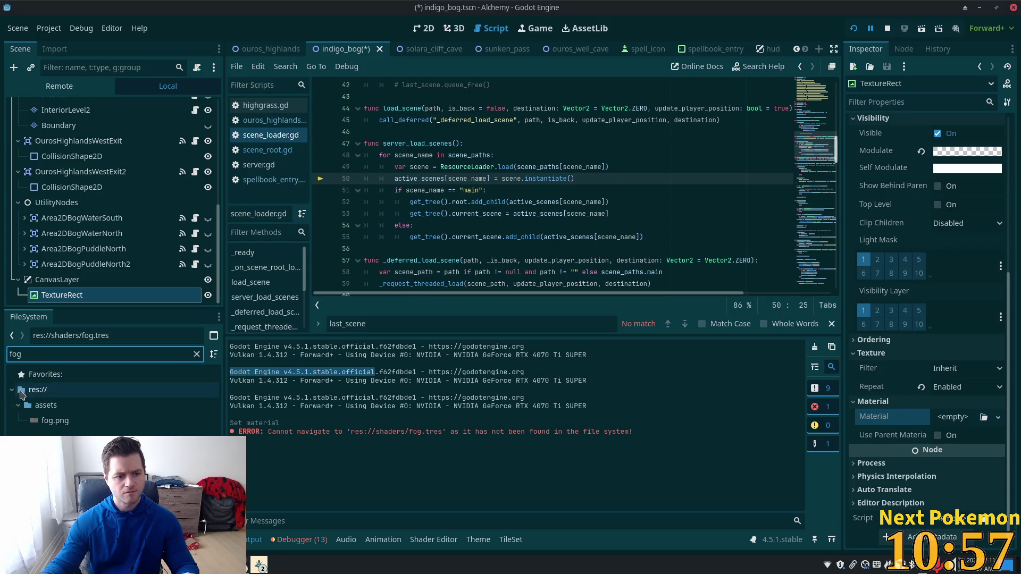
left_click(196, 354)
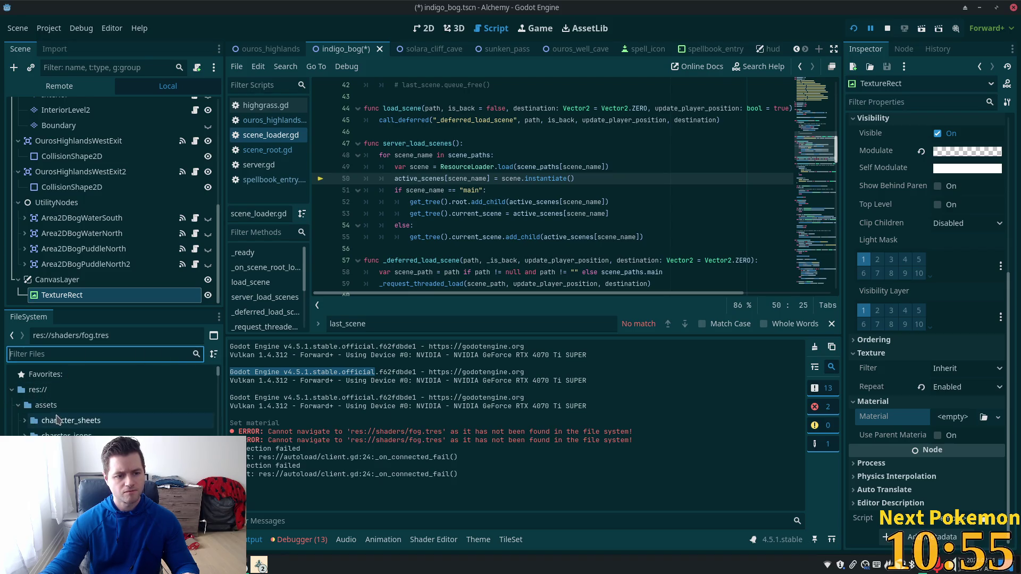
left_click(46, 405)
scroll(106, 415, "down", 3)
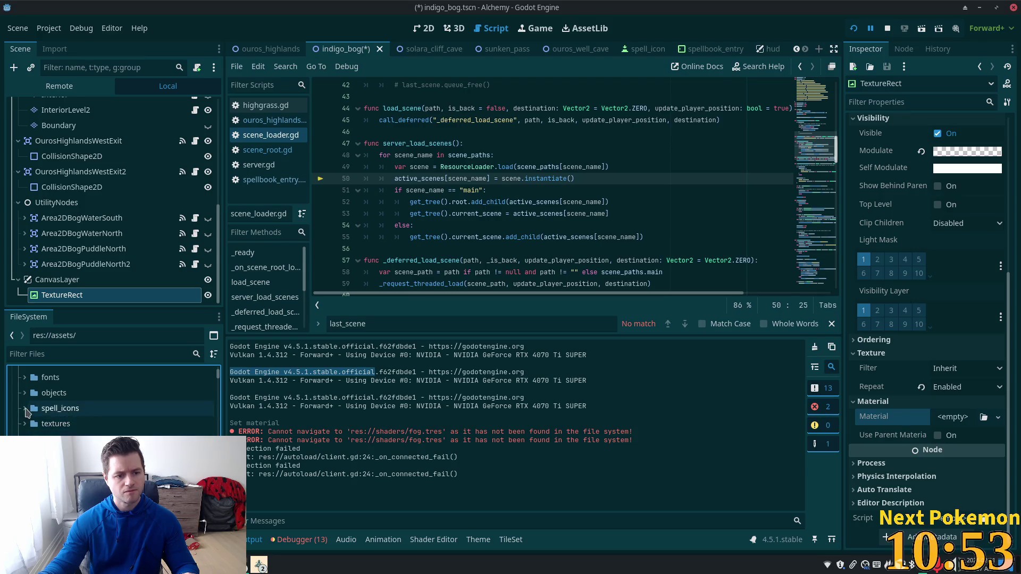
scroll(106, 404, "up", 3)
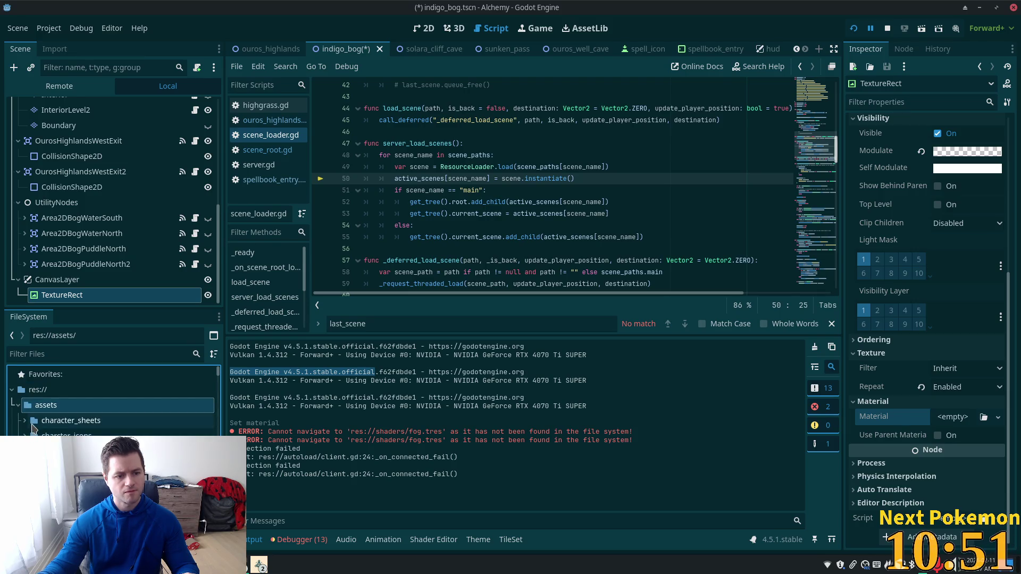
scroll(36, 435, "down", 2)
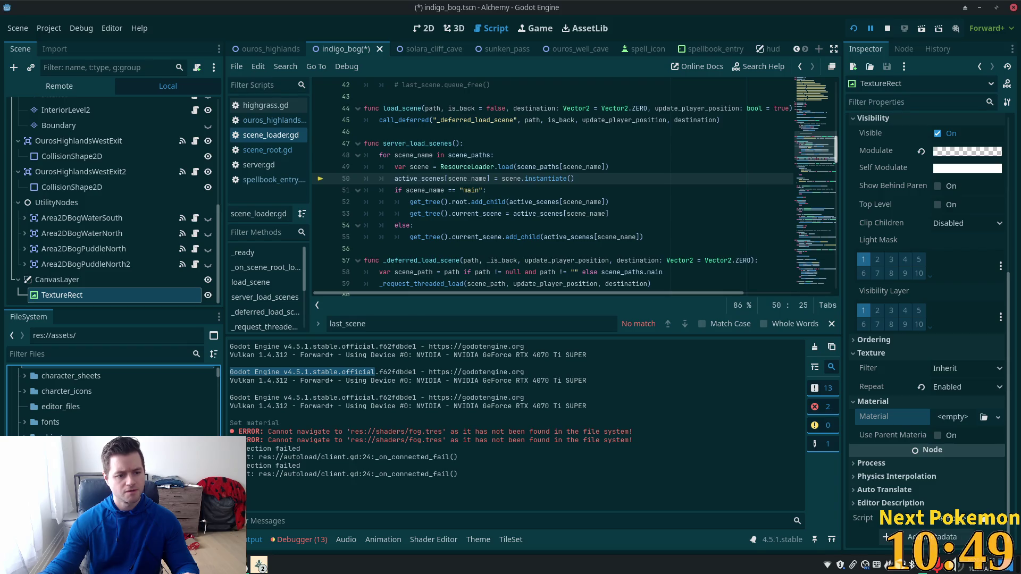
scroll(31, 409, "up", 2)
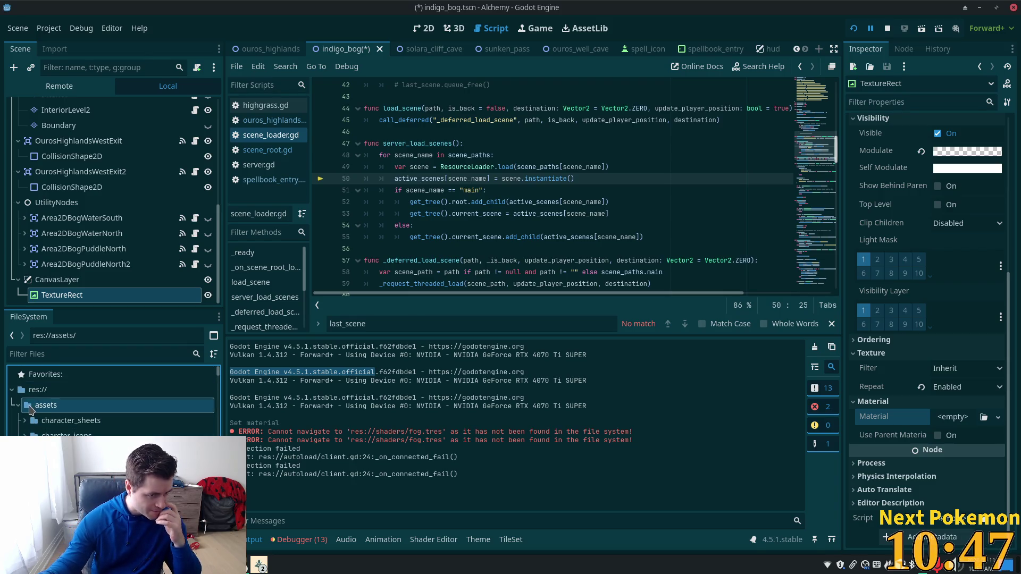
left_click(18, 406)
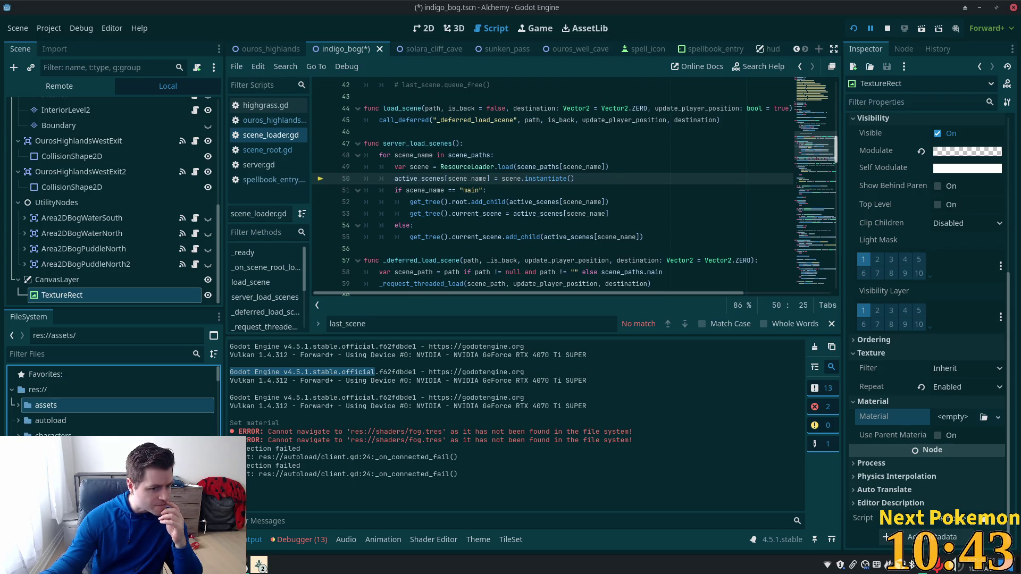
scroll(112, 398, "down", 2)
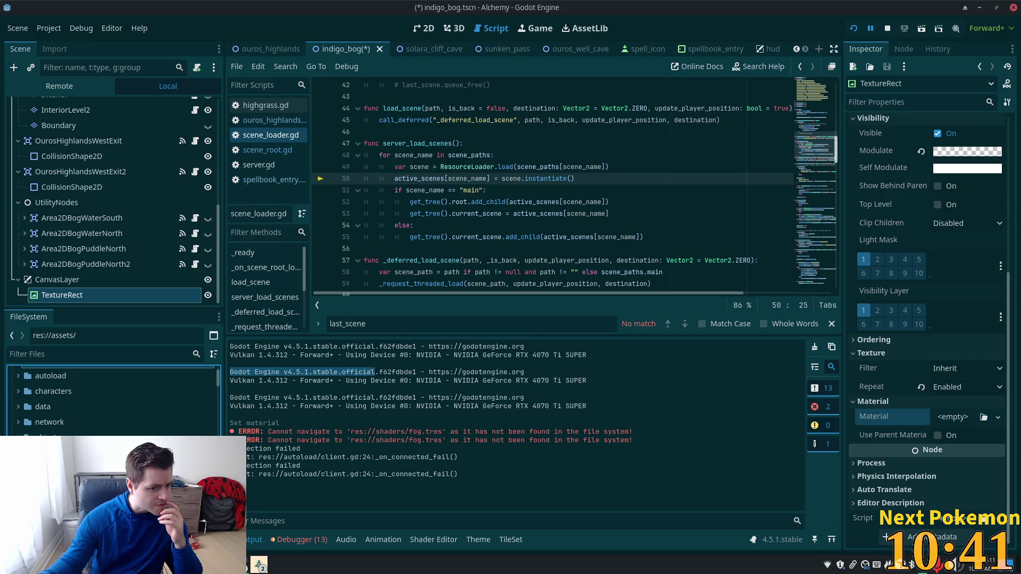
scroll(112, 399, "down", 1)
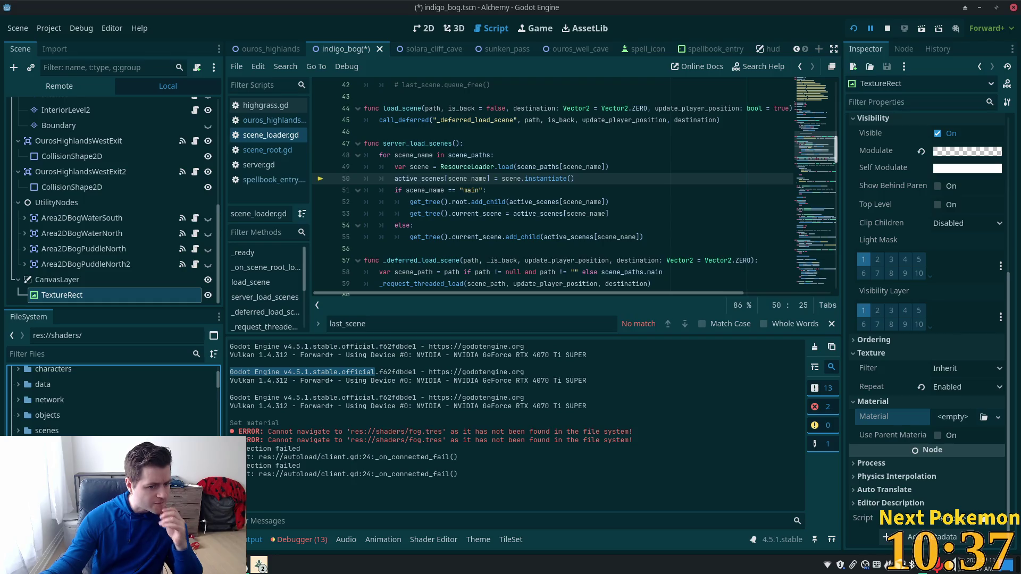
- Stop the game and rename fog.gshader to fog.gdshader in Cursor, then return to Godot
key("F8")
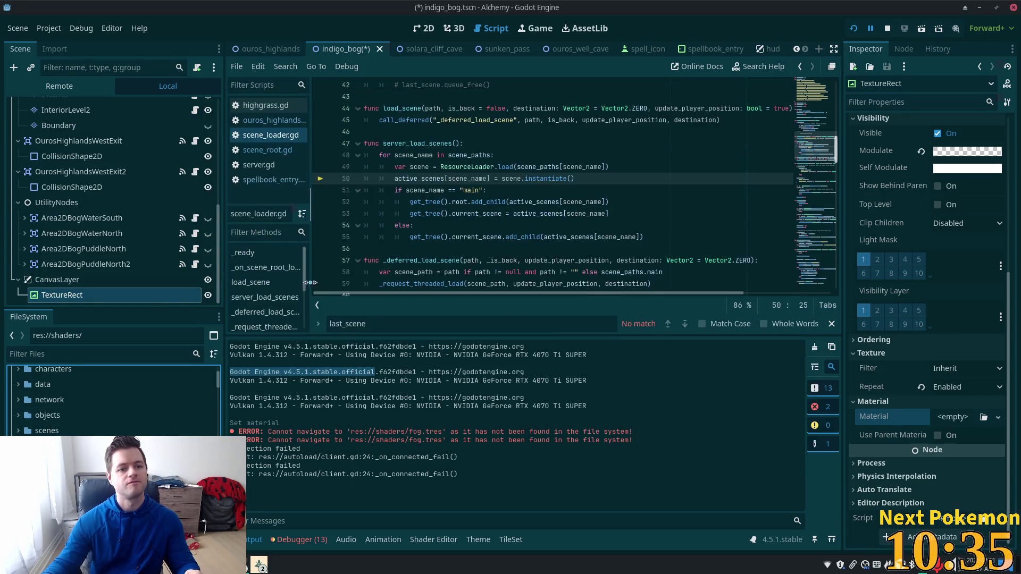
key("alt+Tab")
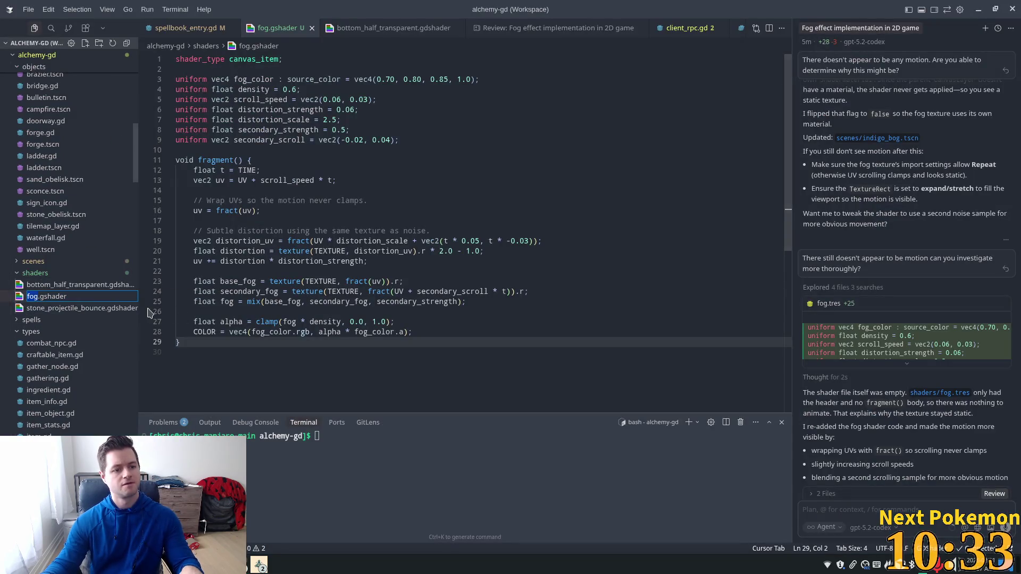
key("F2")
key("Right")
key("Right")
type("d")
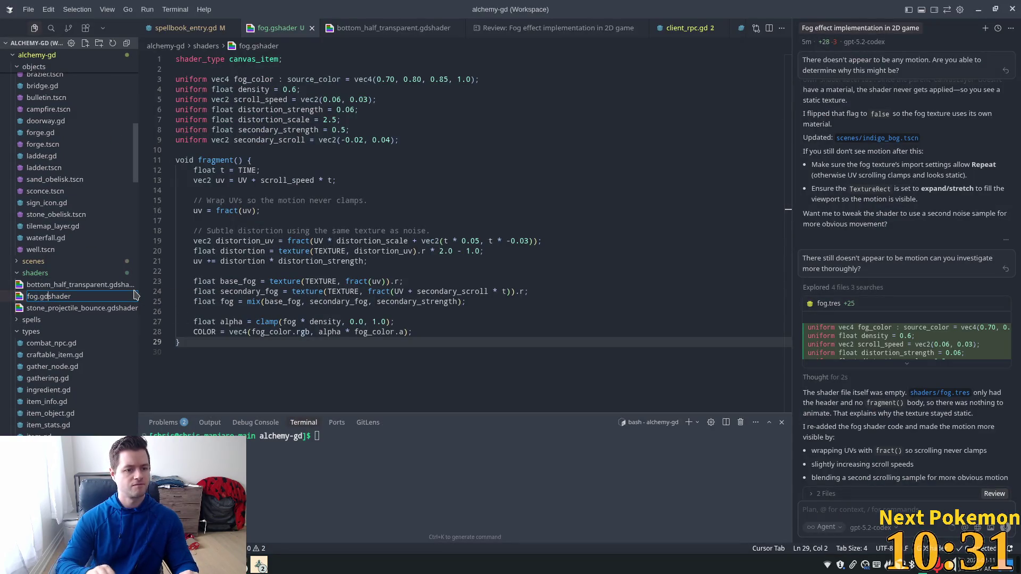
key("Return")
key("alt+Tab")
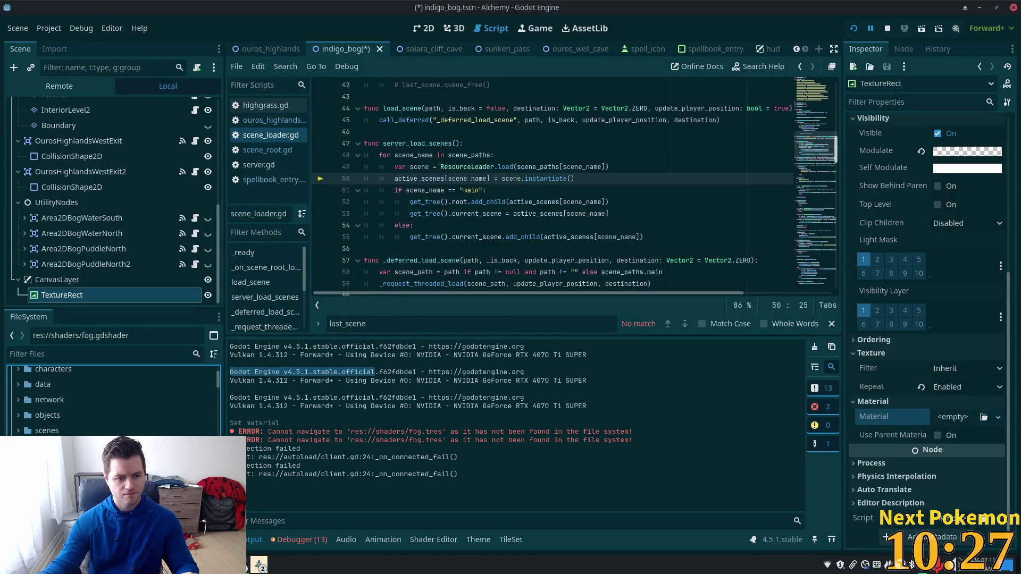
- Reassign the ShaderMaterial to the TextureRect, save indigo_bog and run the project
left_click(952, 417)
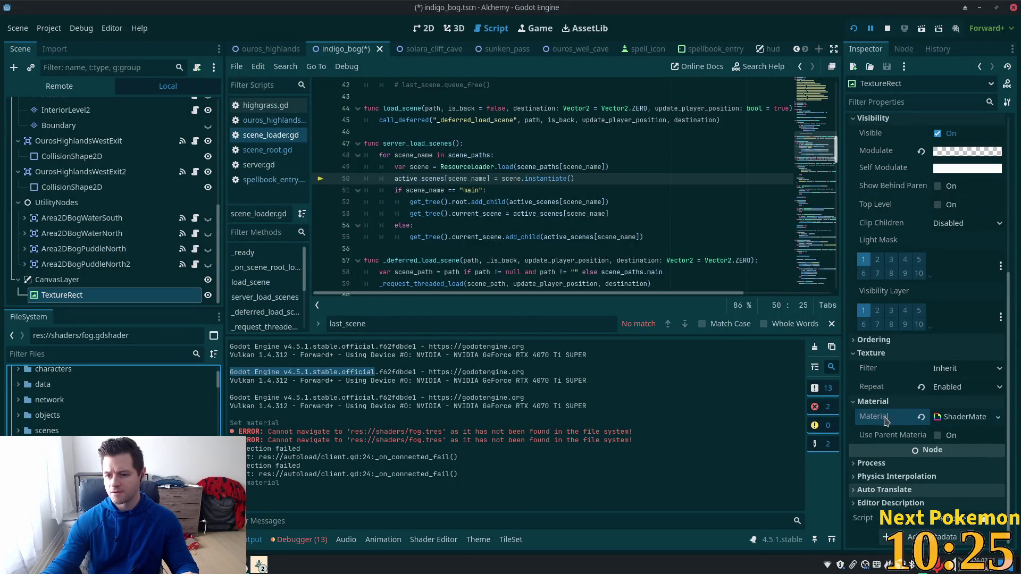
key("ctrl+s")
left_click(858, 26)
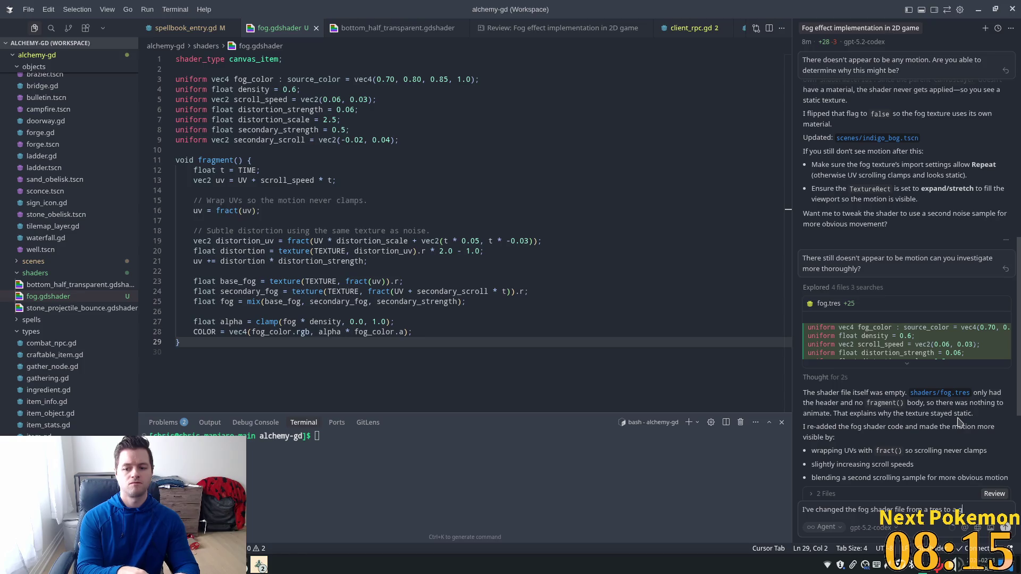
- Ask the agent whether any code needs updating after the rename, then start a follow-up about the shader
type("r")
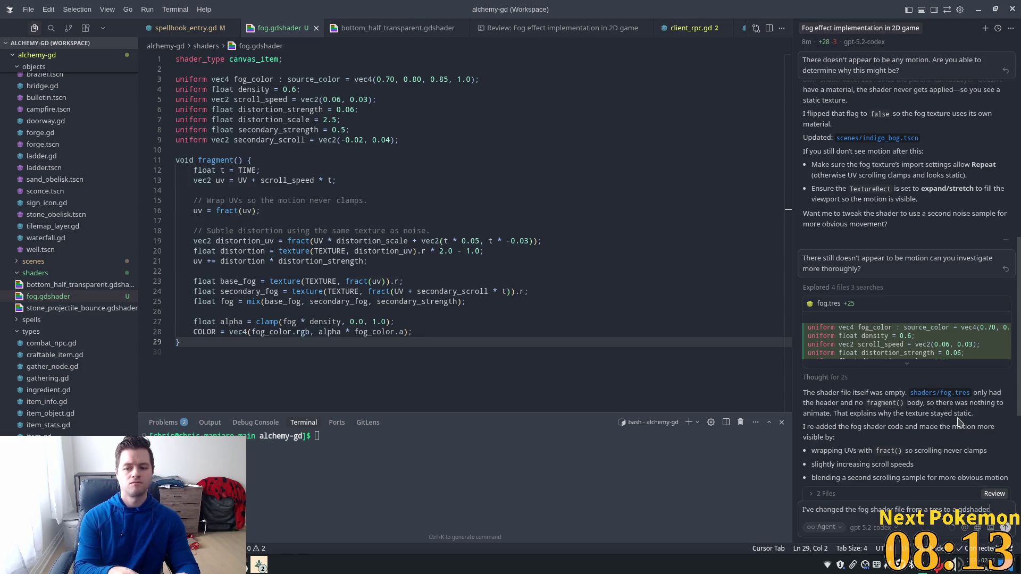
type(". Does an")
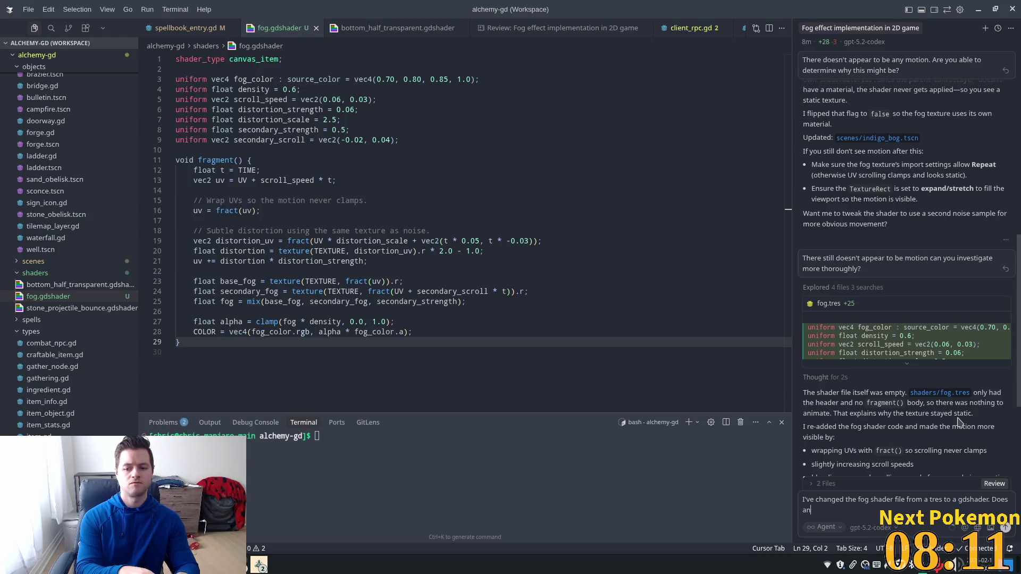
type("y of the code ")
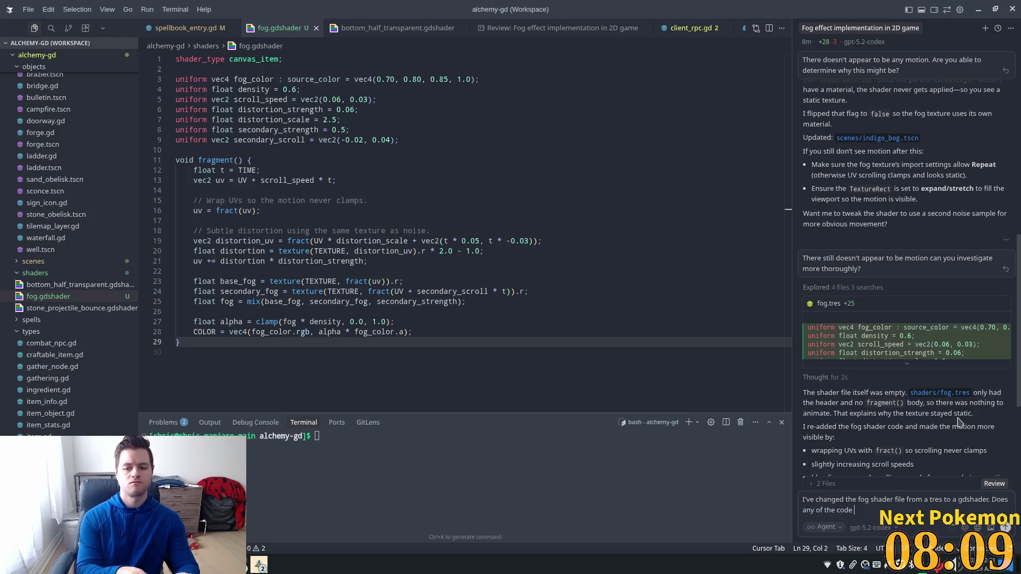
type("need to be")
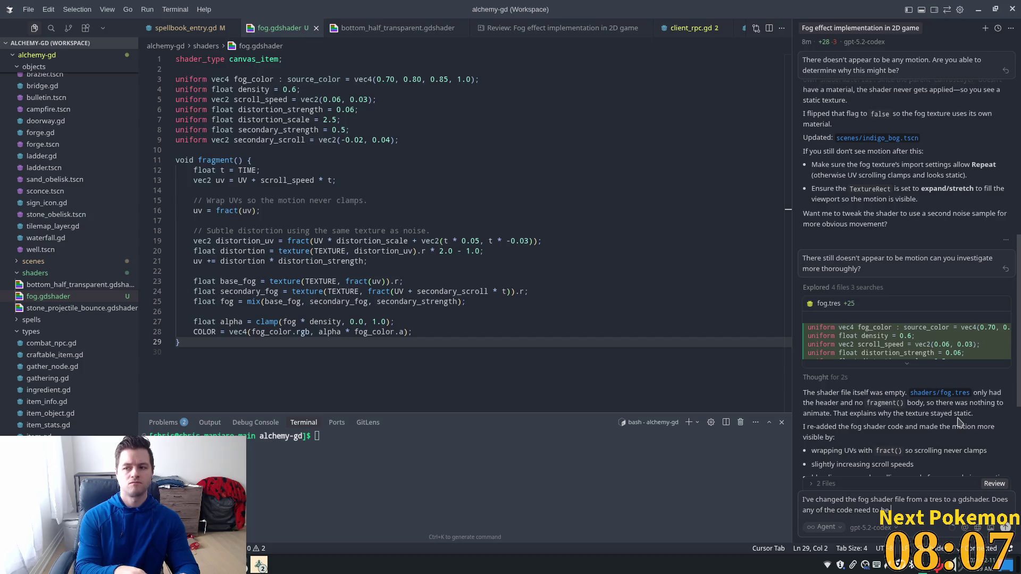
type(" updated")
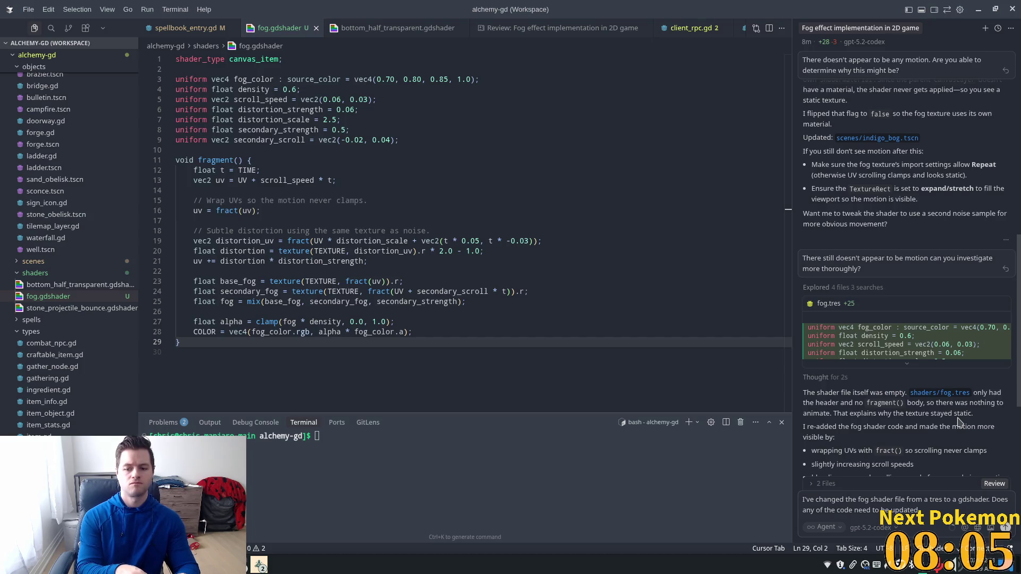
type(" with this c")
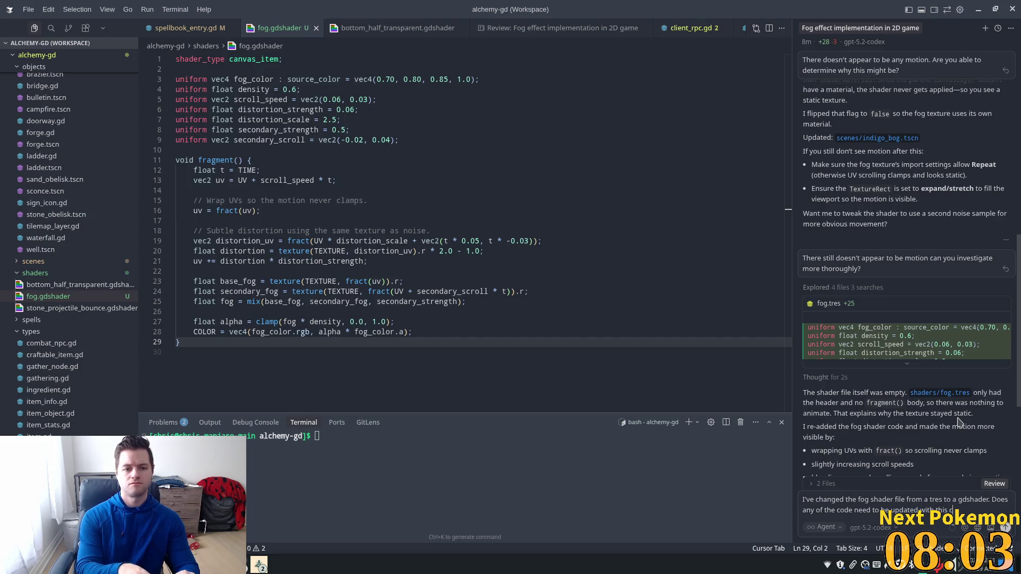
type("hange?")
key("Return")
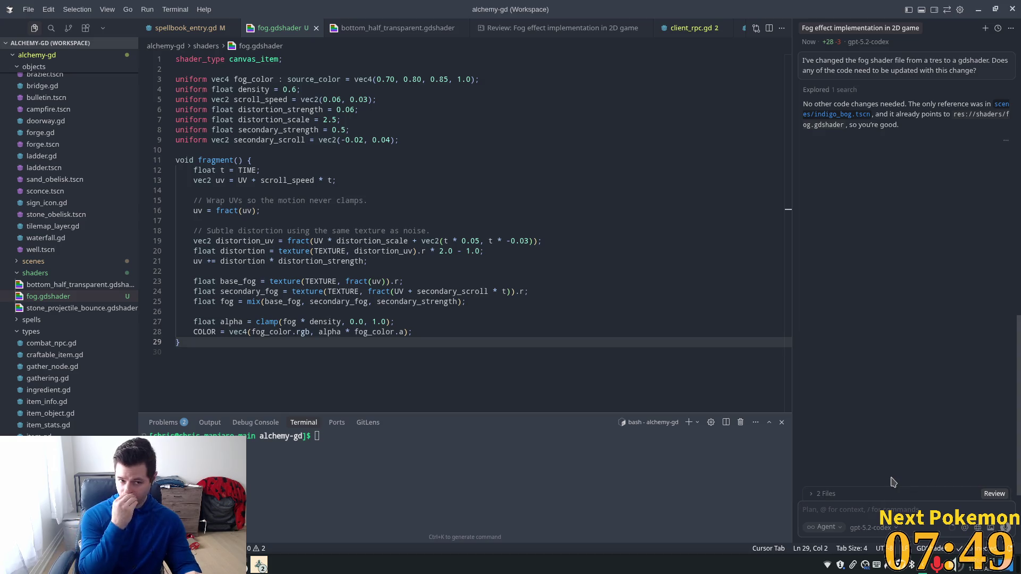
type("oh the")
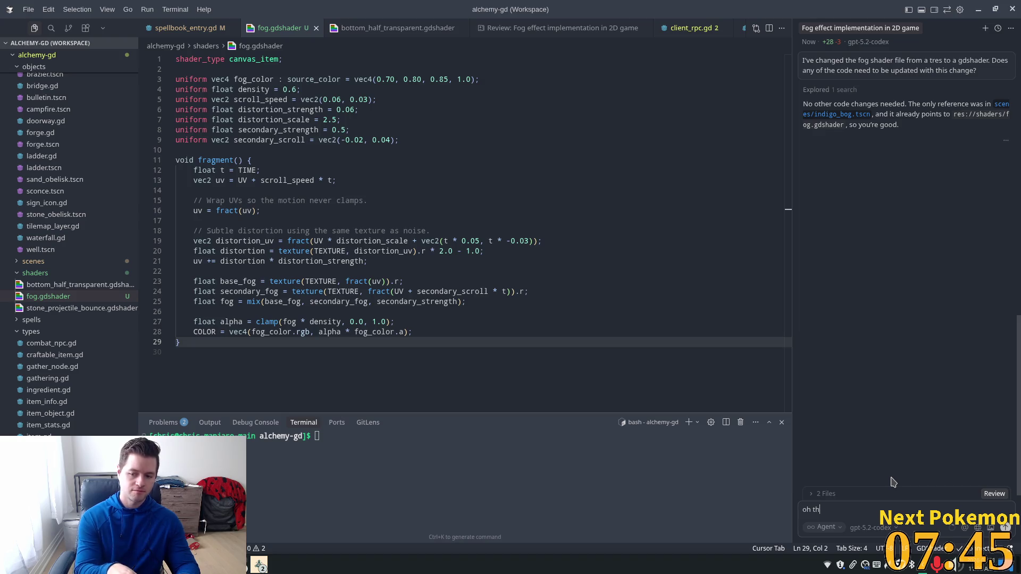
key("BackSpace")
key("BackSpace")
key("BackSpace")
type("the sha")
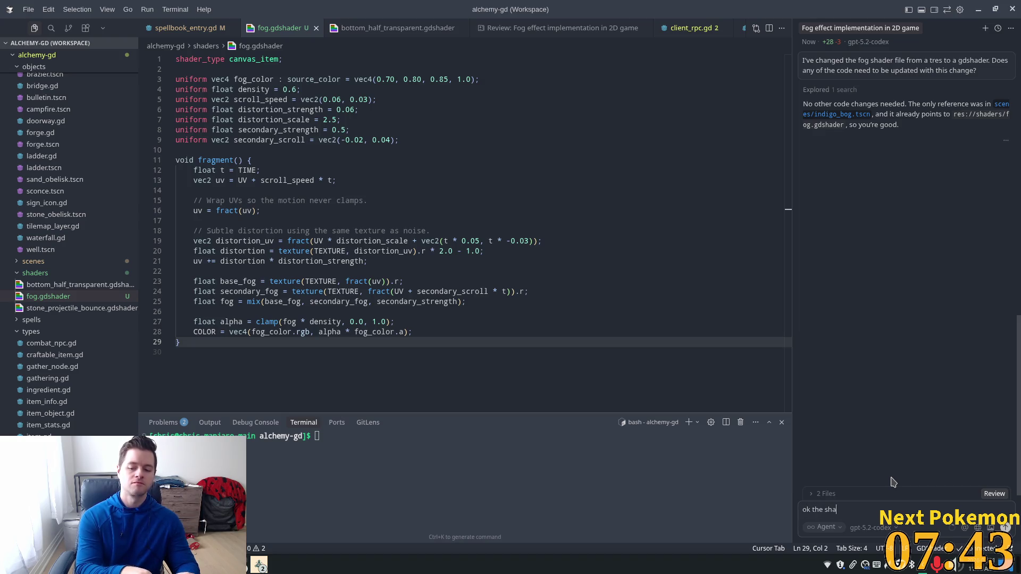
type("der it")
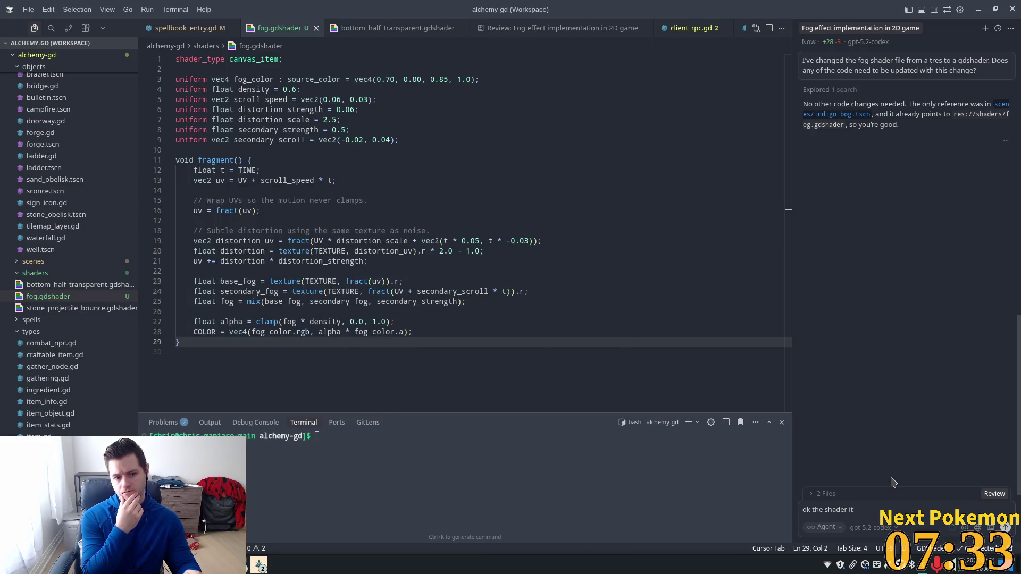
- Close the running game, then zoom and pan over the fog TextureRect to check for seams
key("alt+Tab")
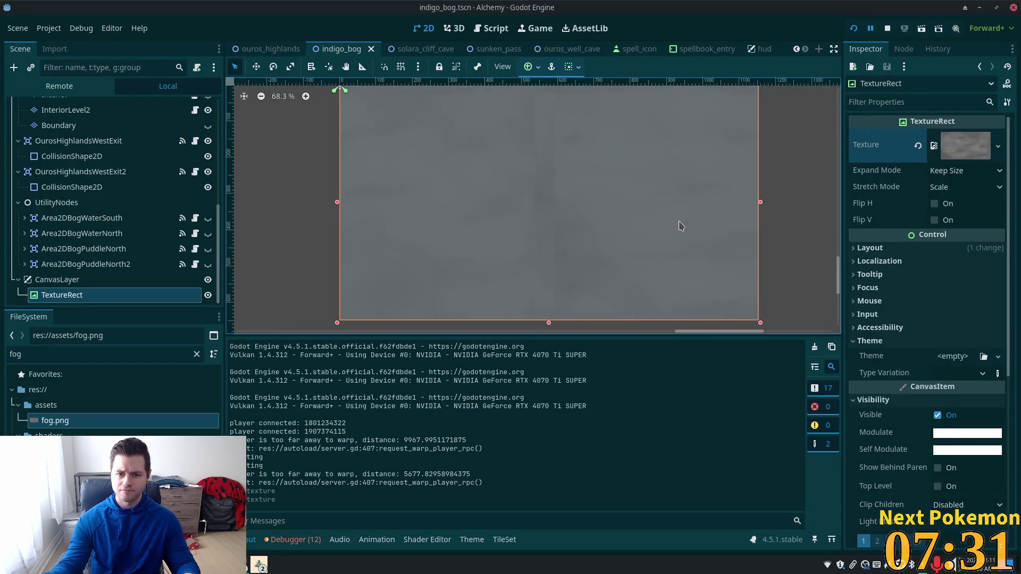
scroll(637, 189, "up", 5)
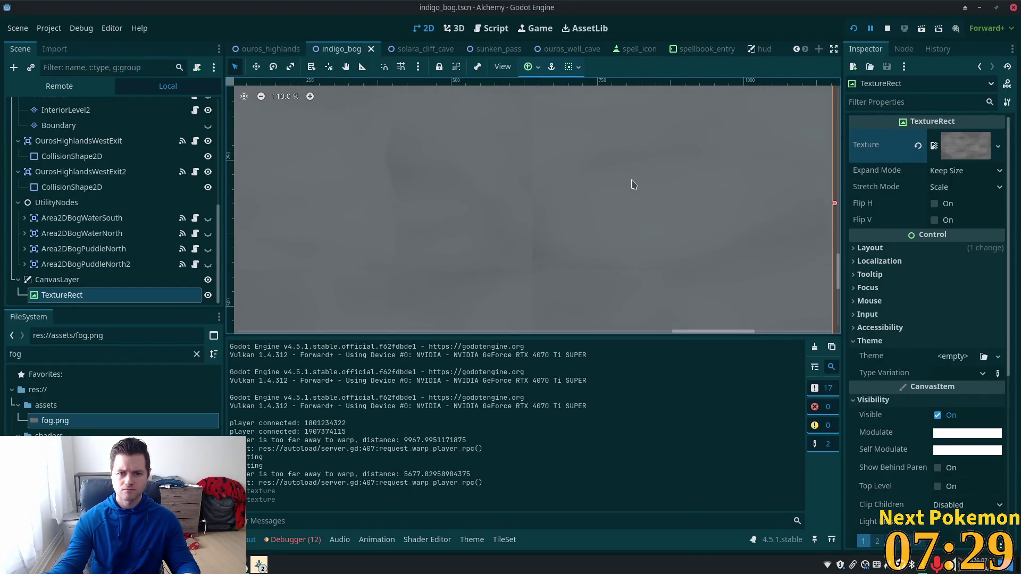
scroll(634, 184, "down", 1)
scroll(628, 185, "down", 4)
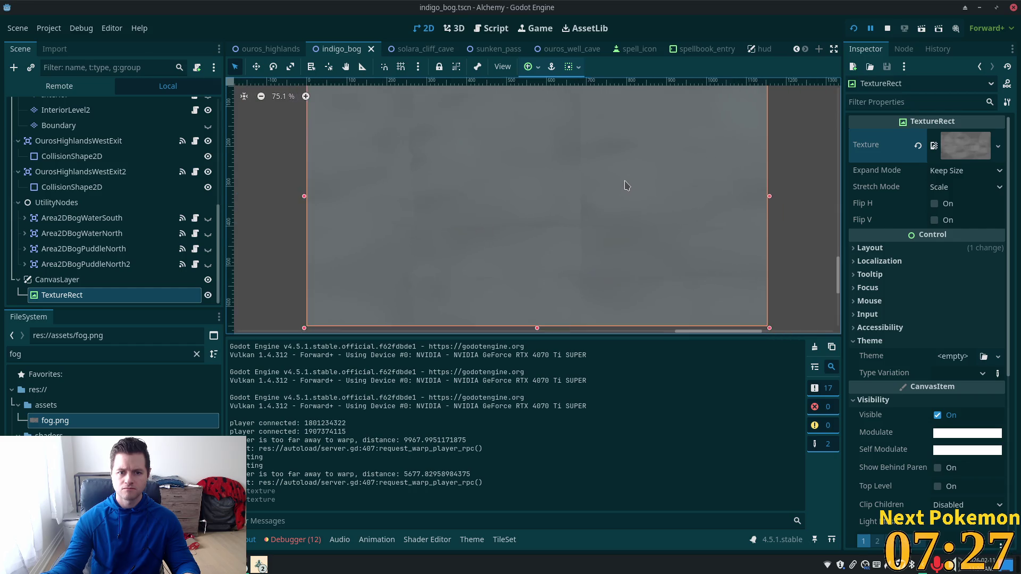
left_click_drag(621, 192, 613, 208)
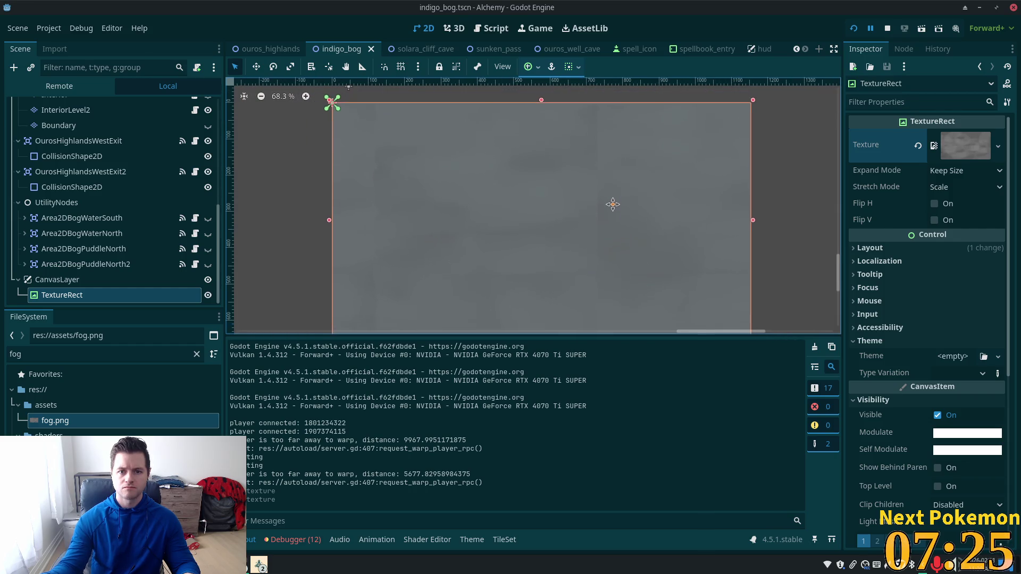
key("alt+Tab")
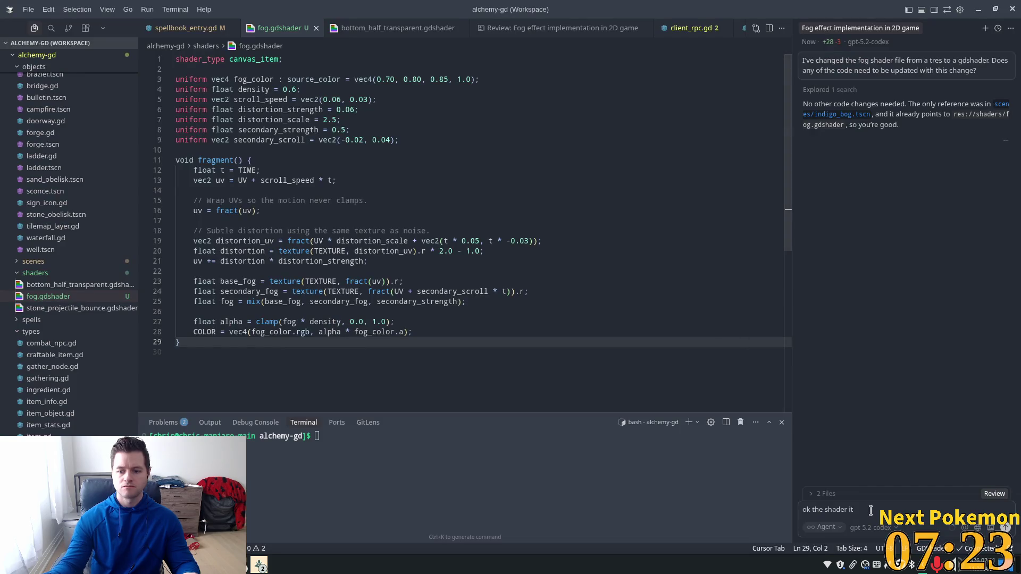
- Ask the assistant why the animated fog shows hard vertical and horizontal lines and how to solve it
key("BackSpace")
key("BackSpace")
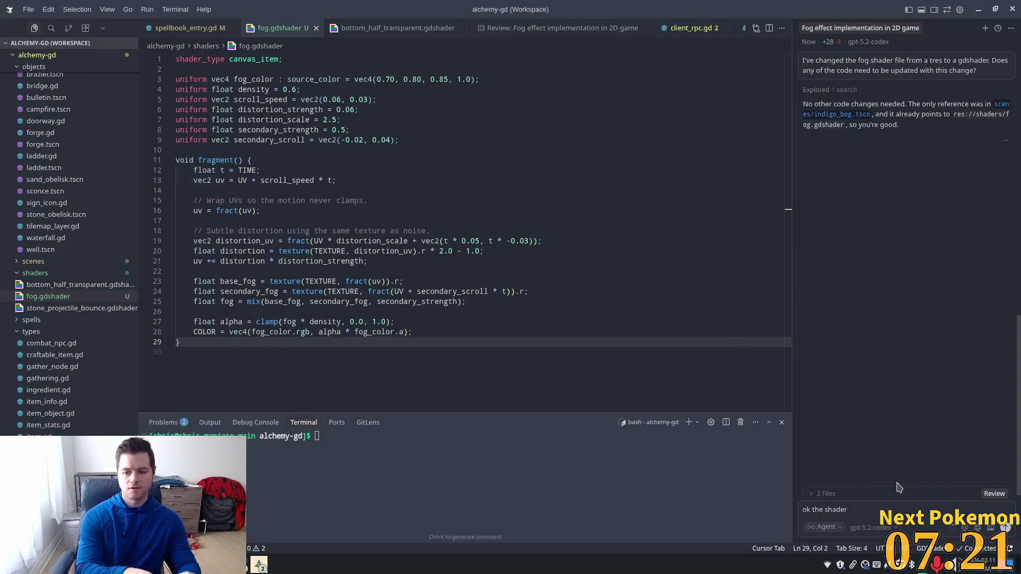
type("w has")
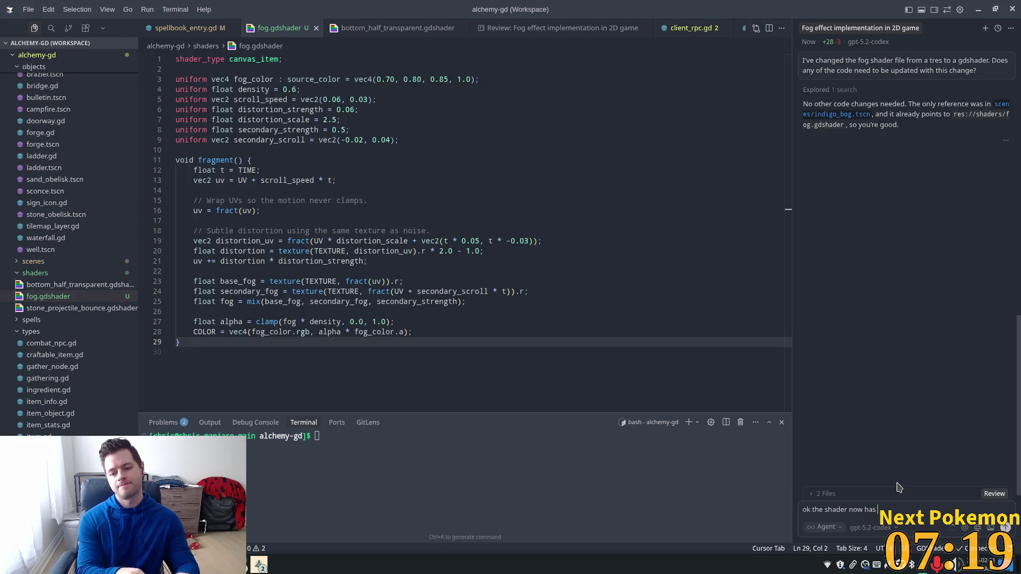
type(" a")
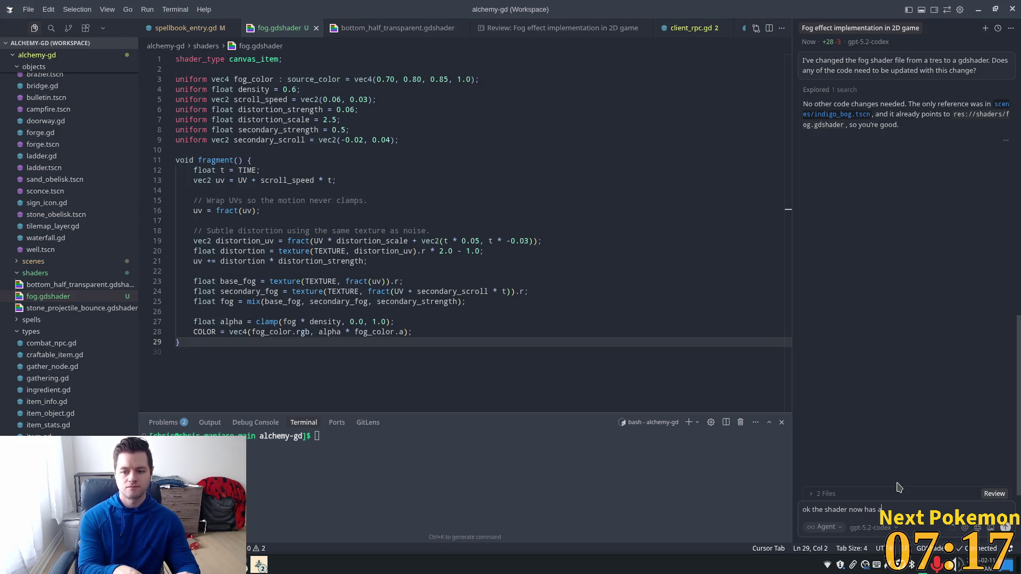
type("n appr")
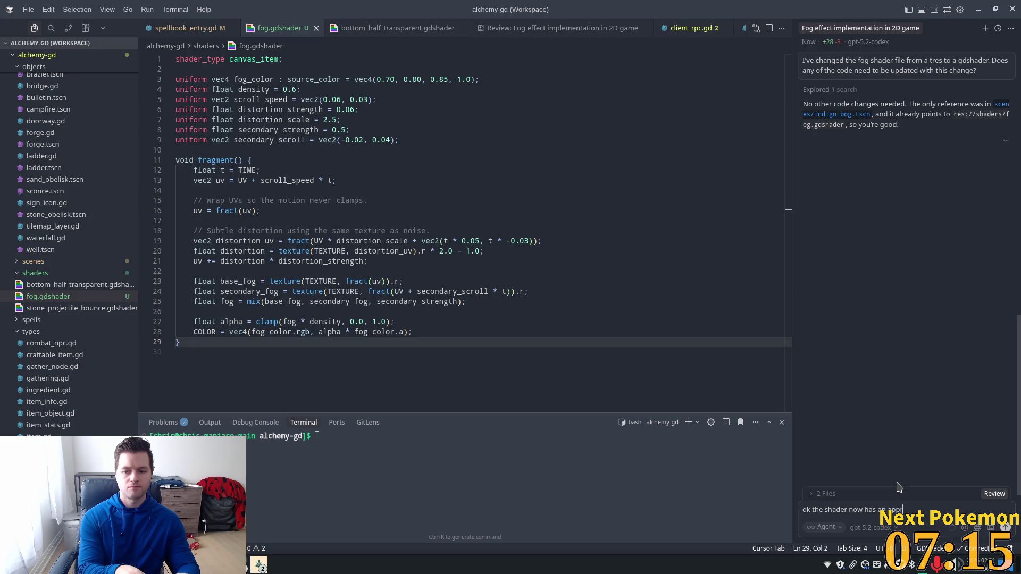
type("oriate ")
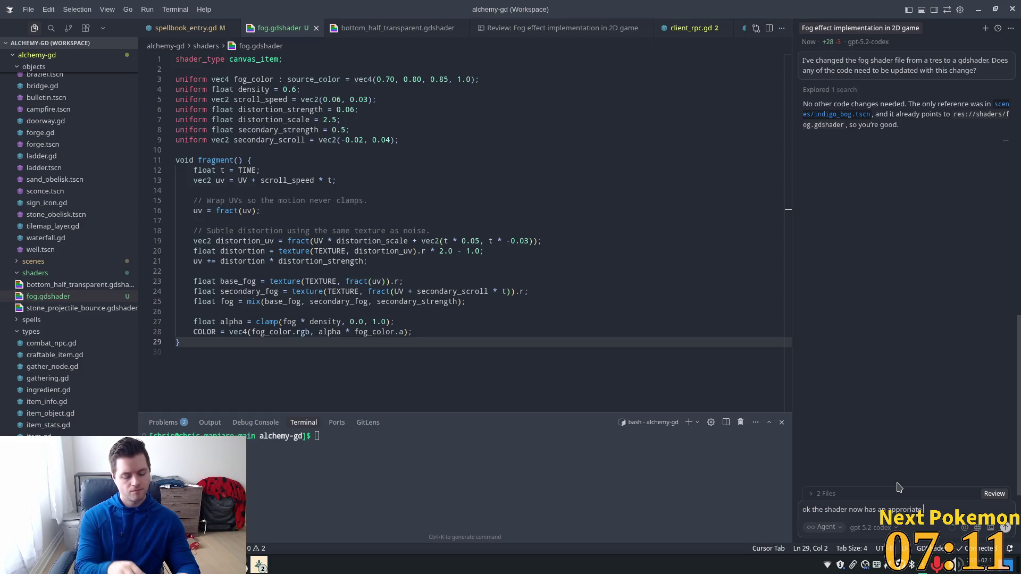
type("movement/")
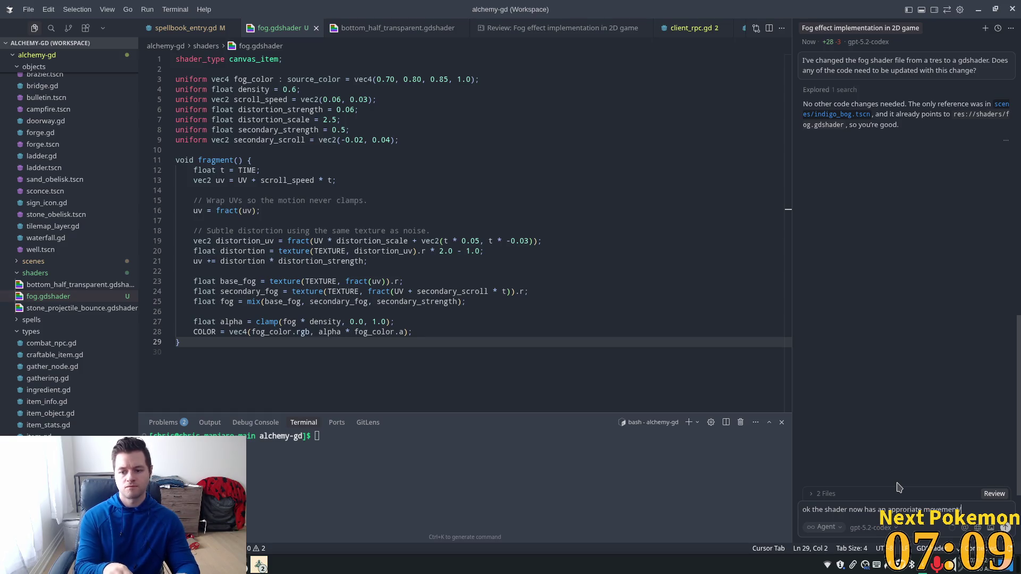
type("animation but")
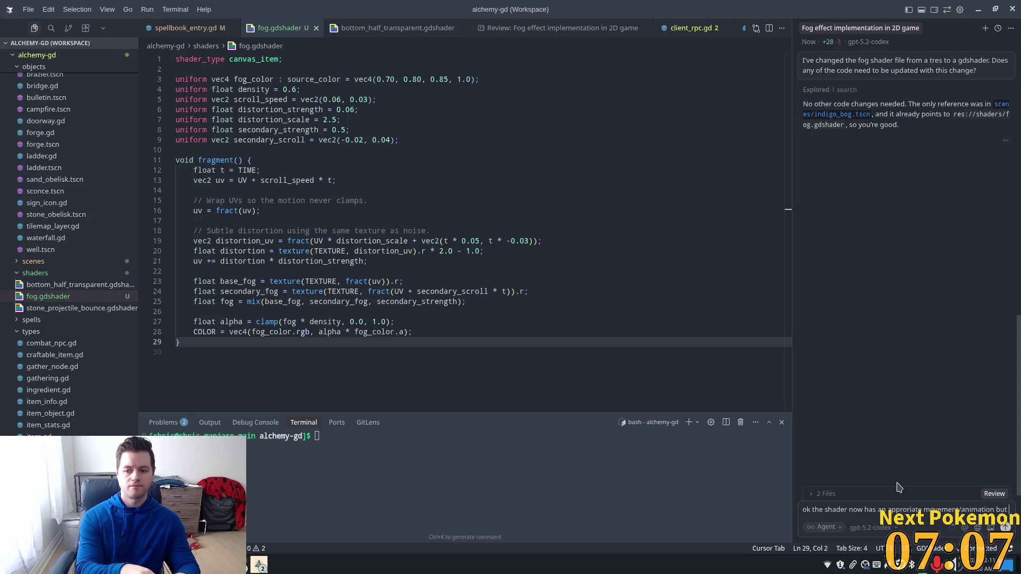
type(" there are ")
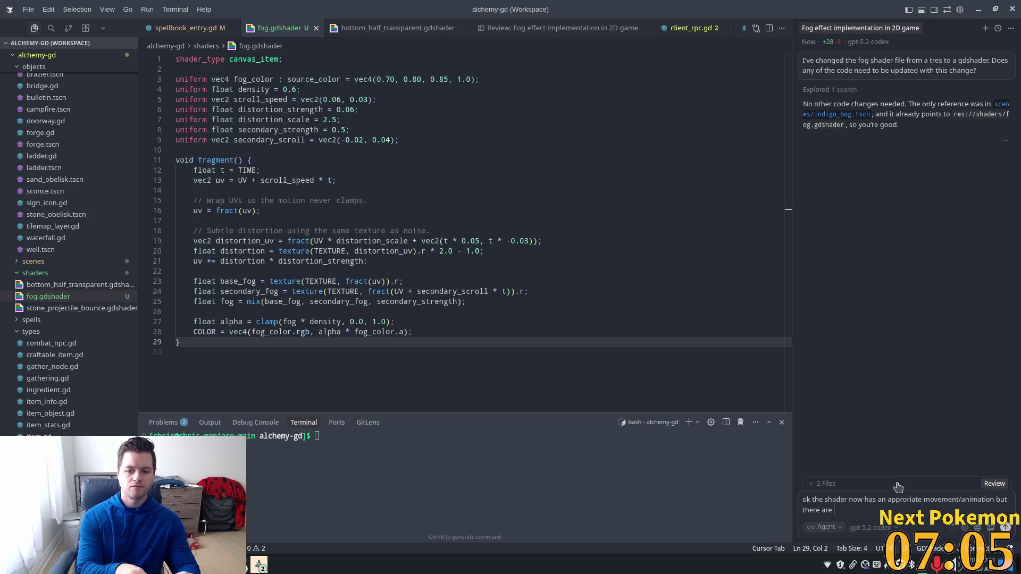
type("some visia")
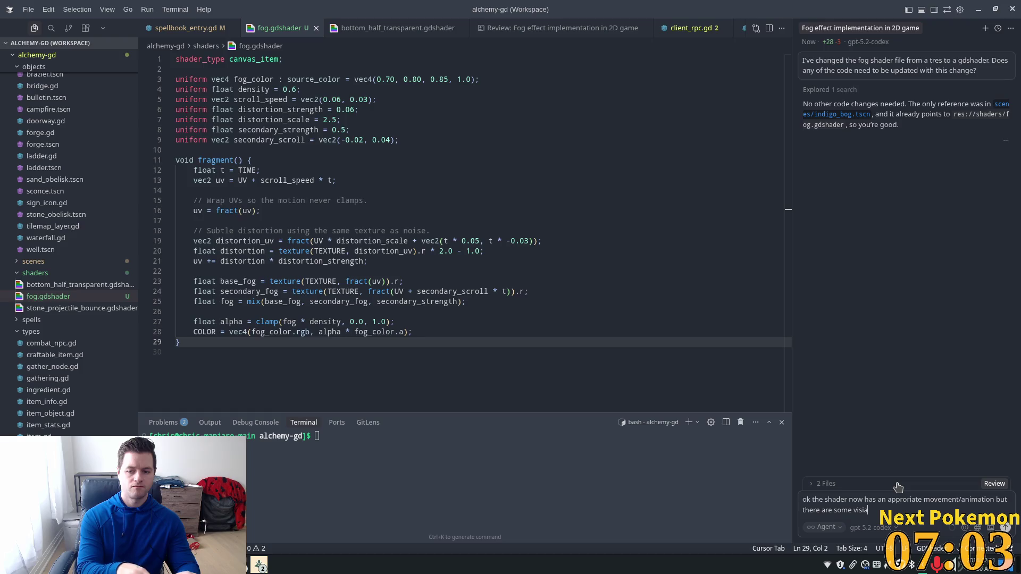
key("BackSpace")
type("ble")
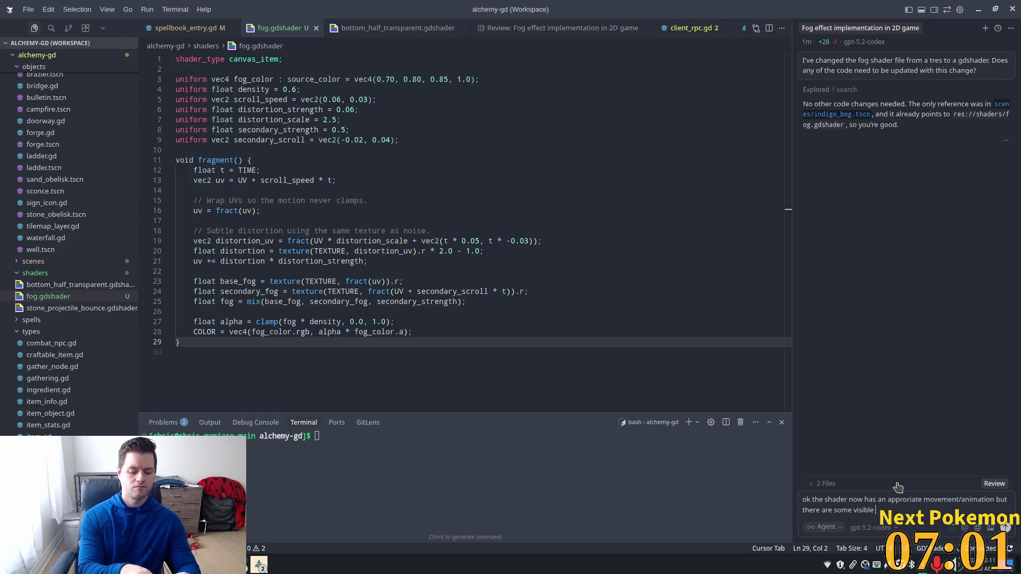
type(" hard")
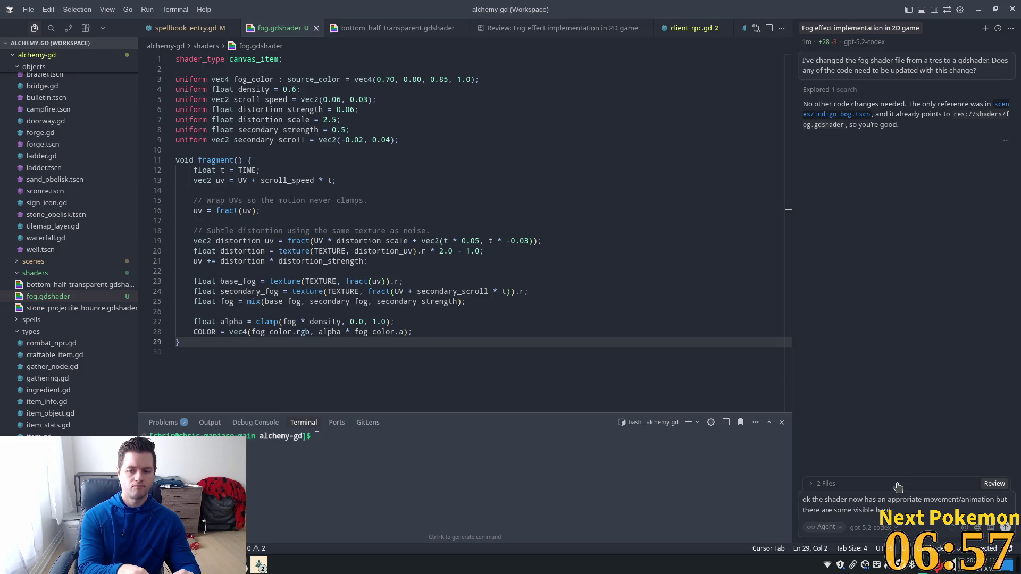
type(" ver")
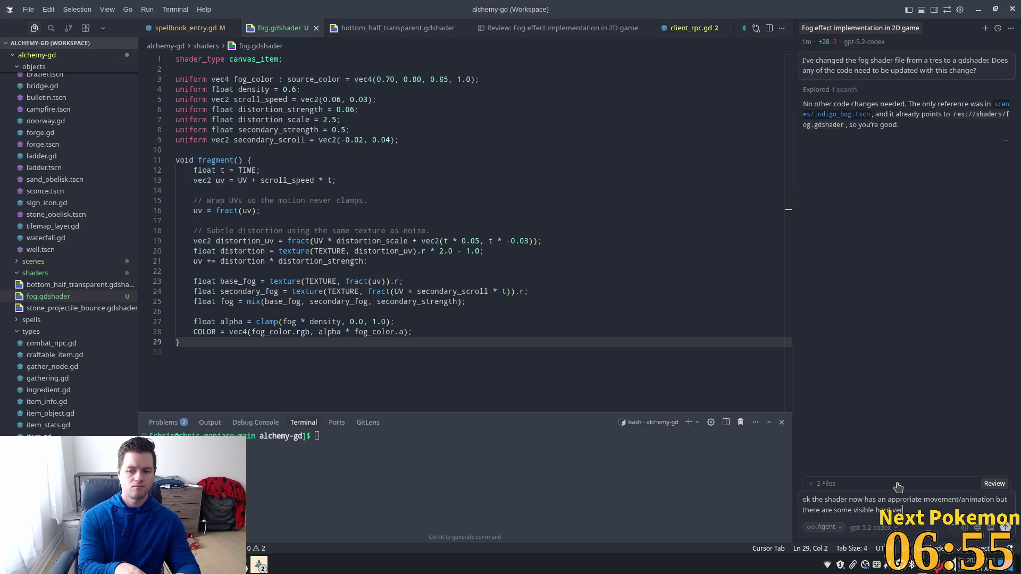
type("tical and ho")
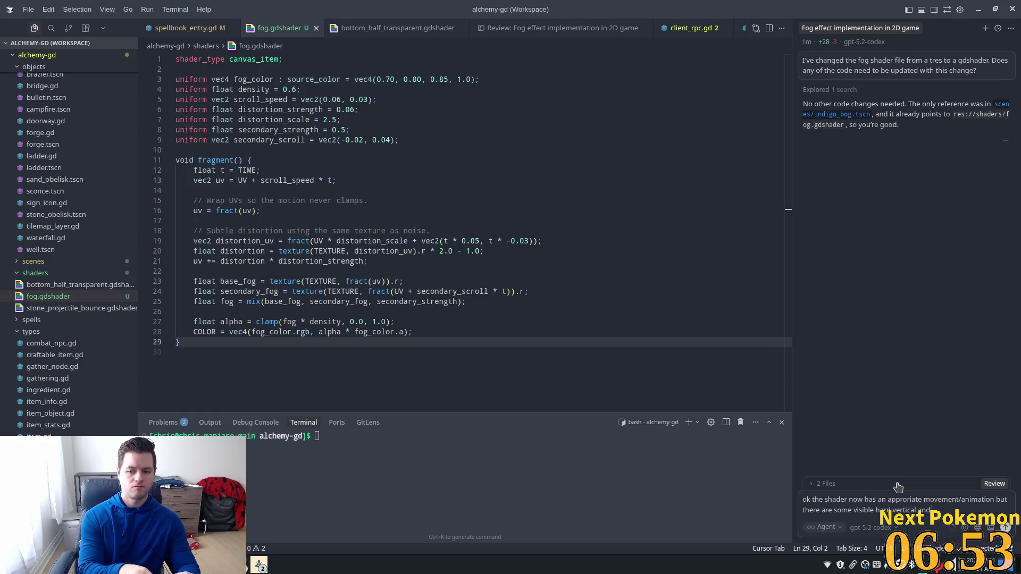
type("riz")
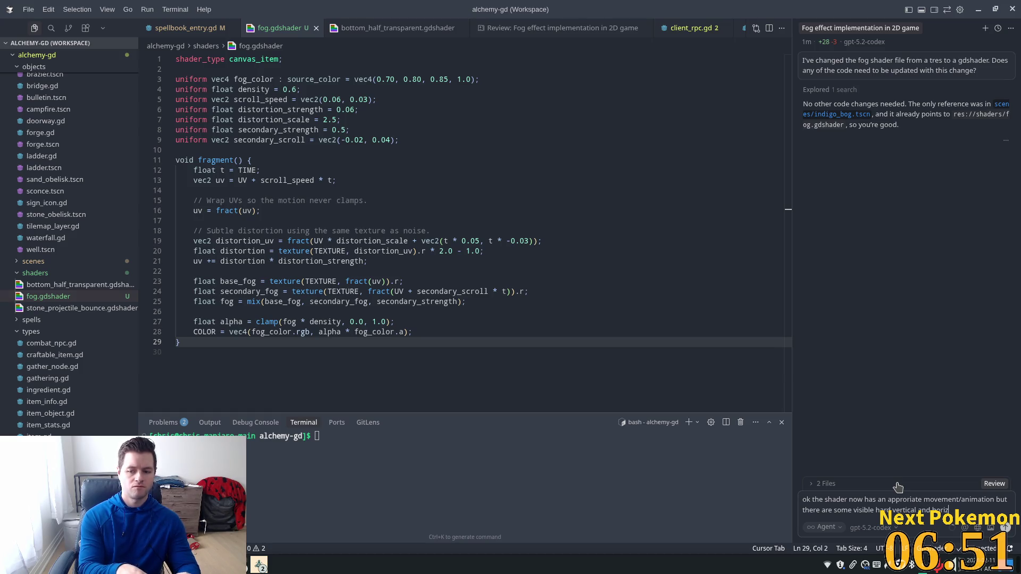
type("onta")
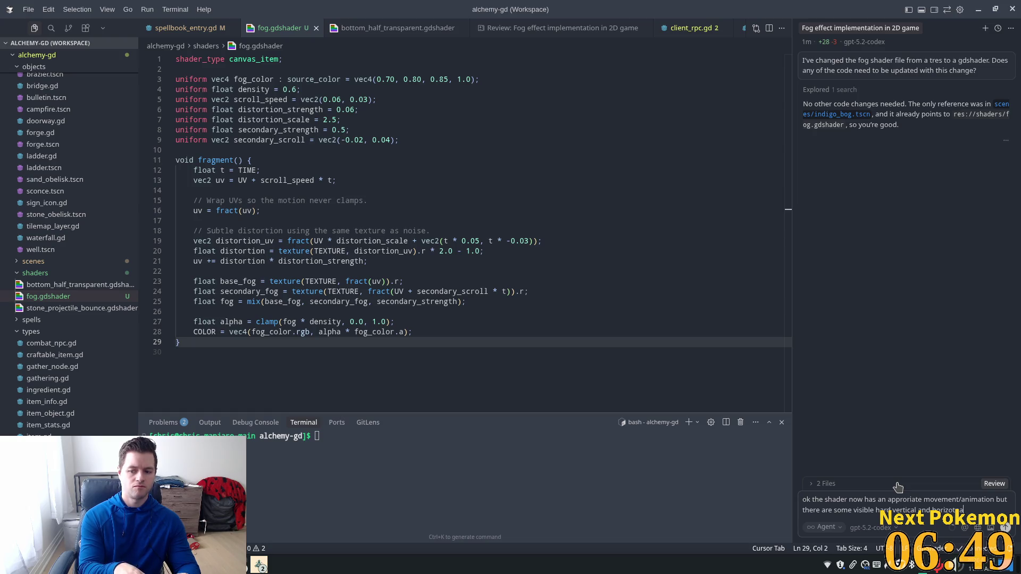
key("BackSpace")
key("BackSpace")
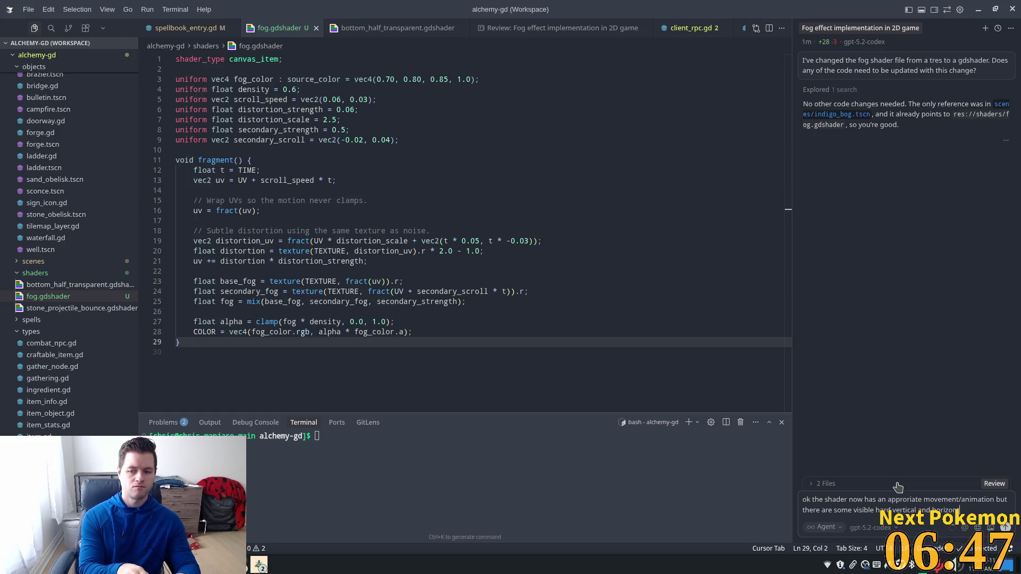
type("tal lines,")
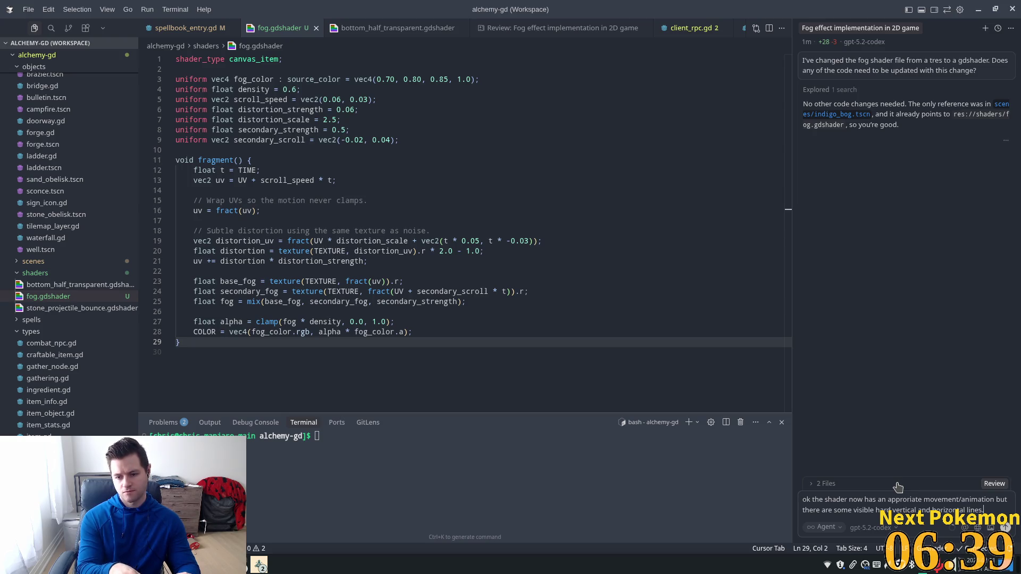
type("do")
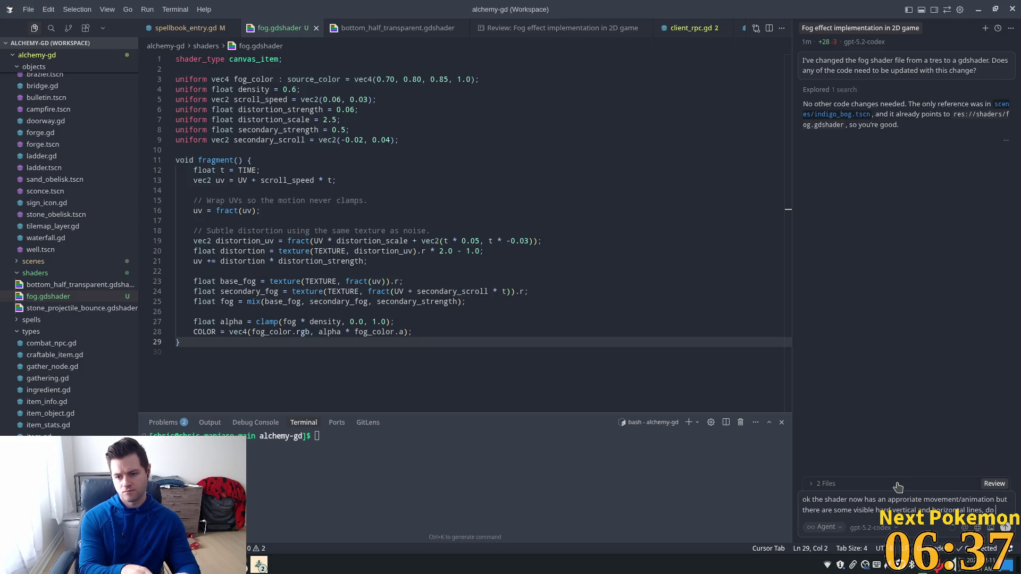
type(" k")
type(" you know what th")
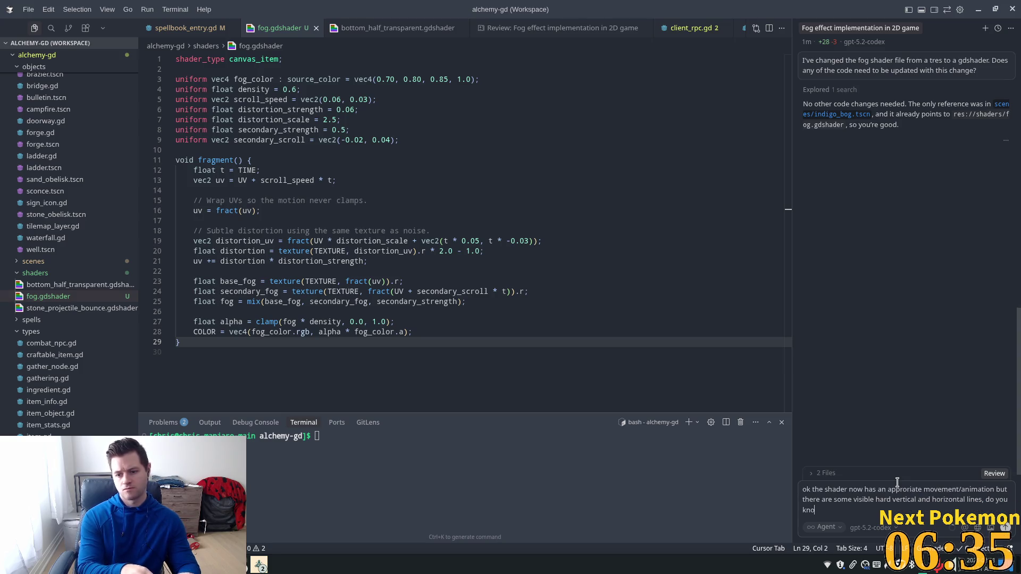
type("at would")
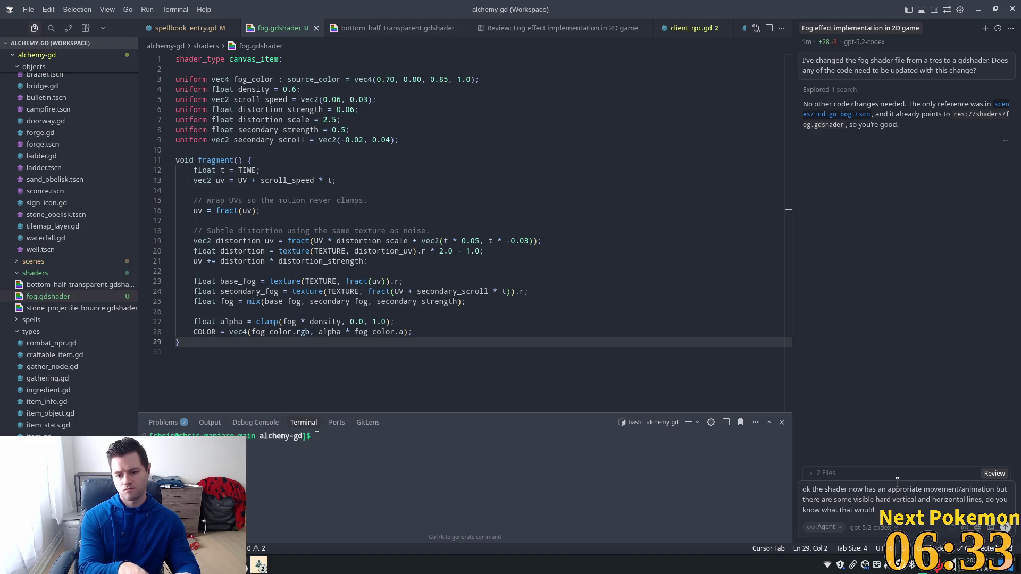
type(" be and how to re")
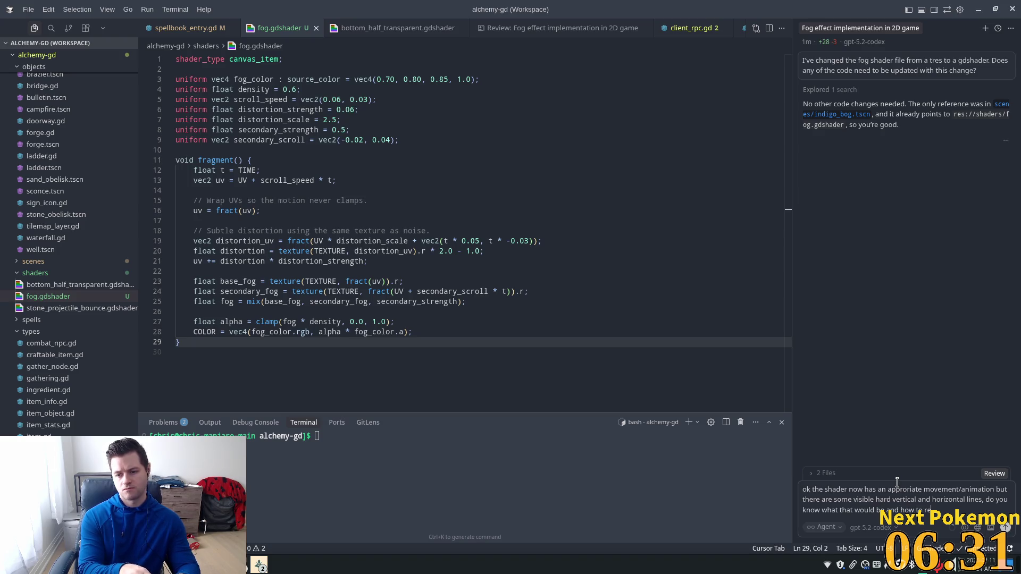
type("solv")
type("ese?")
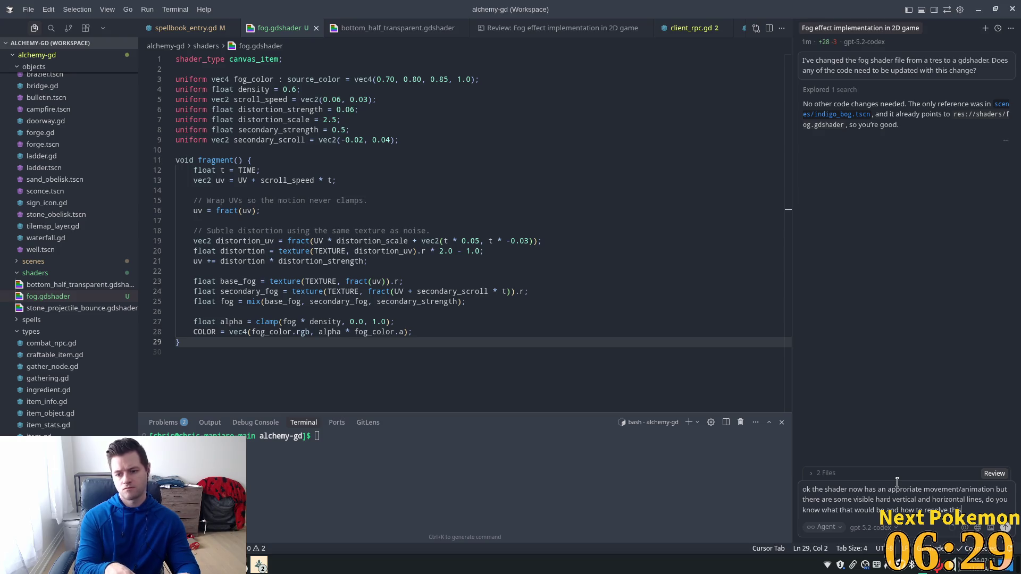
key("Return")
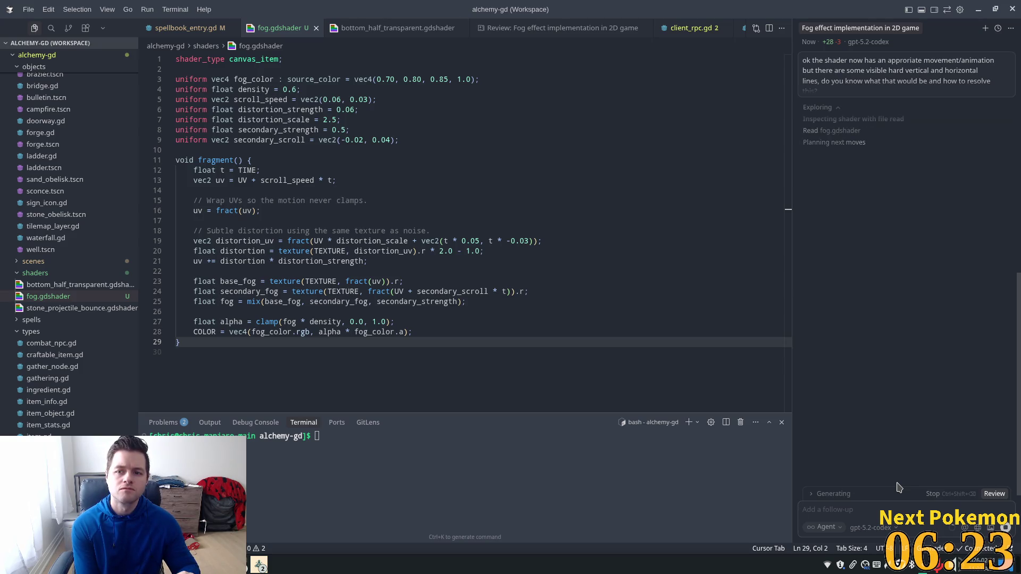
- Bring the Godot editor with the fog-covered indigo_bog scene back to the front
key("alt+Tab")
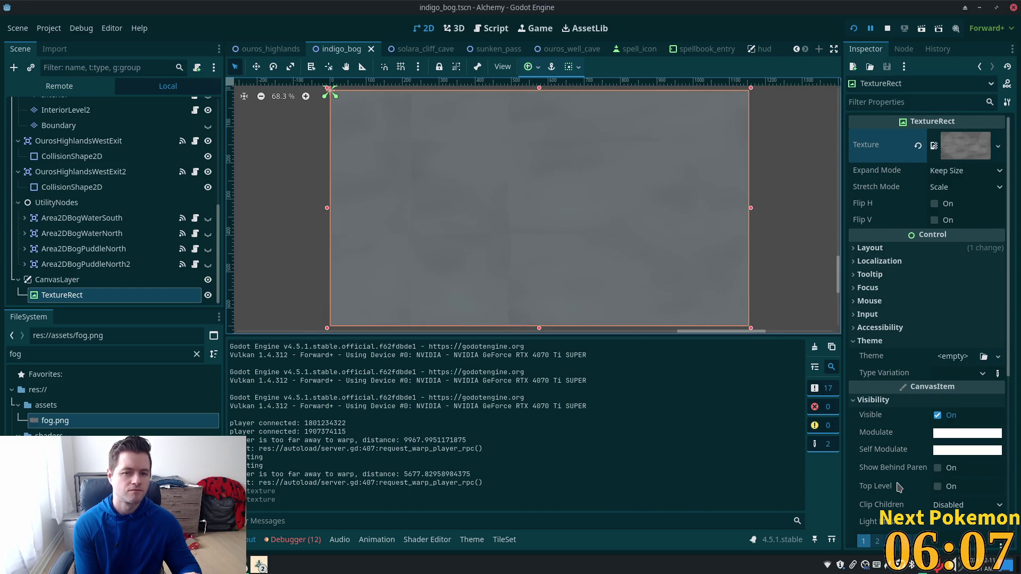
- Return to Cursor to review the fog.gdshader patch adding seam_feather and uv_scale edge blending
key("alt+Tab")
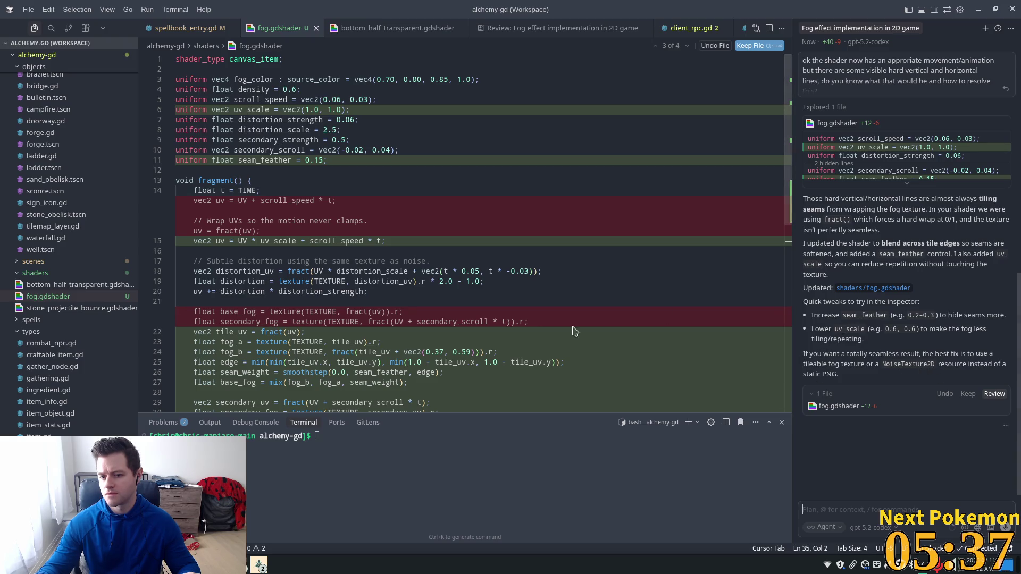
- Keep the assistant's seam-blending edits to fog.gdshader and go back to the Godot editor
left_click(968, 394)
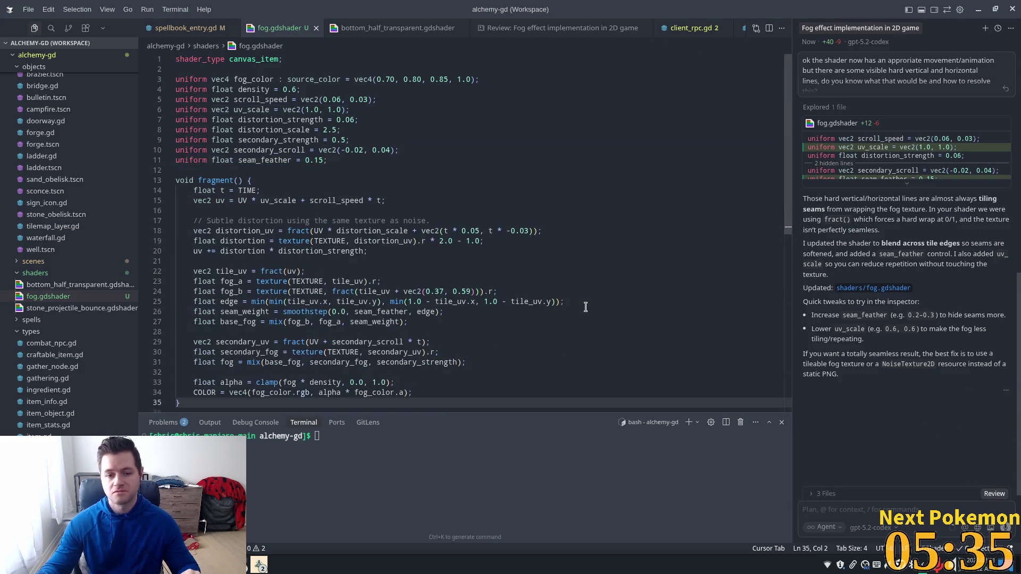
left_click(482, 280)
key("alt+Tab")
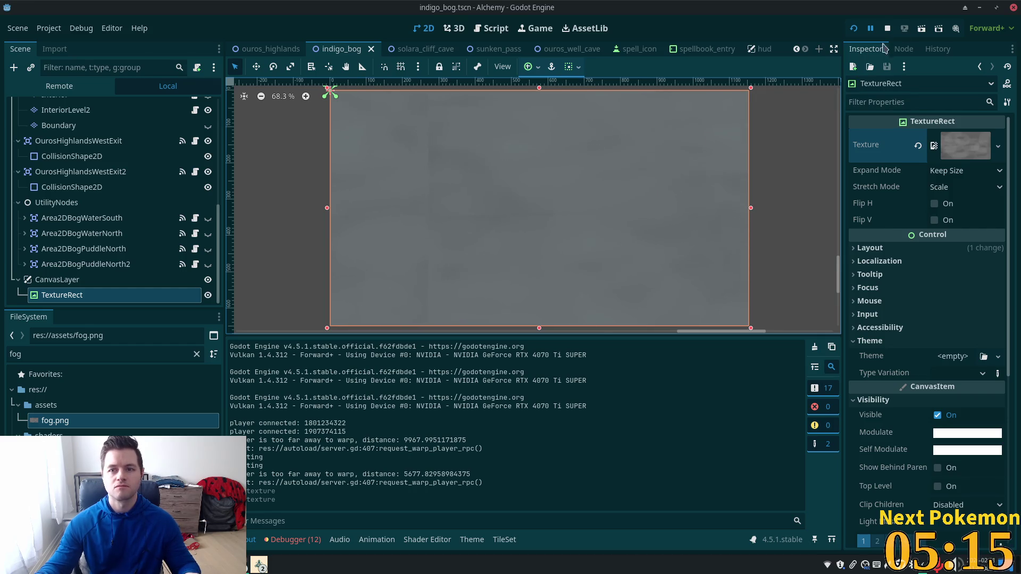
left_click(259, 565)
left_click(308, 510)
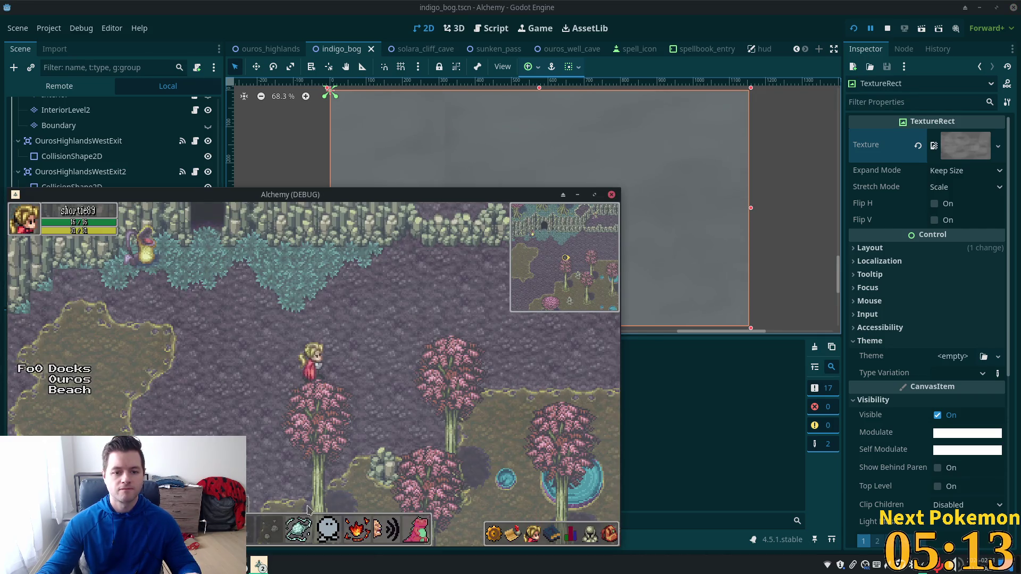
key("Right")
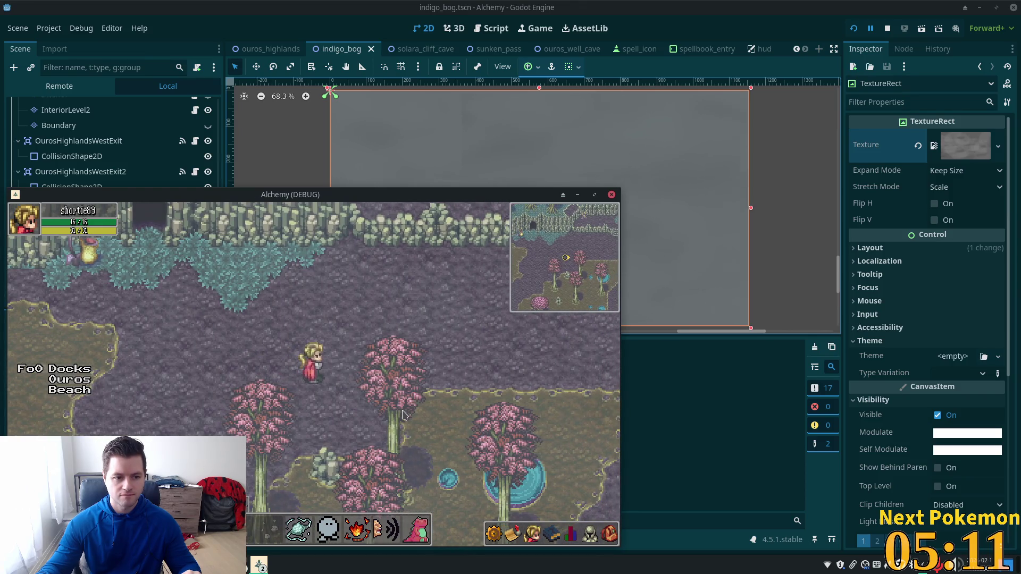
key("Up")
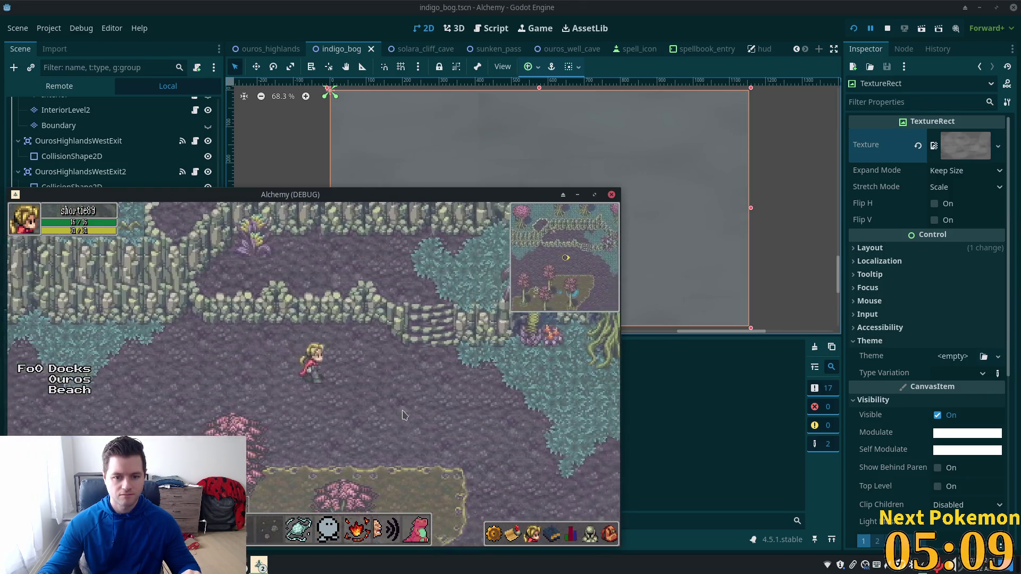
key("Down")
key("Right")
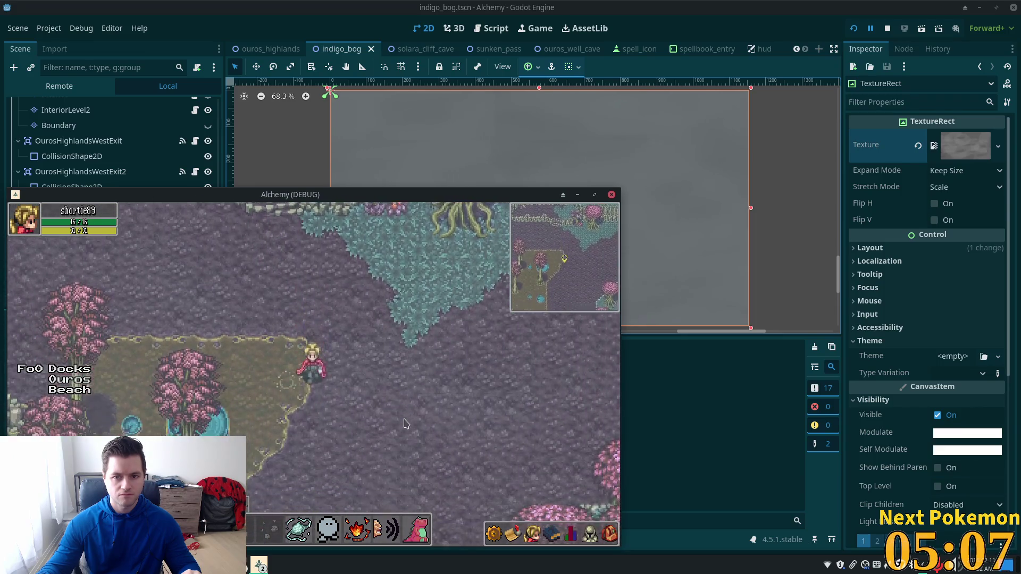
key("Down")
key("Right")
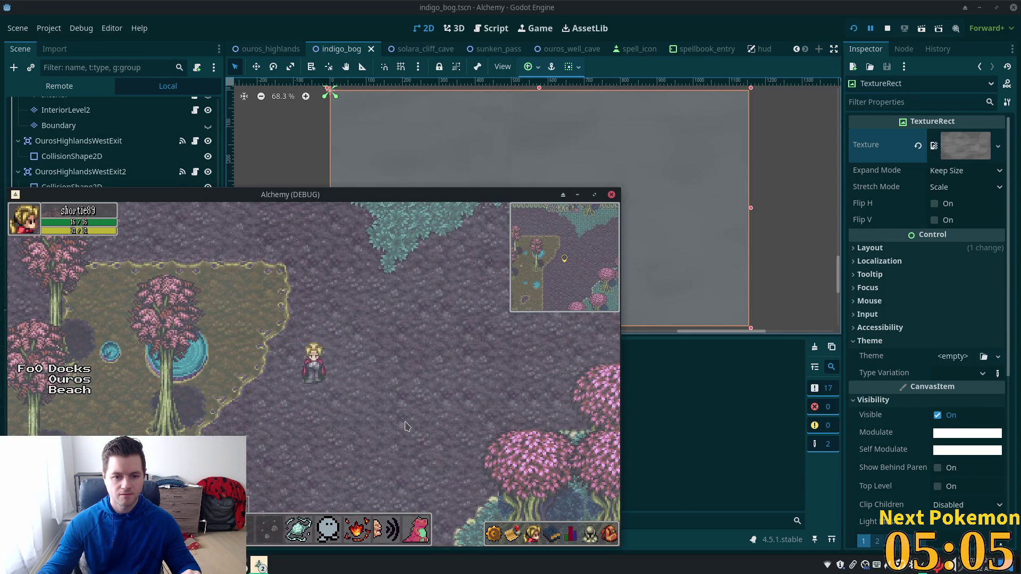
key("Down")
key("Right")
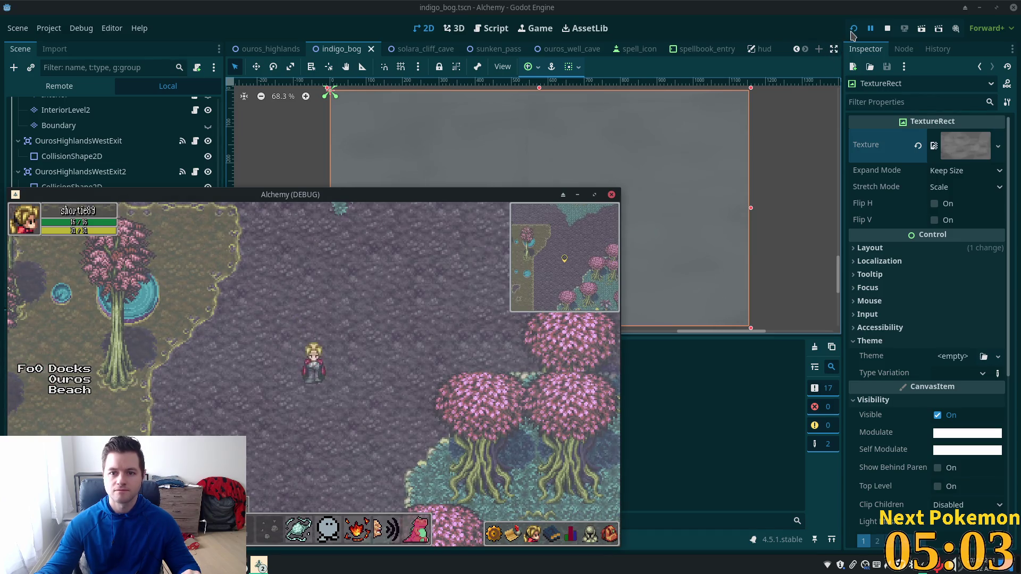
left_click(851, 31)
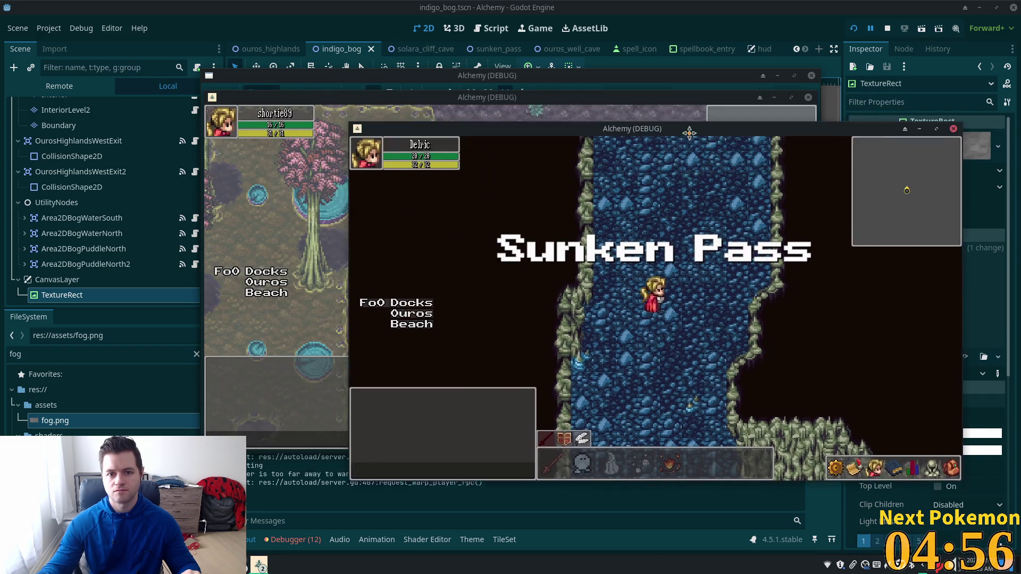
left_click_drag(690, 133, 699, 140)
mouse_move(607, 99)
left_mouse_down()
mouse_move(612, 121)
mouse_move(666, 143)
left_mouse_up()
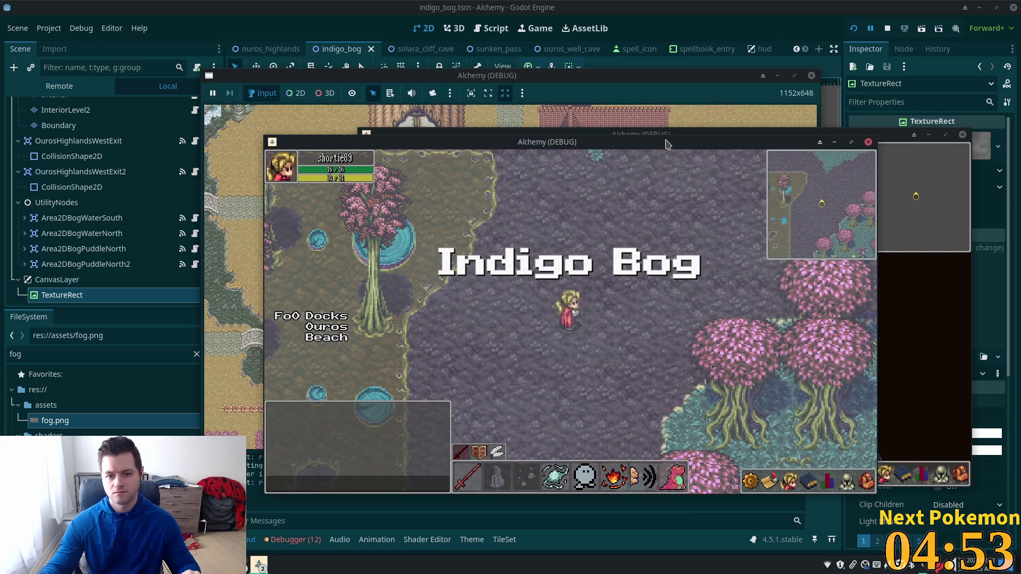
key("Up")
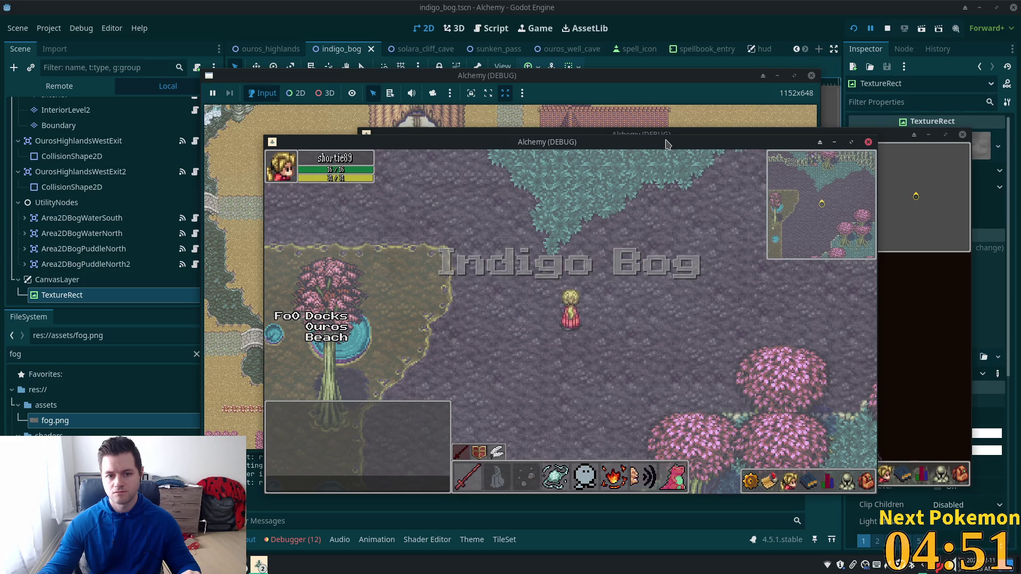
key("Left")
key("Up")
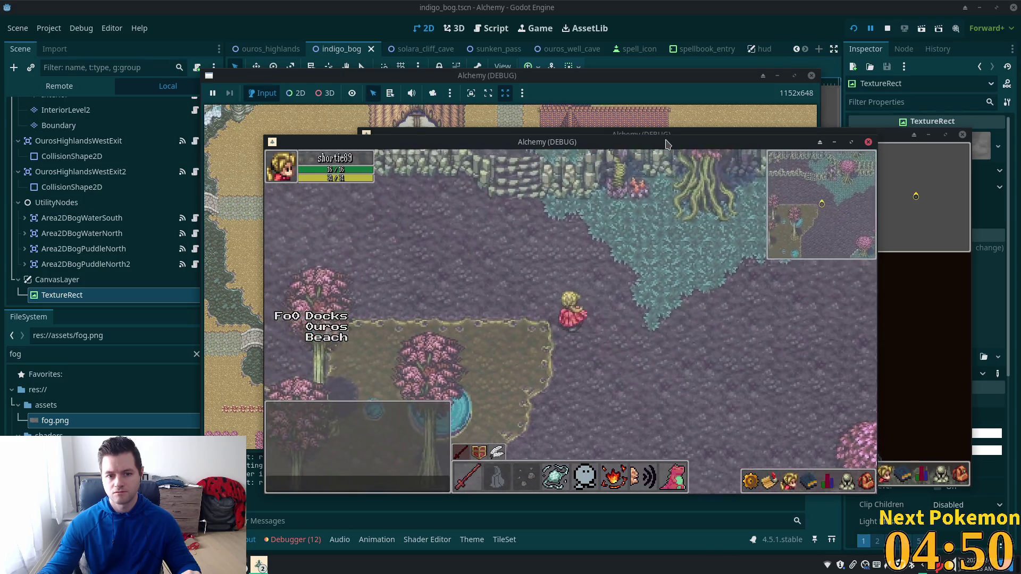
key("Up")
key("Left")
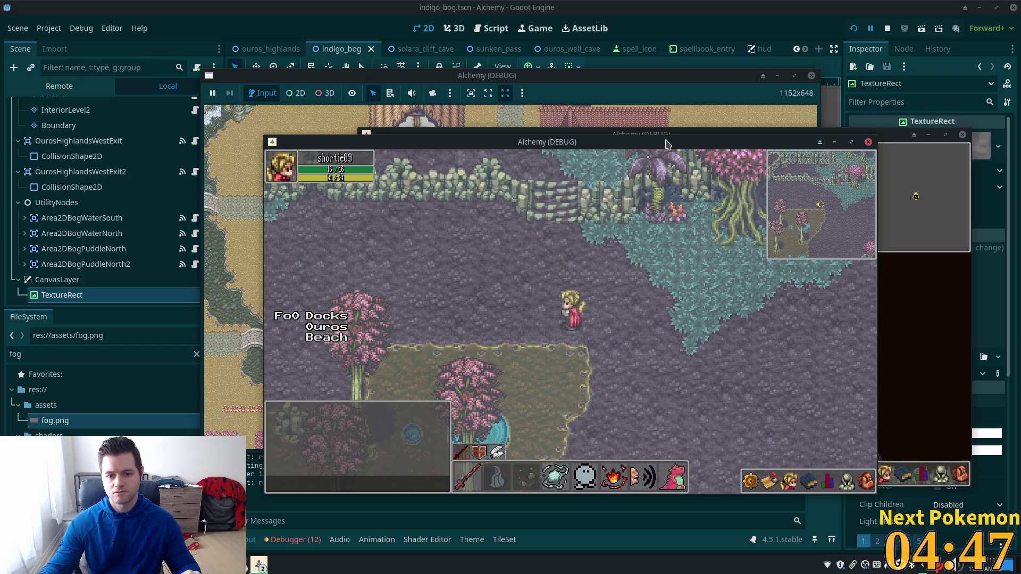
key("Left")
key("Up")
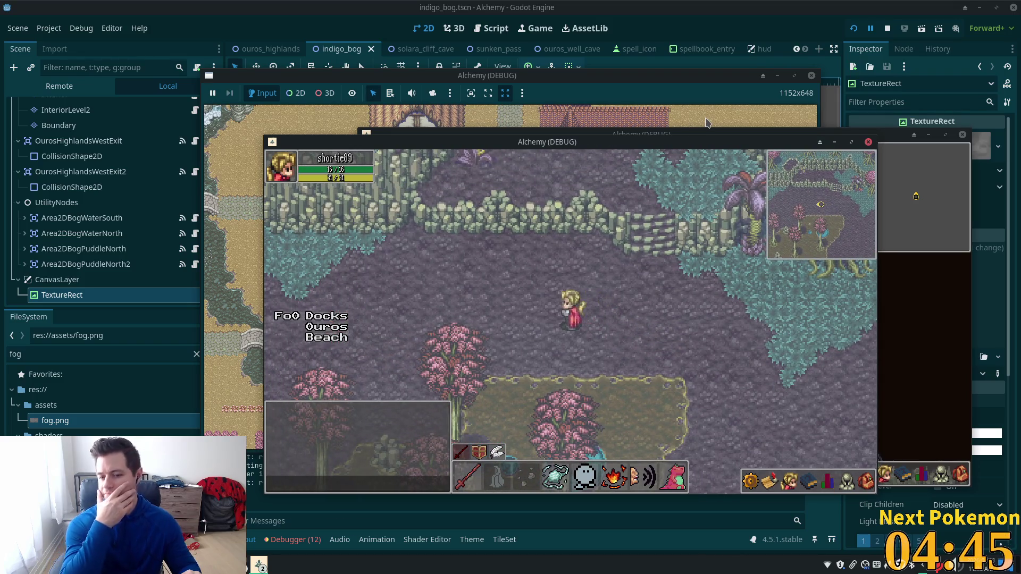
key("F8")
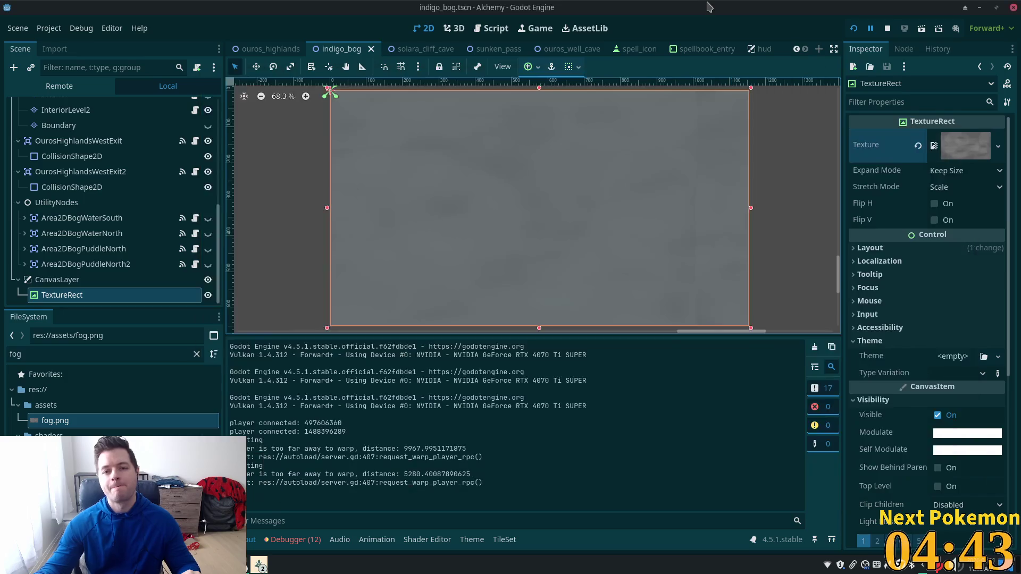
key("alt+Tab")
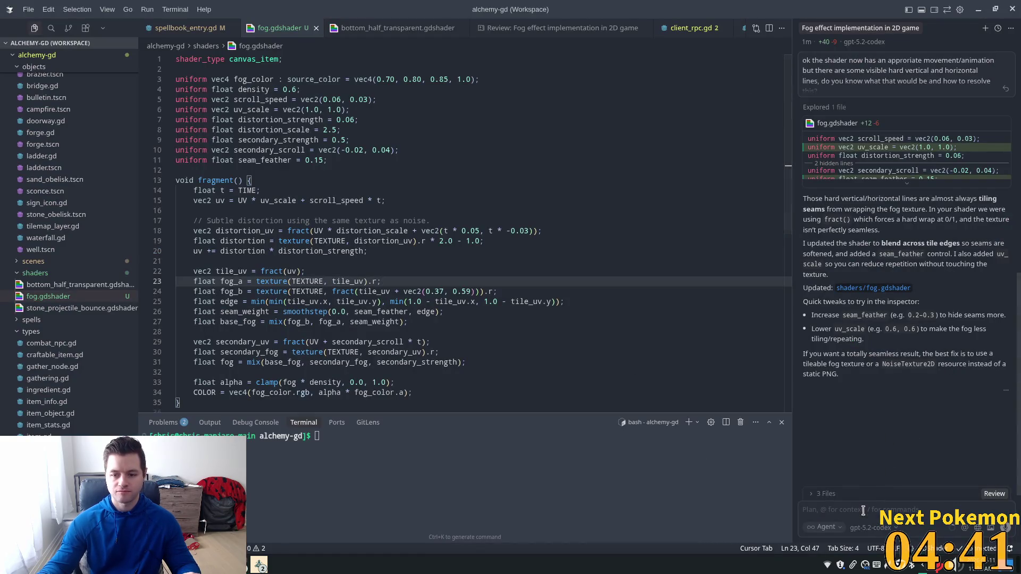
left_click(860, 485)
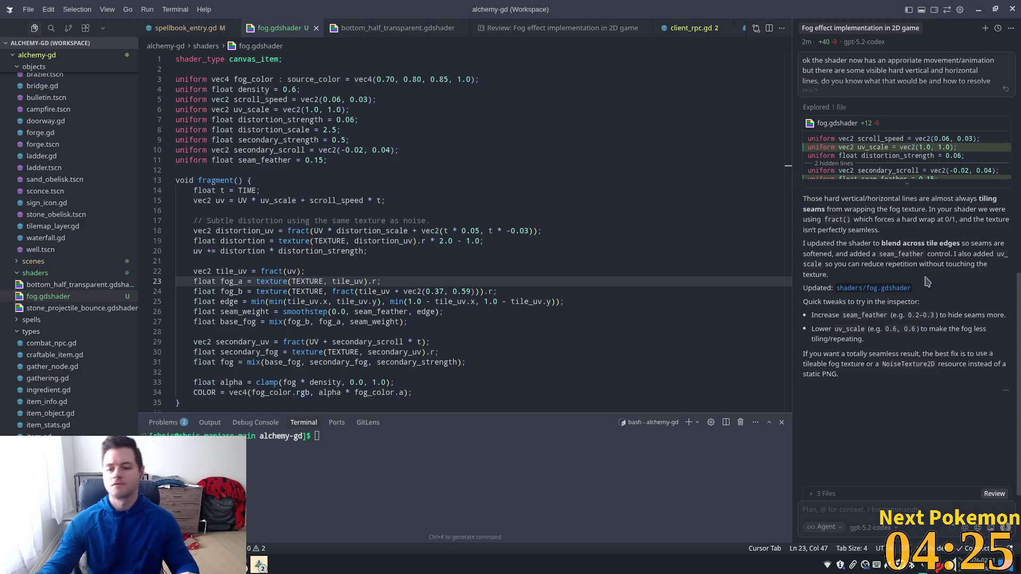
key("alt+Tab")
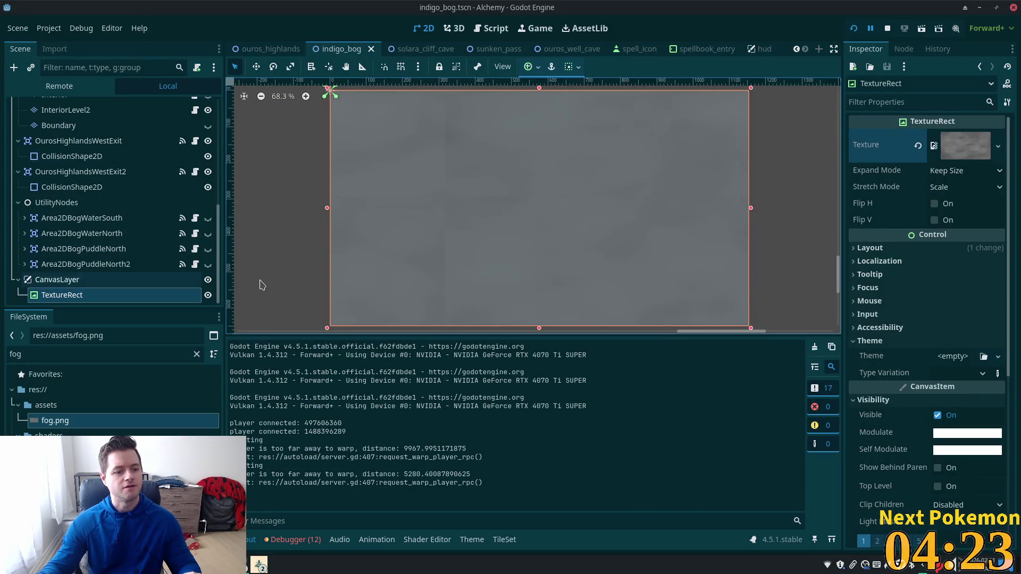
- Search the Create New Node list under CanvasLayer for 'noise' and 'texture' node types
left_click(67, 282)
key("ctrl+a")
type("n")
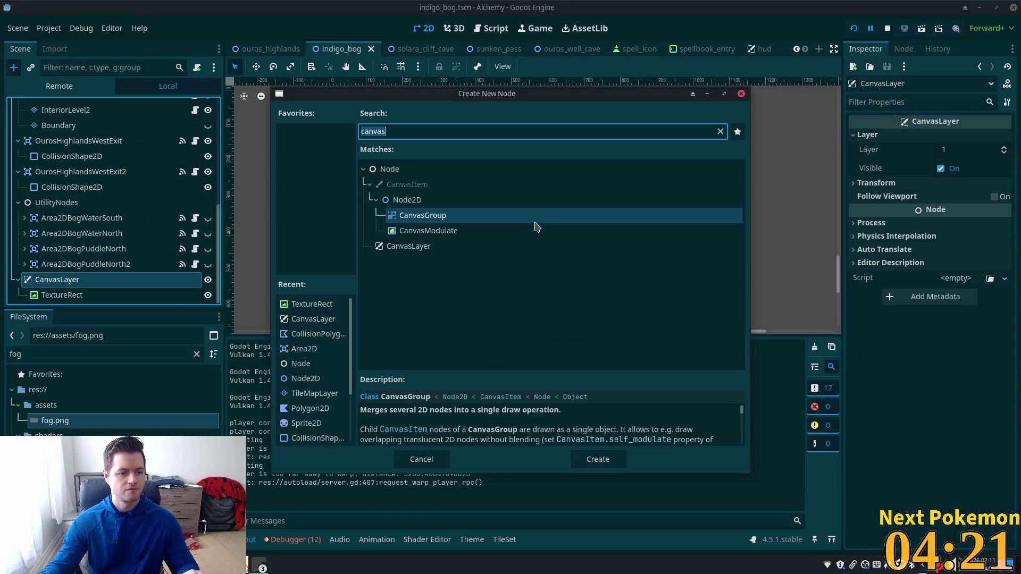
type("oise")
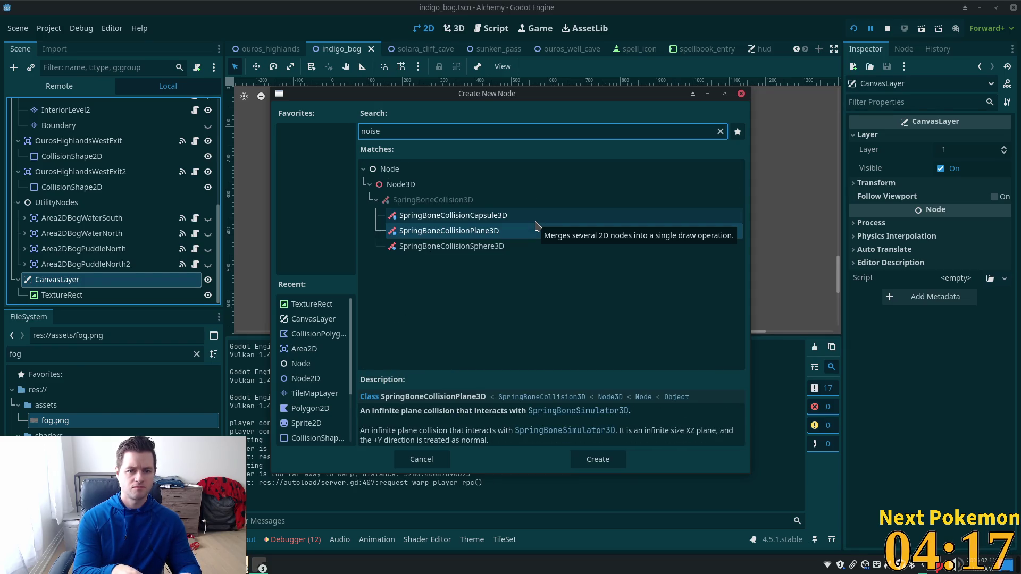
key("BackSpace")
key("BackSpace")
key("BackSpace")
type("texu")
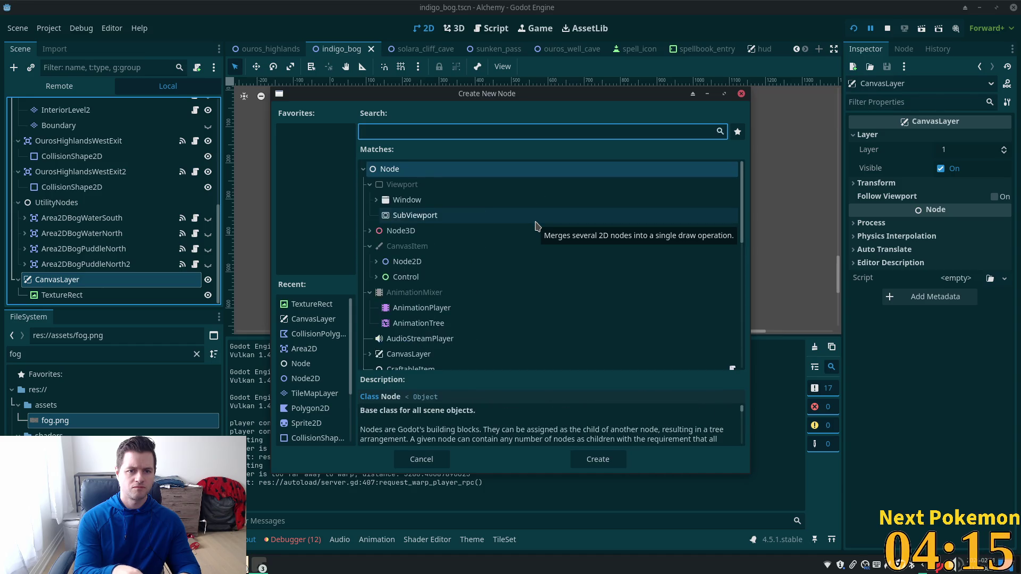
key("BackSpace")
type("ture")
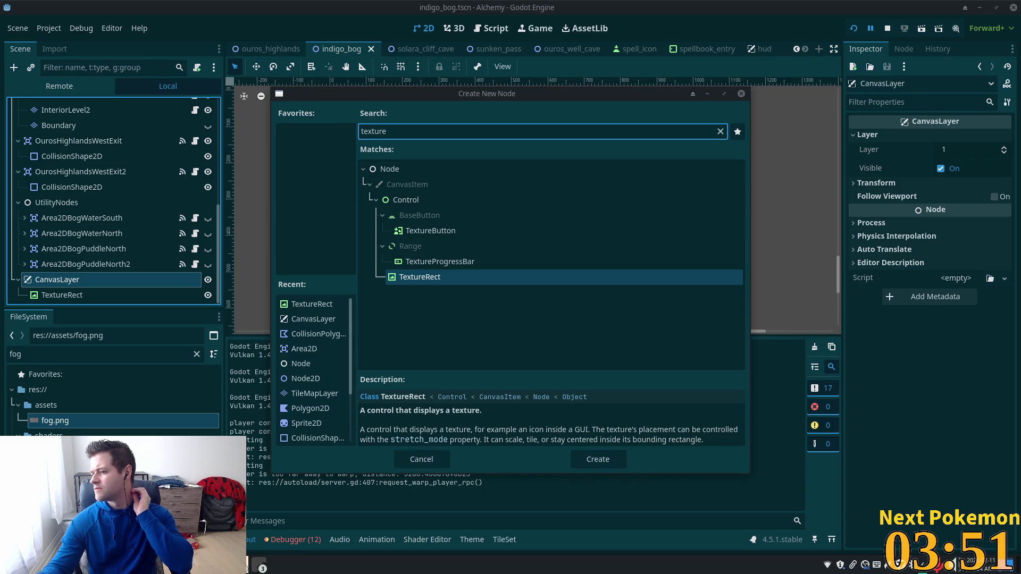
double_click(389, 133)
type("noise")
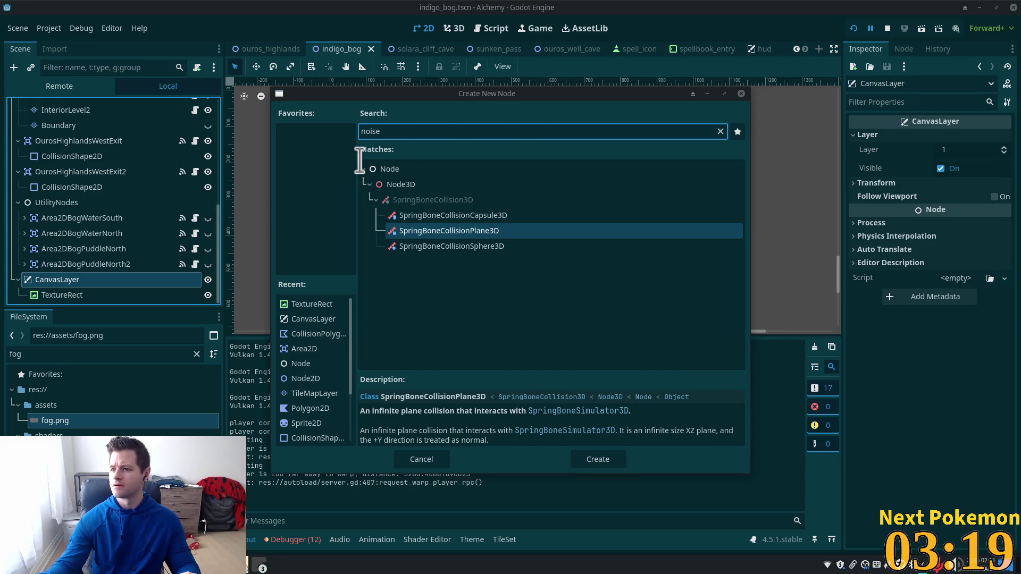
key("alt+Tab")
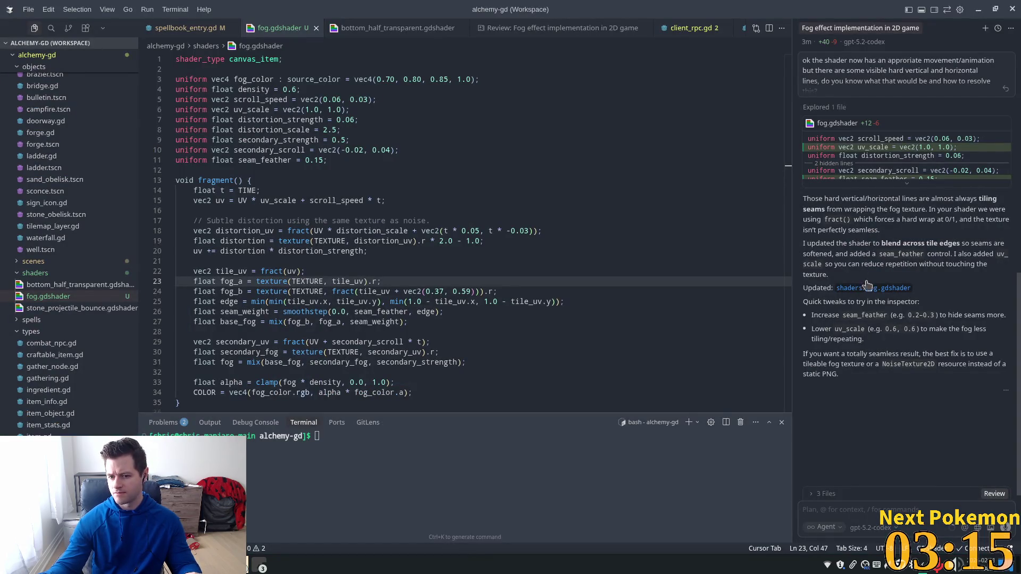
- Highlight the reply's advice to use a tileable fog texture or a NoiseTexture2D resource
mouse_move(812, 354)
left_mouse_down()
mouse_move(961, 353)
mouse_move(859, 364)
mouse_move(925, 368)
mouse_move(851, 375)
mouse_move(946, 366)
left_mouse_up()
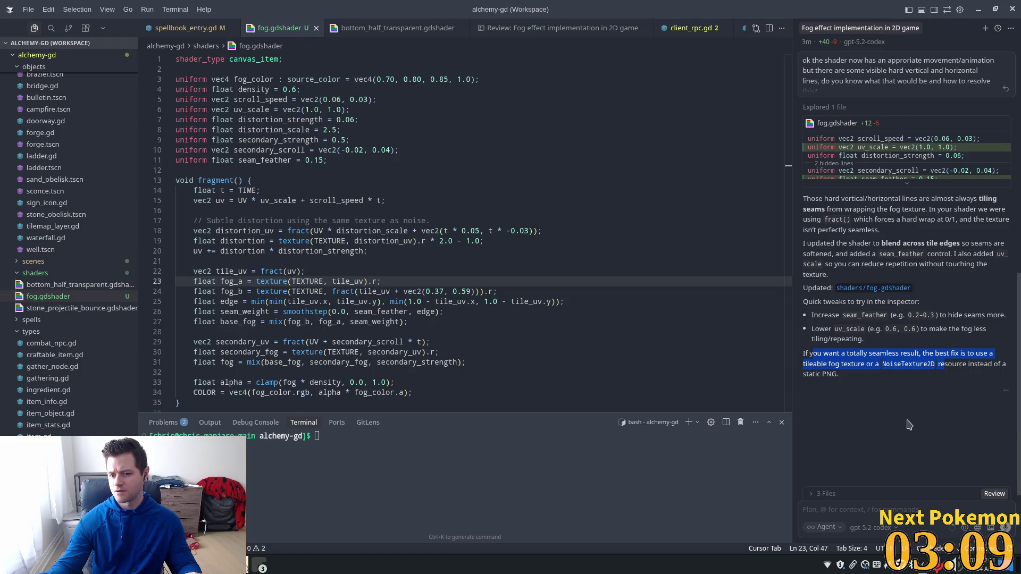
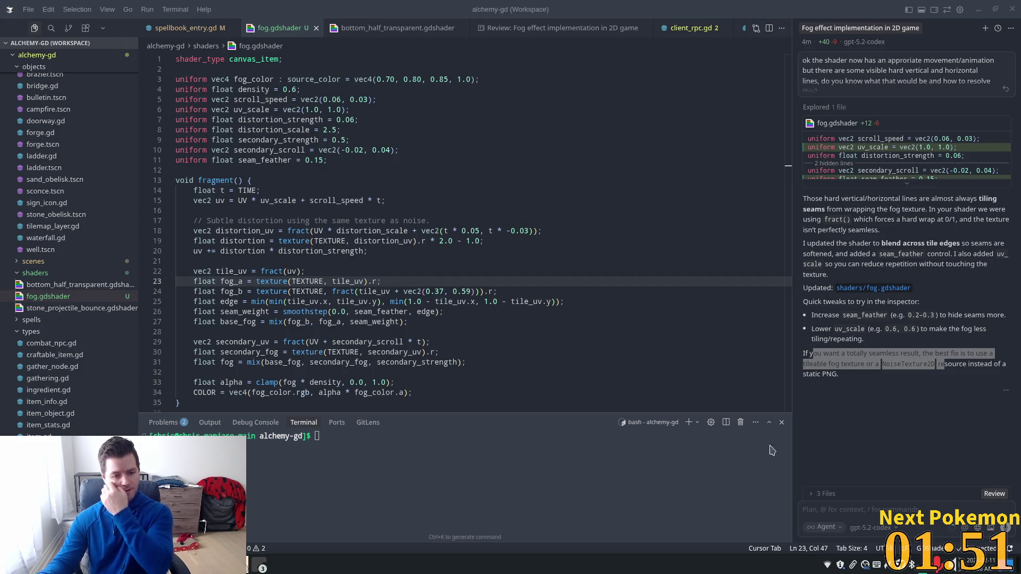
- Switch from Cursor to the GIMP window holding the fog texture image
left_click(255, 564)
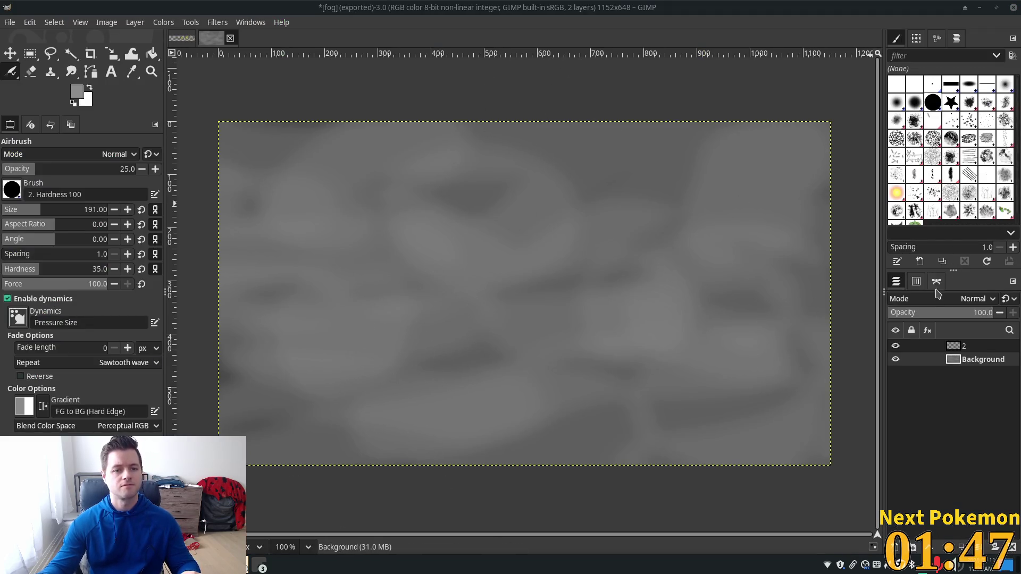
- Hide the grey Background layer and paste the cloud image in as a new layer
left_click(895, 360)
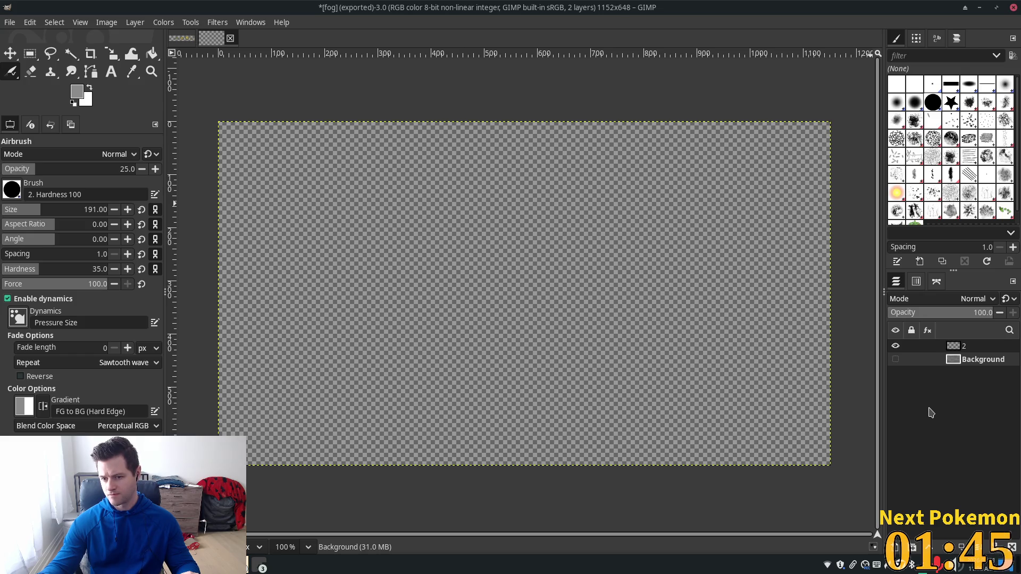
key("ctrl+v")
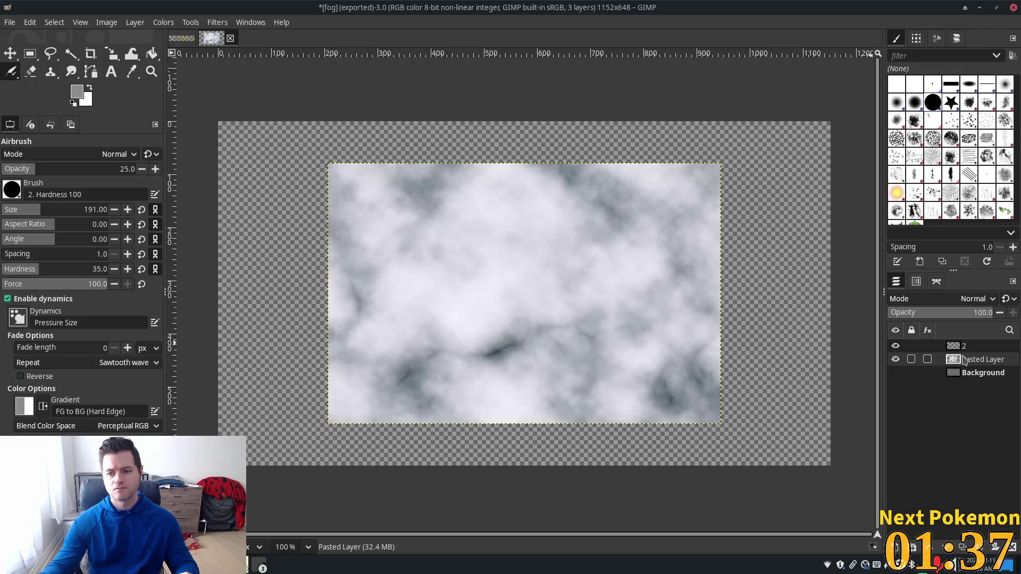
right_click(964, 360)
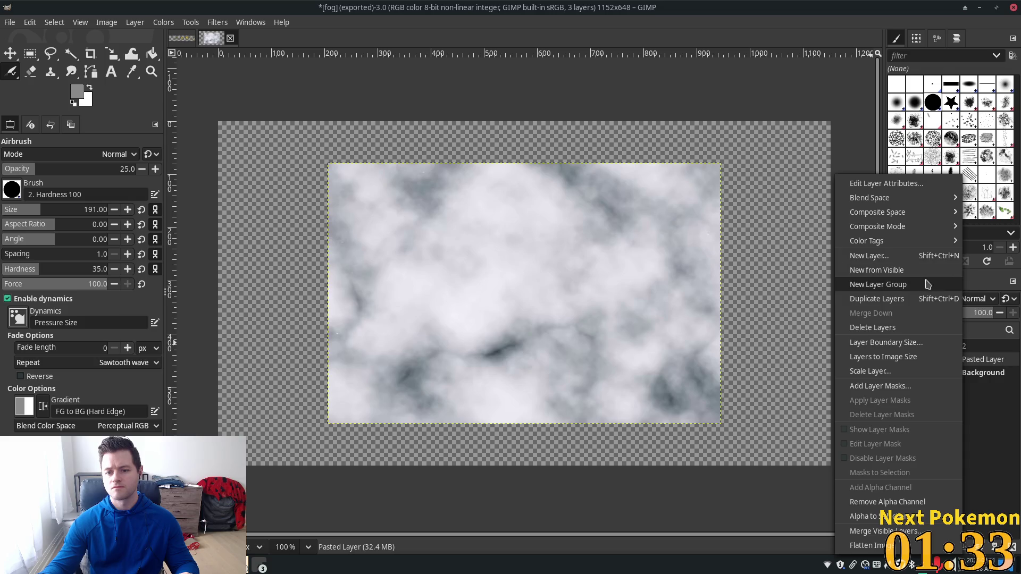
- Scale the pasted cloud layer to 1152 × 648 px with the aspect chain unlinked
left_click(872, 371)
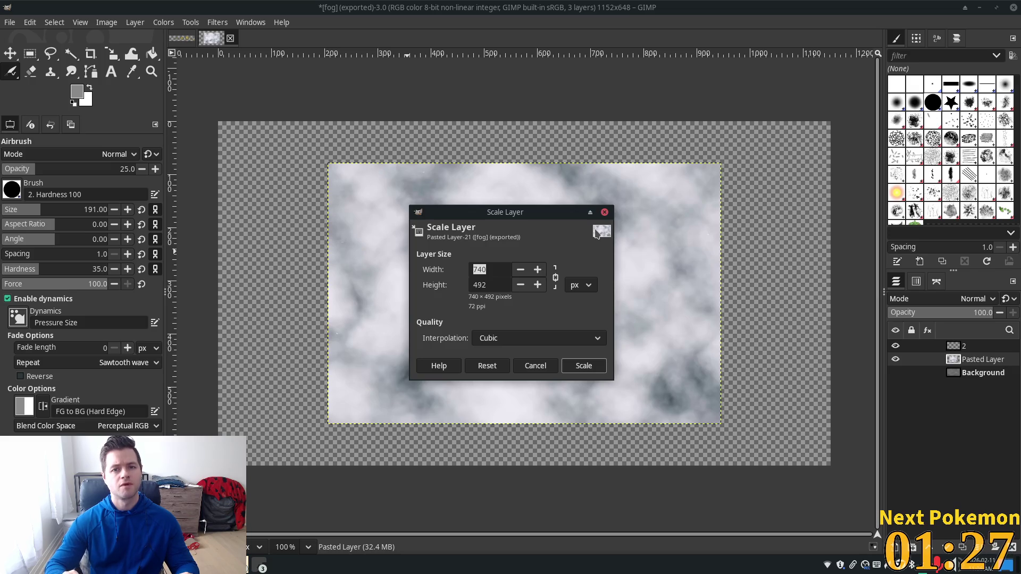
type("1152")
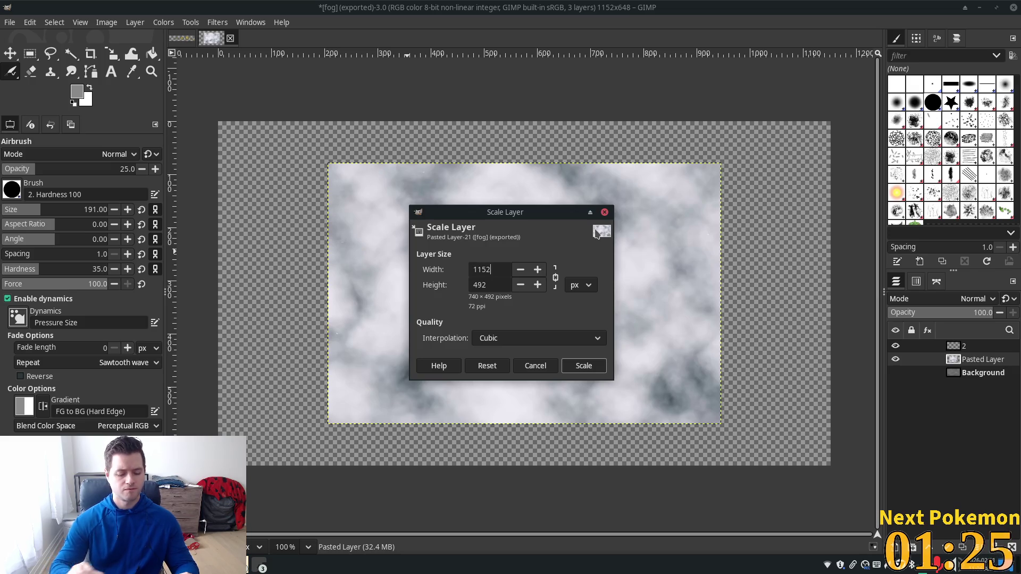
key("Tab")
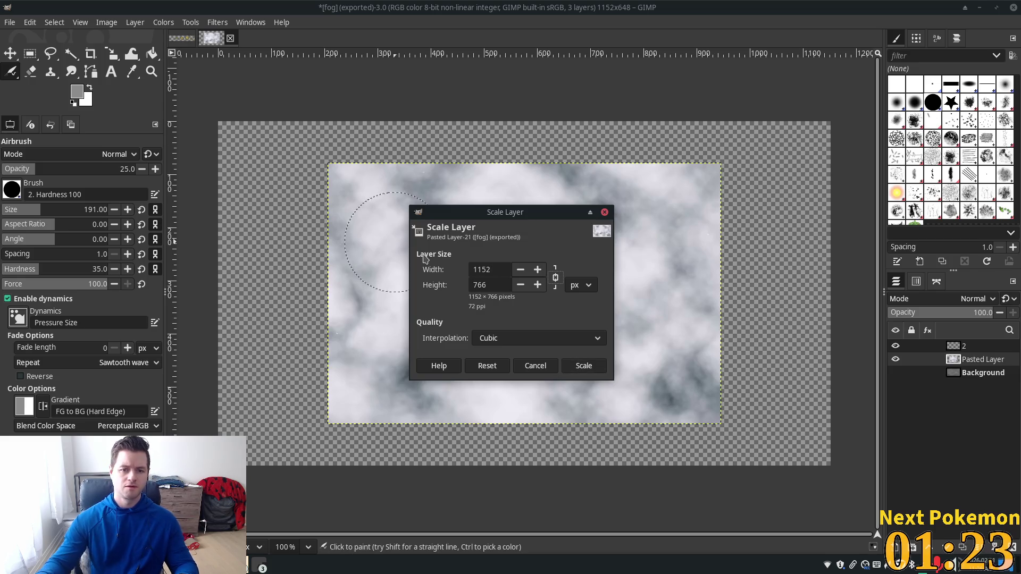
left_click_drag(500, 286, 416, 283)
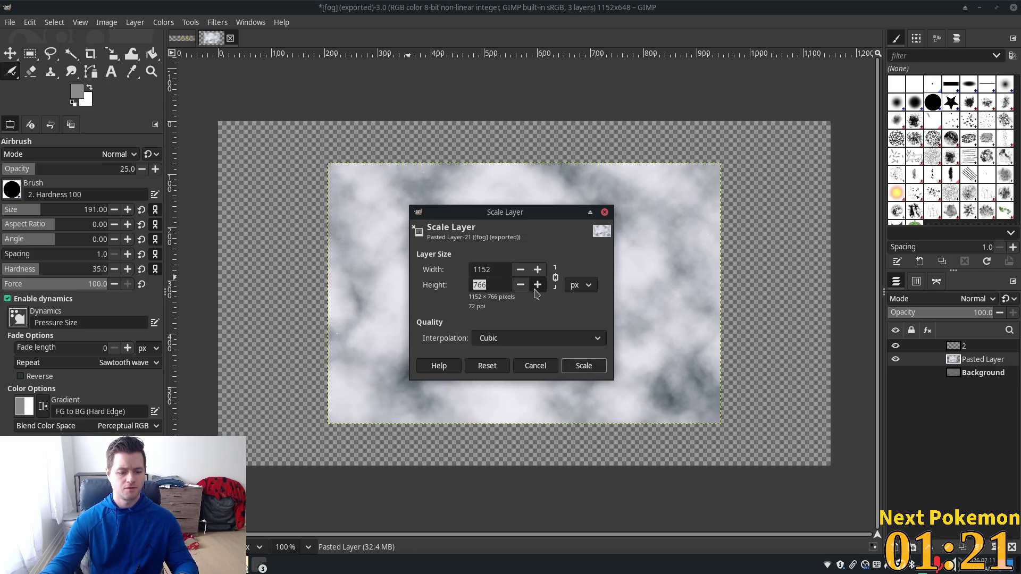
left_click(555, 278)
left_click(519, 285)
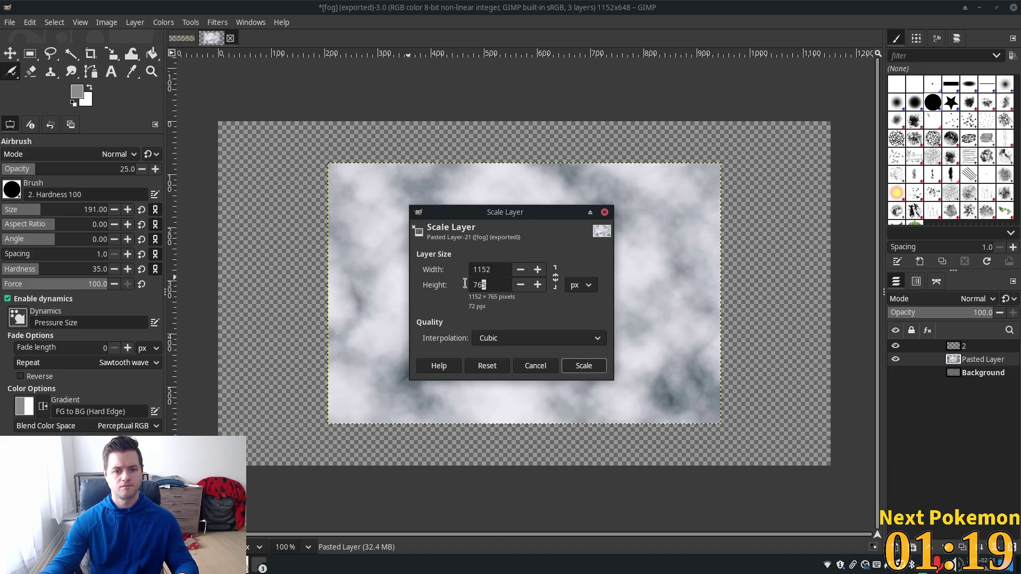
key("Delete")
key("Delete")
key("Delete")
type("648")
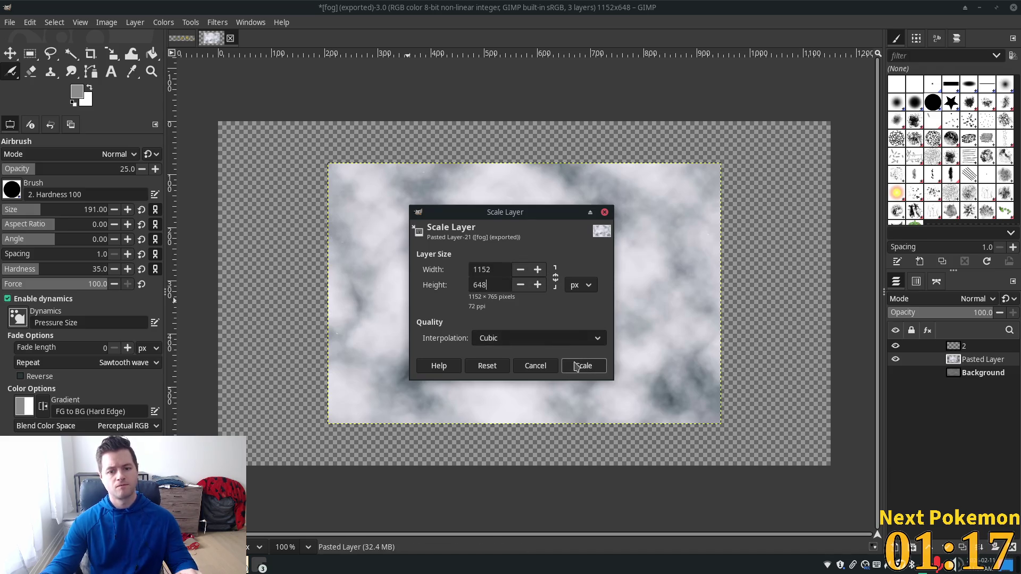
left_click(583, 365)
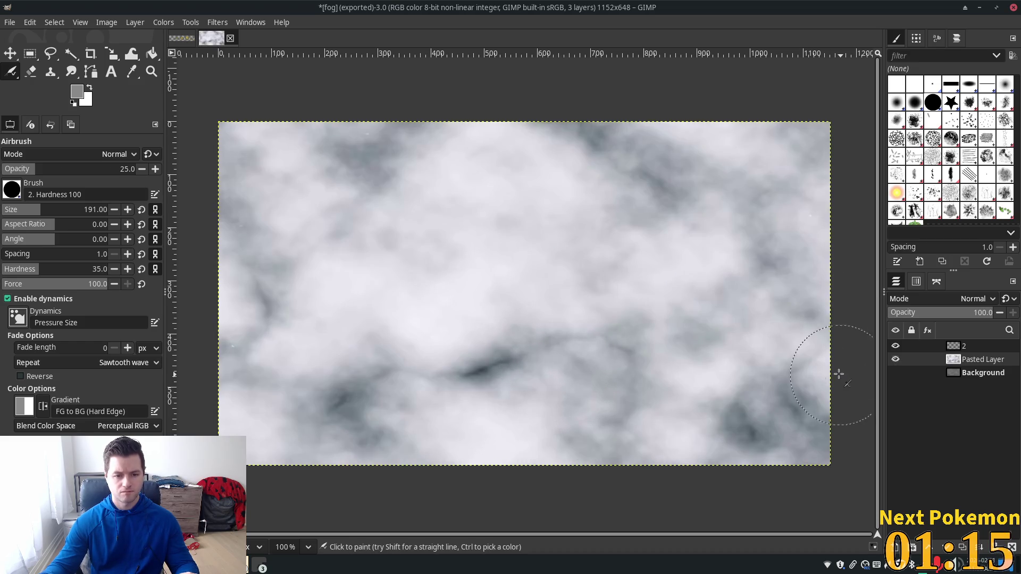
- Hide layer 2 and export the cloud image as fog2.png into the assets folder
left_click(895, 347)
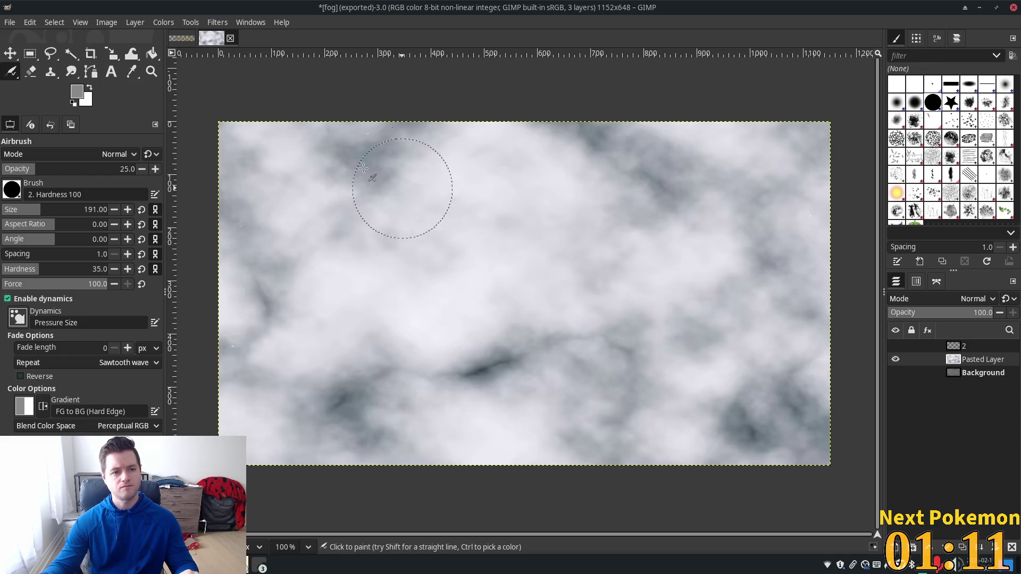
left_click(9, 21)
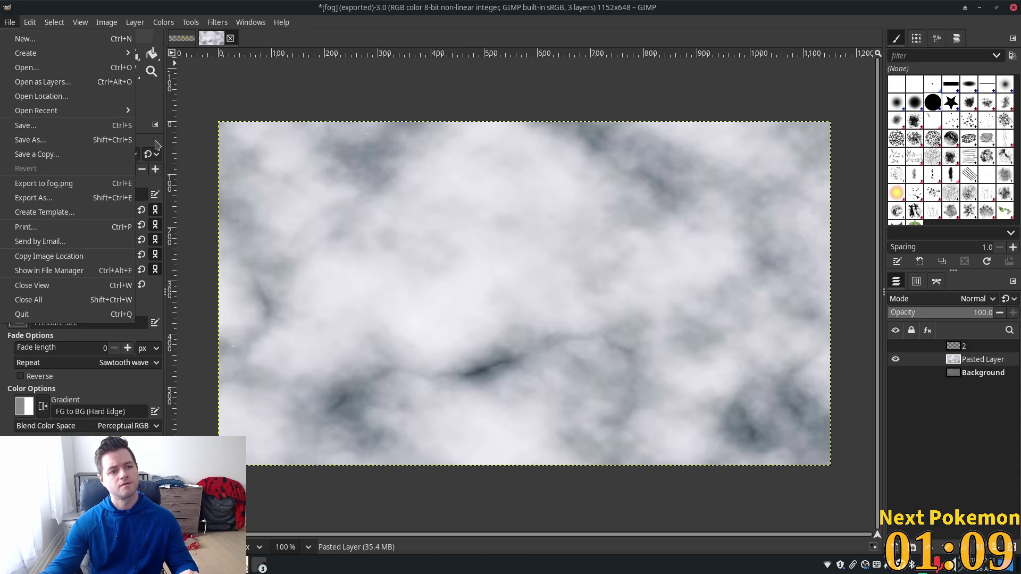
left_click(33, 198)
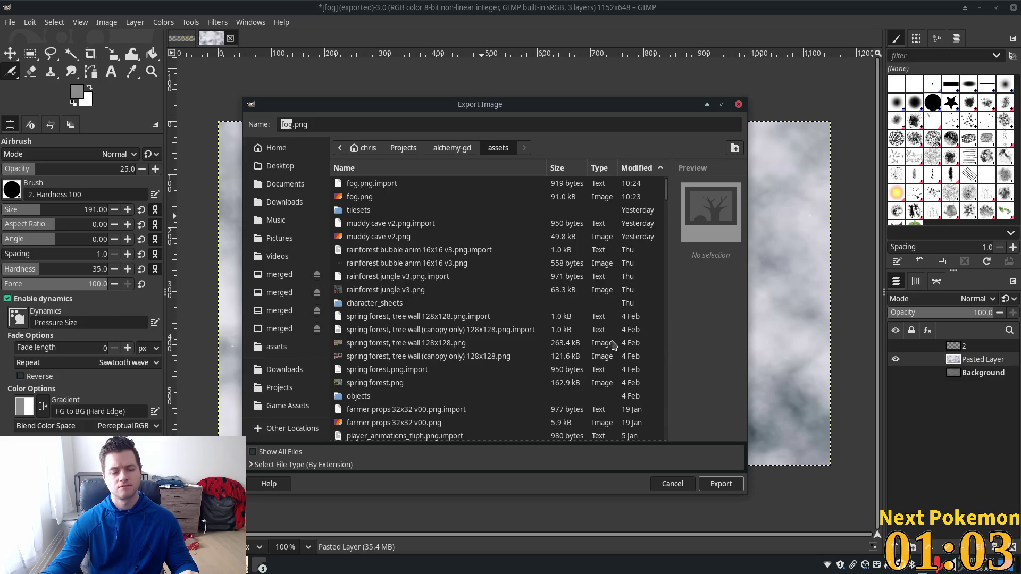
key("Right")
type("2")
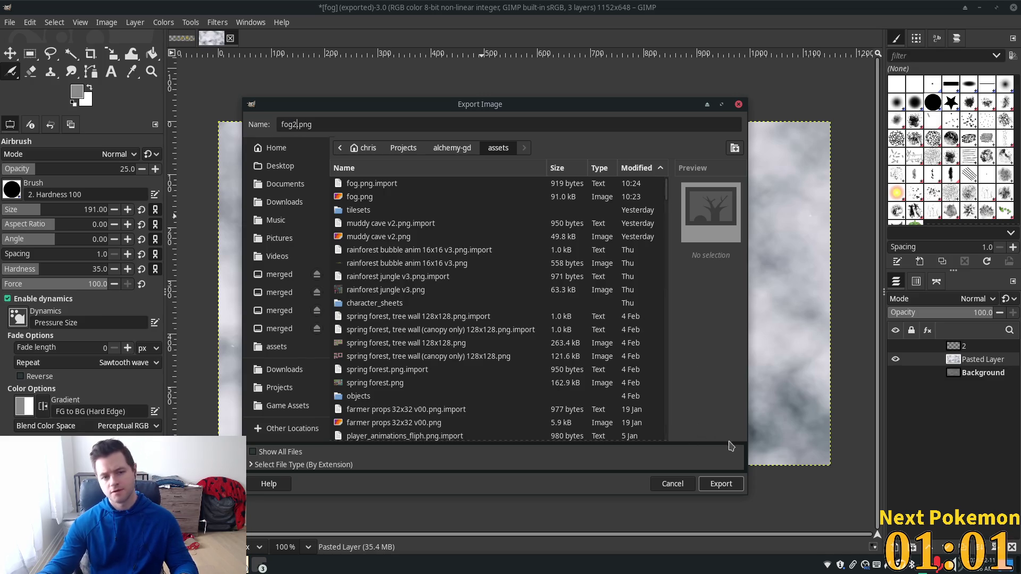
left_click(721, 483)
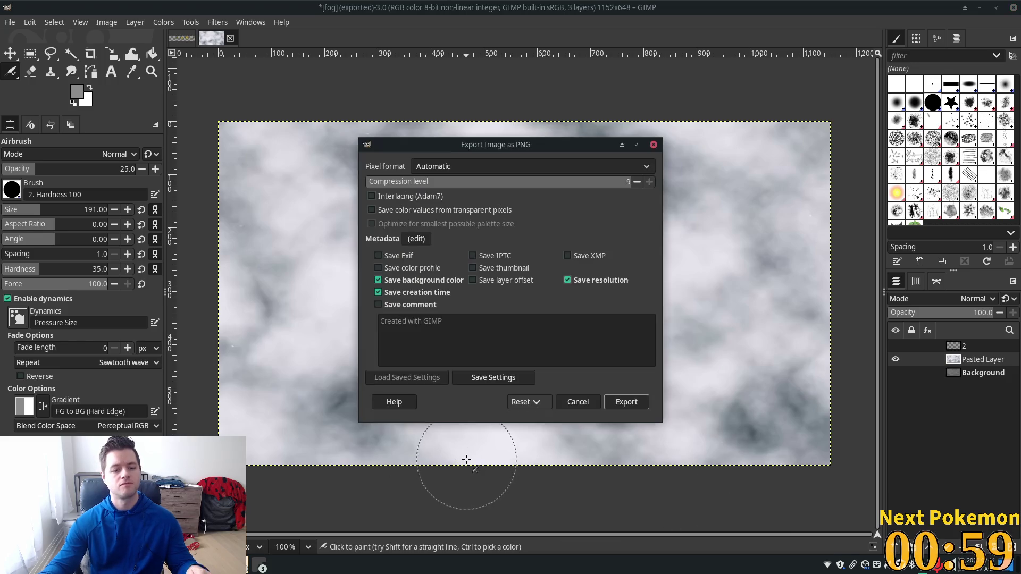
left_click(625, 401)
key("alt+Tab")
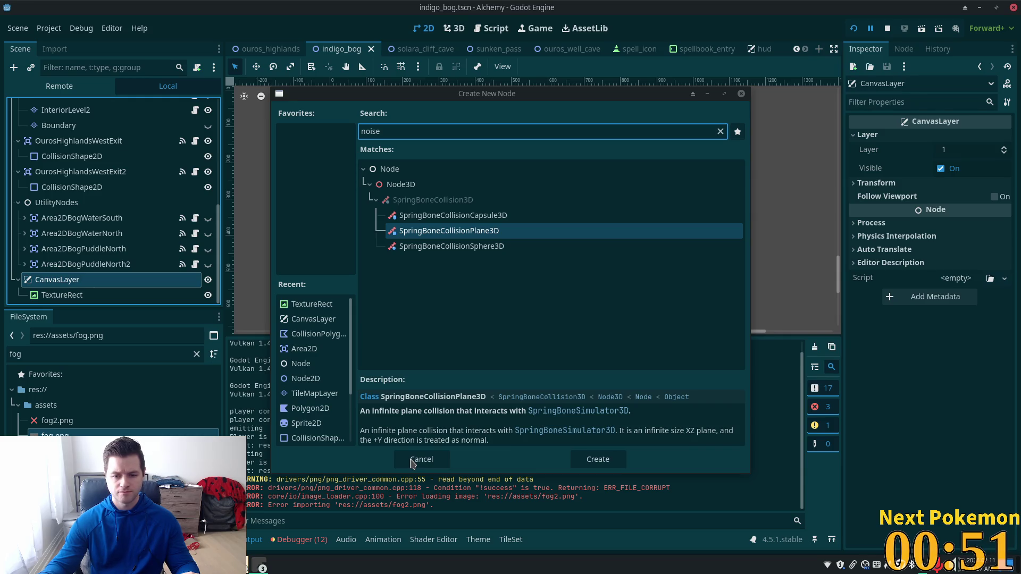
- Dismiss the Create New Node dialog and select fog2.png in the FileSystem dock
left_click(413, 462)
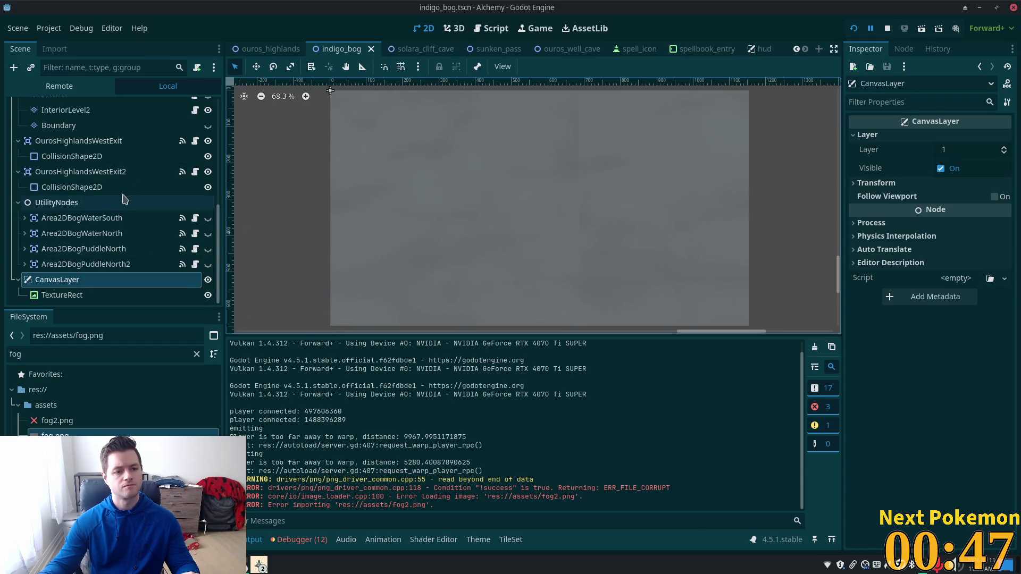
left_click(60, 421)
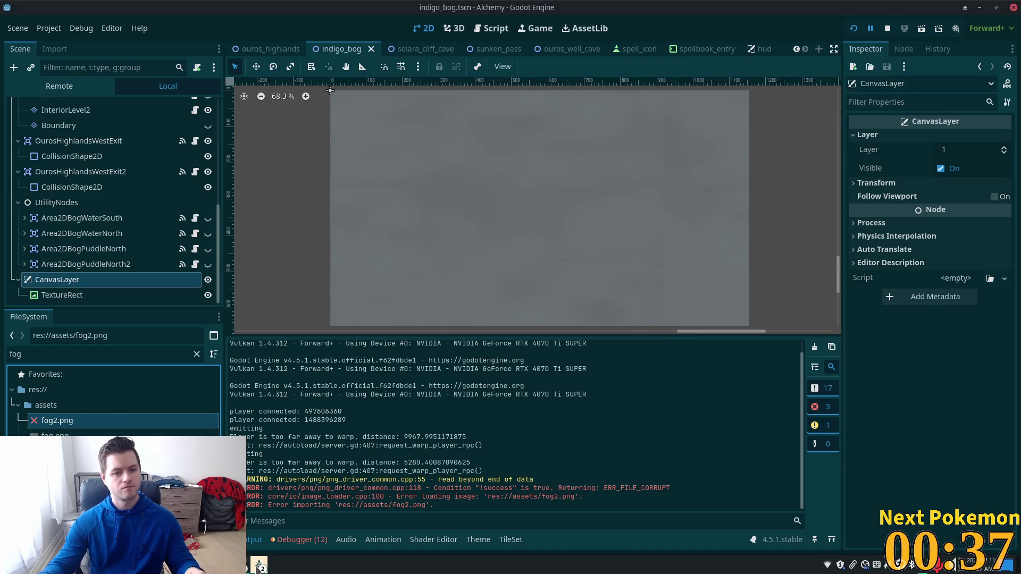
key("alt+Tab")
key("alt+Tab")
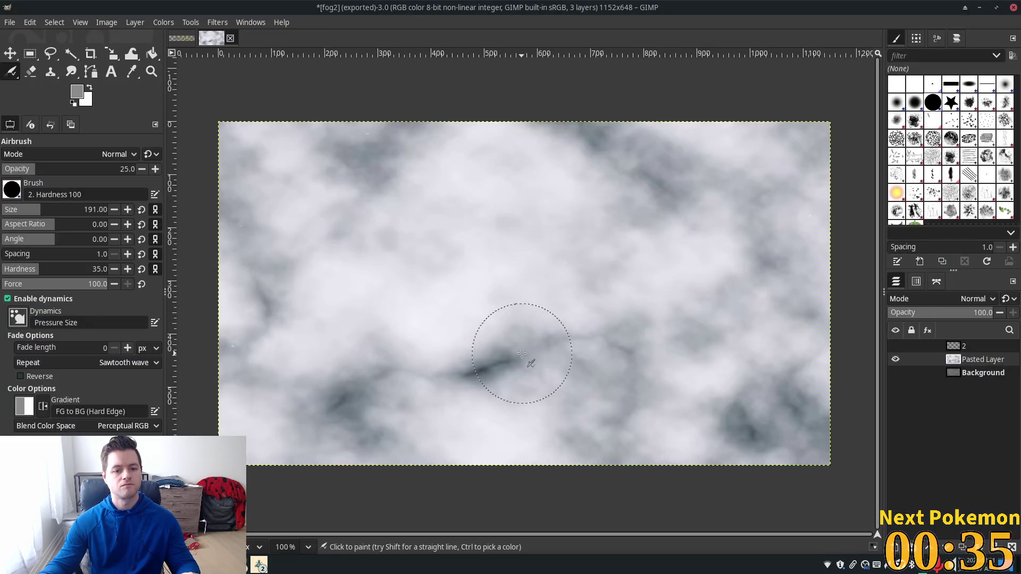
- Re-export the cloud image, replacing the existing assets/fog2.png
left_click(10, 22)
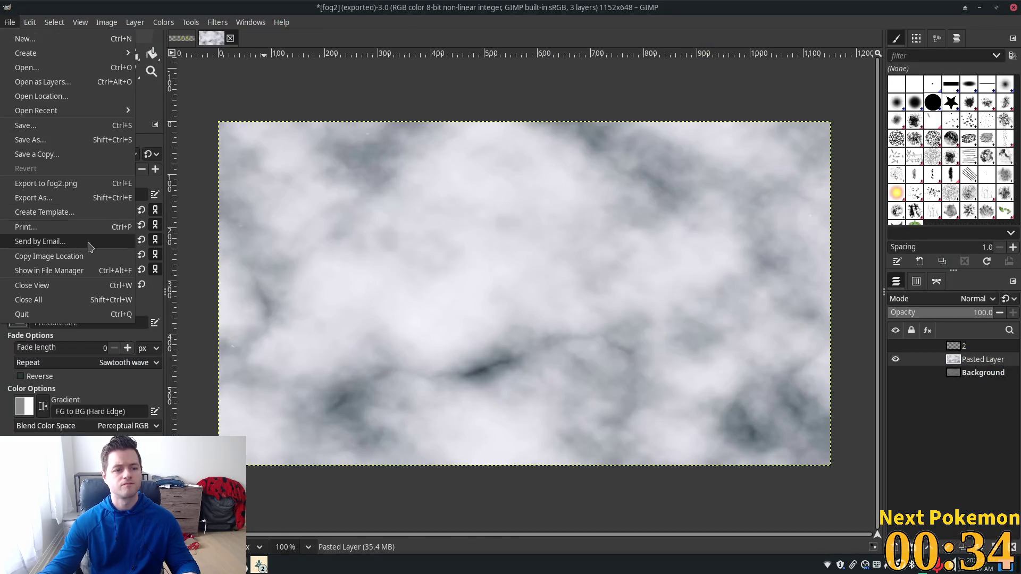
left_click(48, 197)
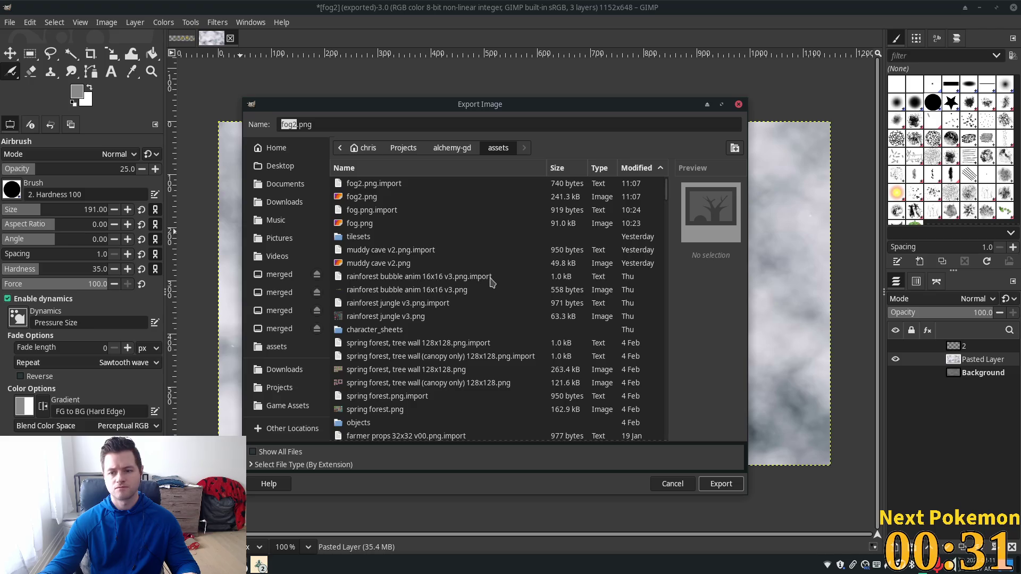
left_click(719, 490)
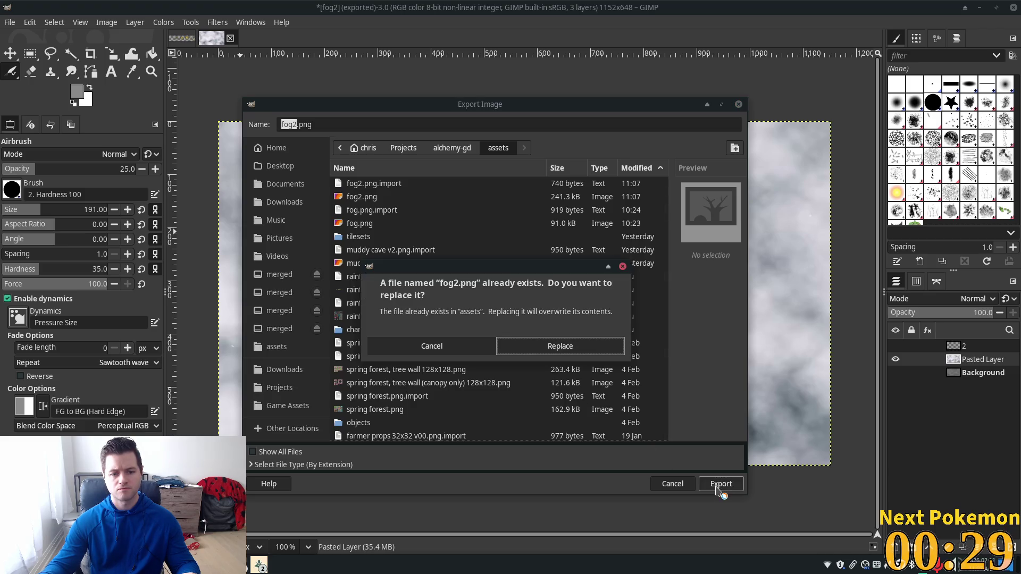
left_click(534, 350)
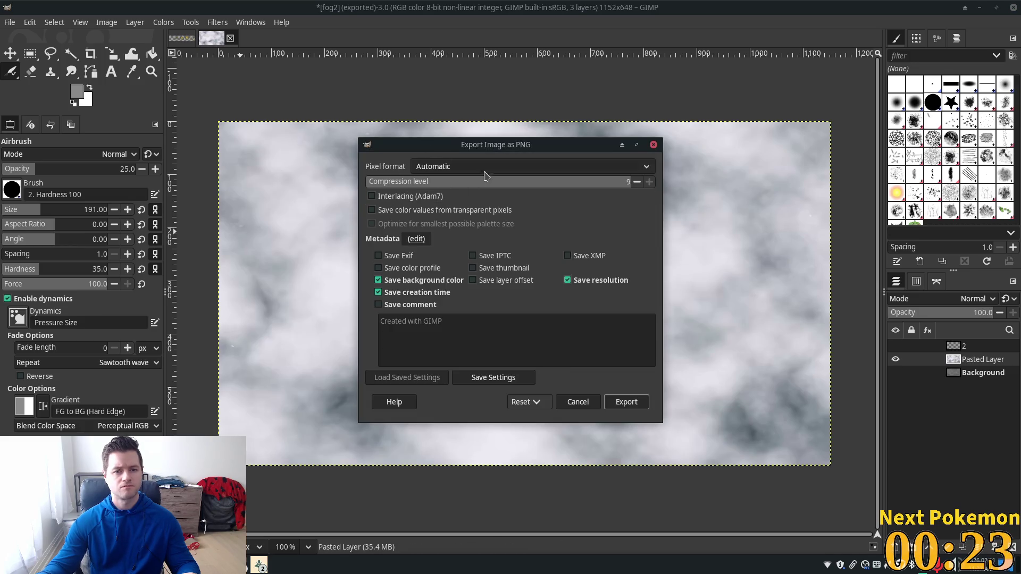
left_click(619, 406)
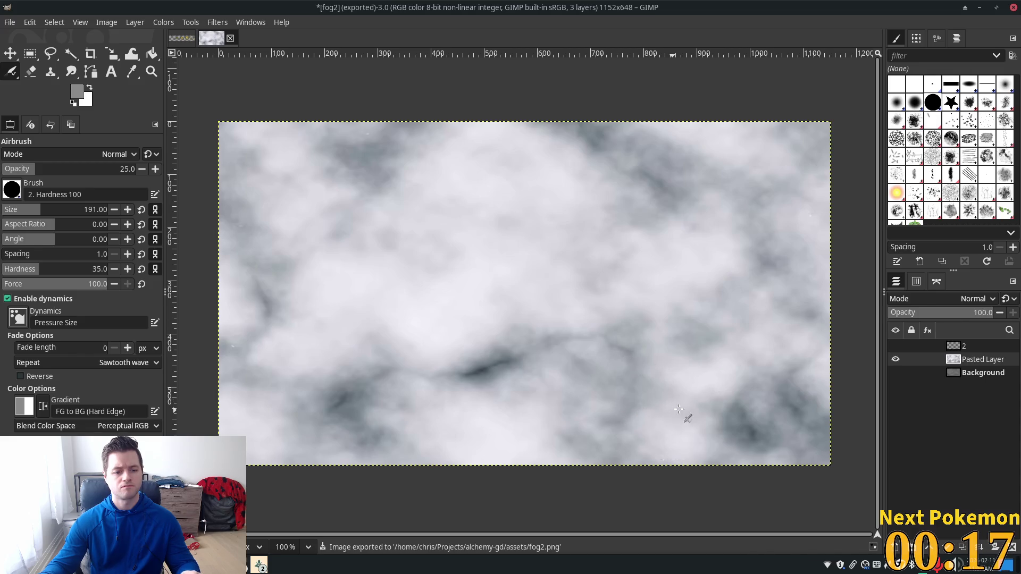
key("alt+Tab")
key("alt+Tab")
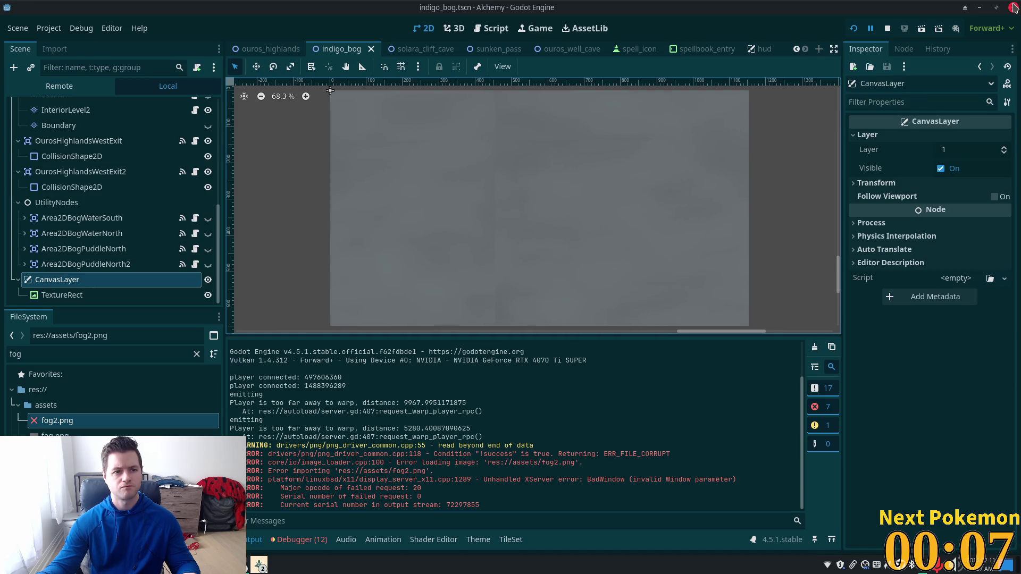
- Stop the game, quit the Godot editor, and relaunch Godot from the app launcher
left_click(1013, 8)
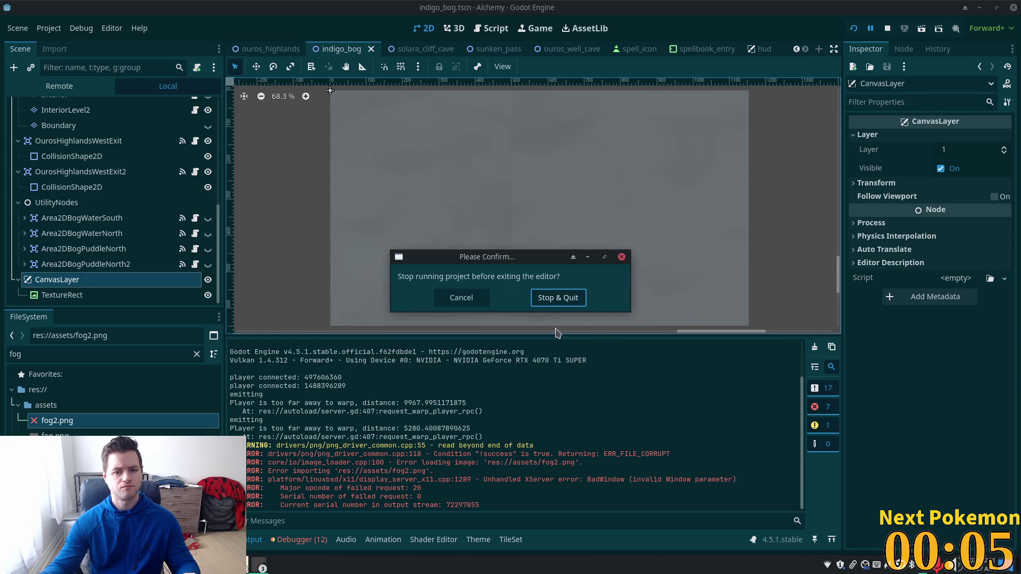
left_click(553, 299)
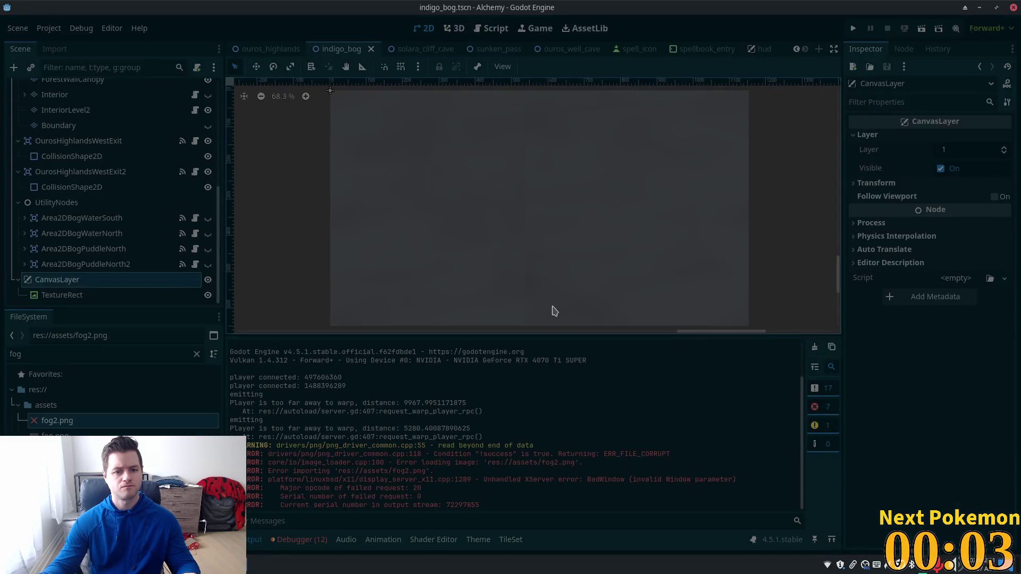
key("super")
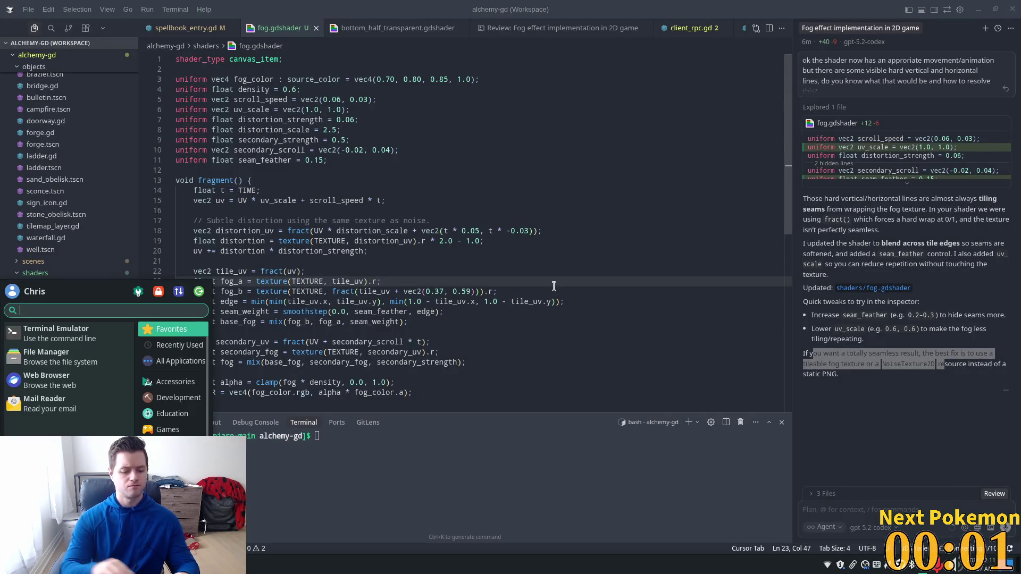
type("godot")
key("Return")
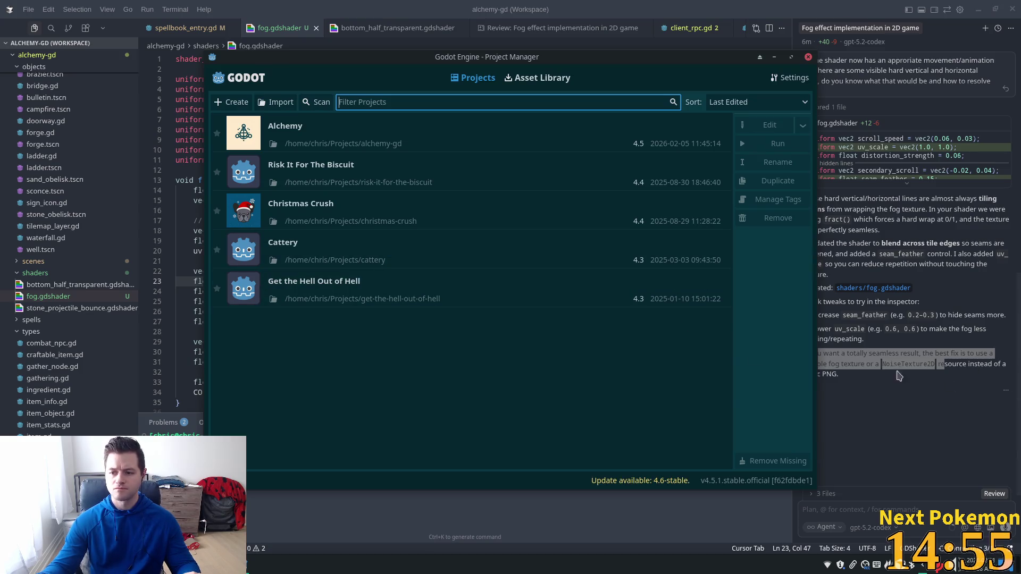
- Reopen the Alchemy project, filter files by 'fog', and delete the broken fog2.png
double_click(290, 141)
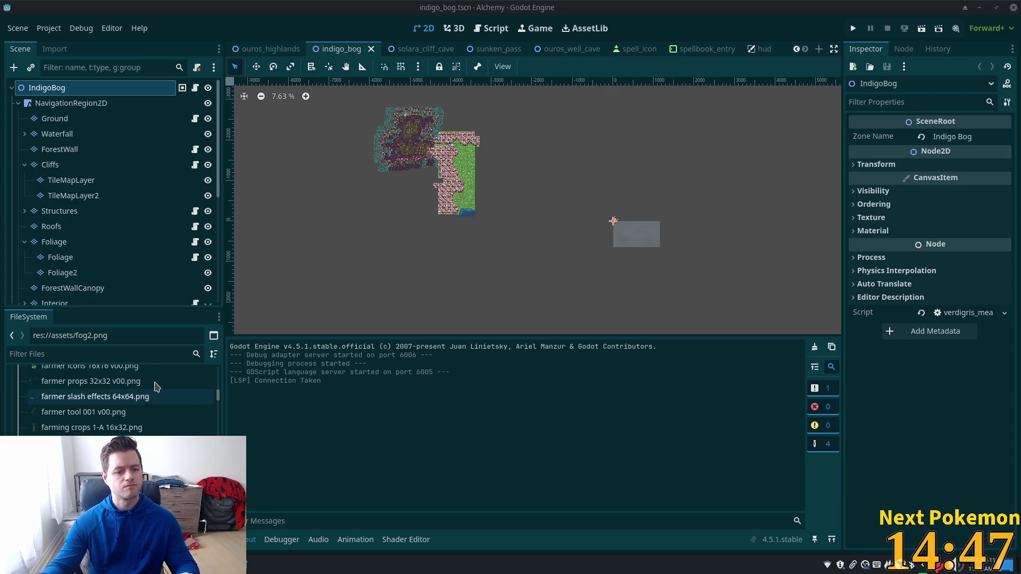
left_click(81, 353)
type("fog")
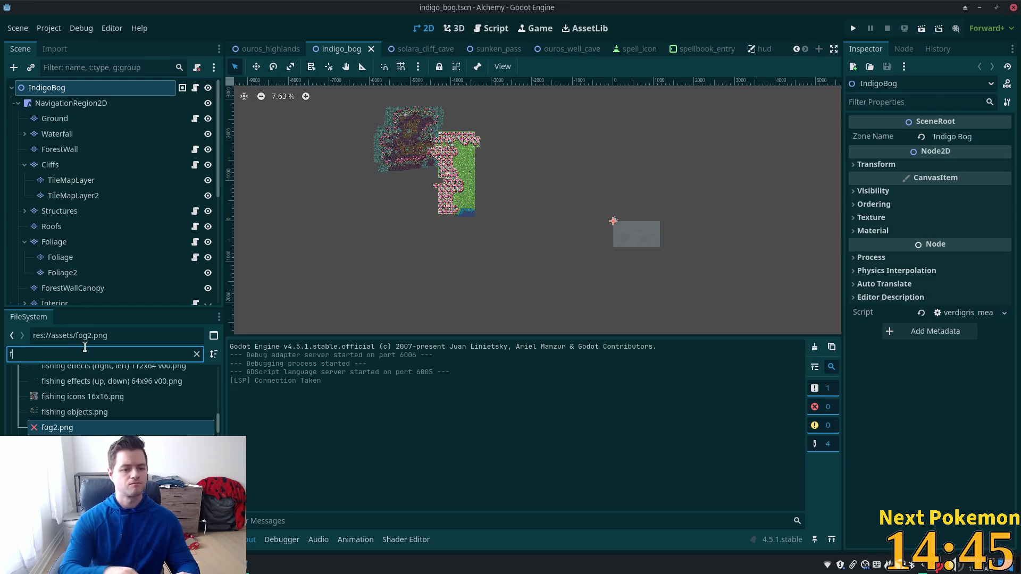
double_click(53, 423)
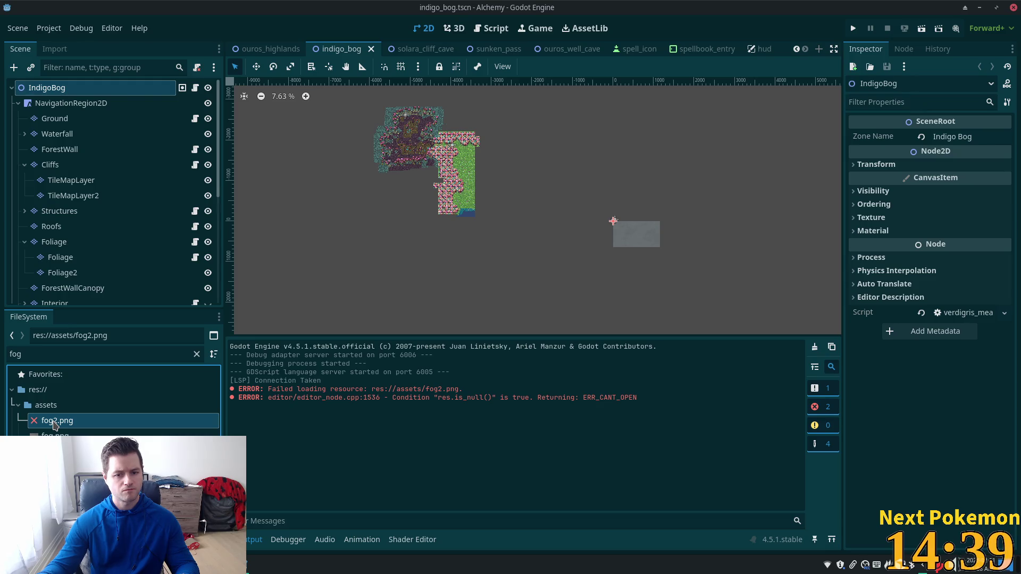
right_click(53, 423)
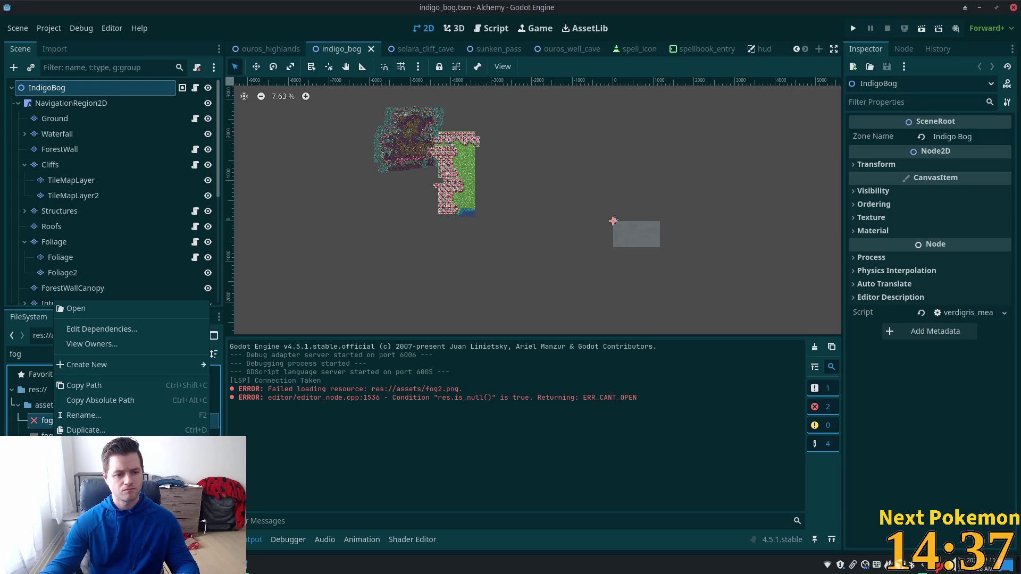
left_click(171, 435)
left_click(564, 341)
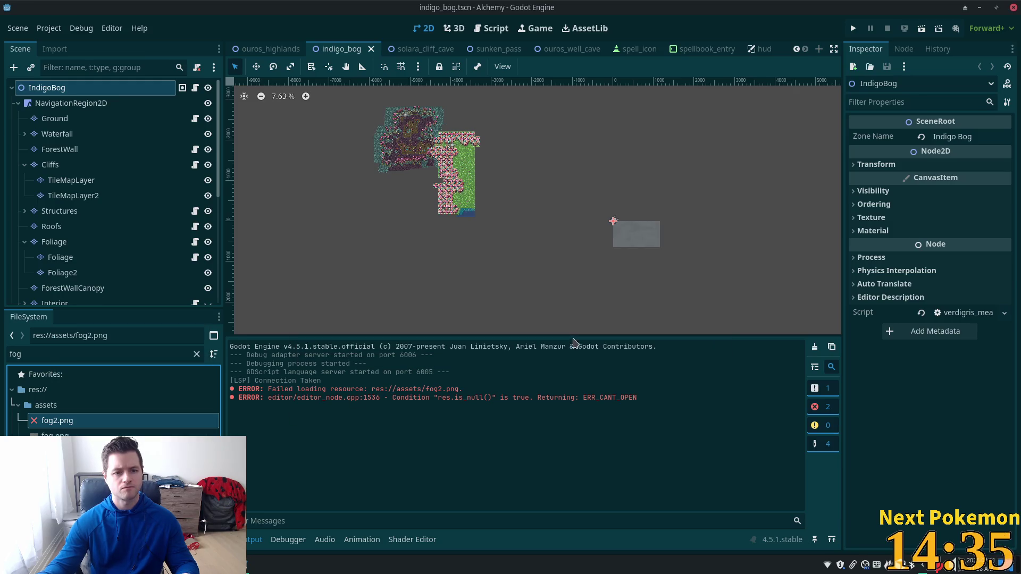
- Export the cloud image again as fog2.png in the assets folder with default PNG settings
key("alt+Tab")
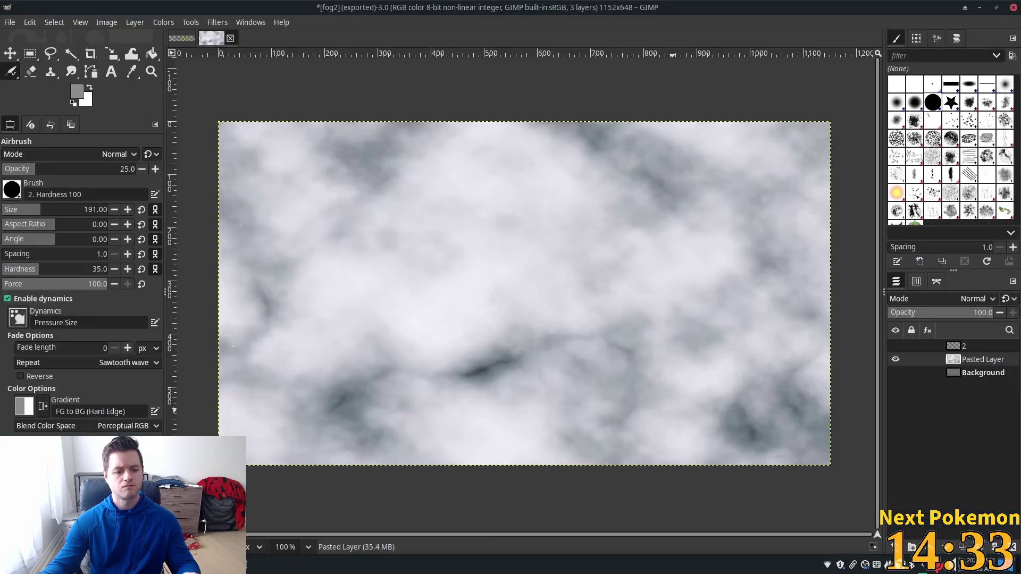
left_click(10, 22)
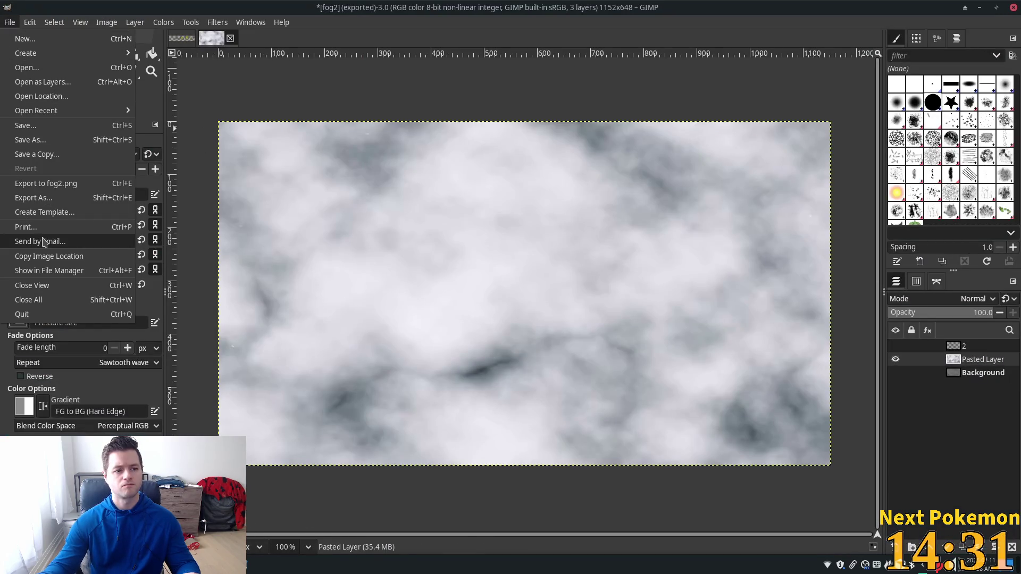
left_click(46, 198)
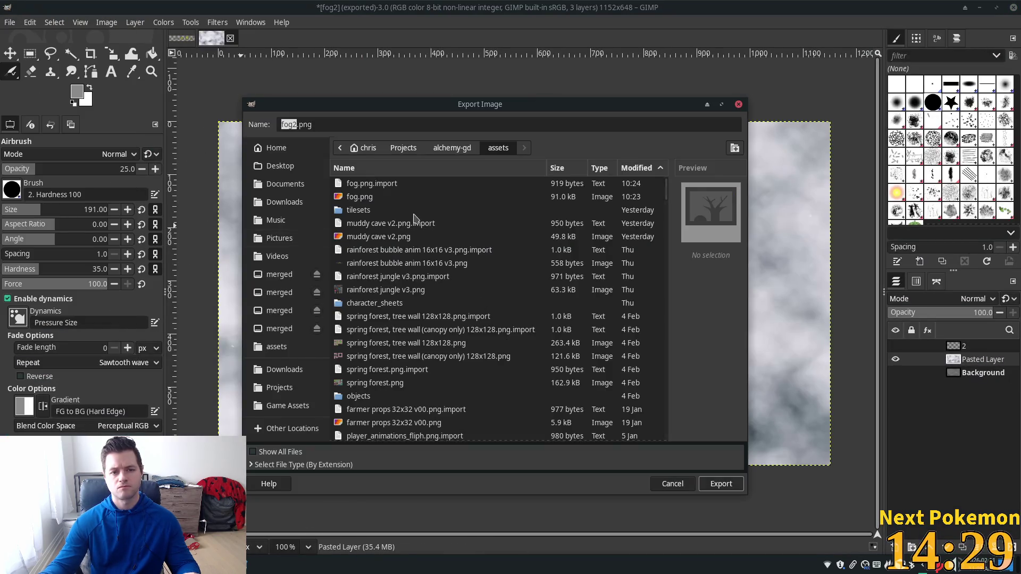
left_click(721, 484)
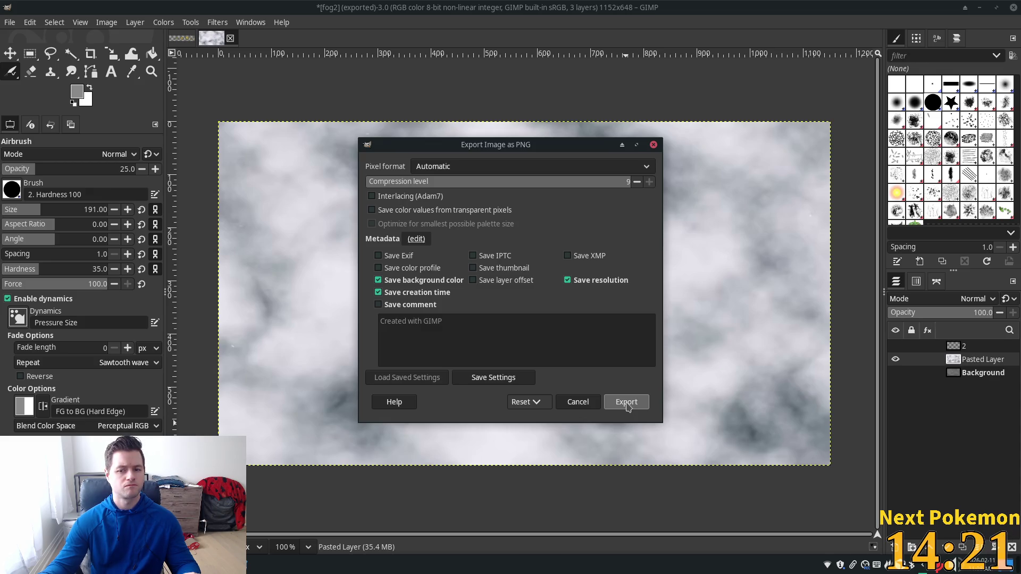
left_click(627, 403)
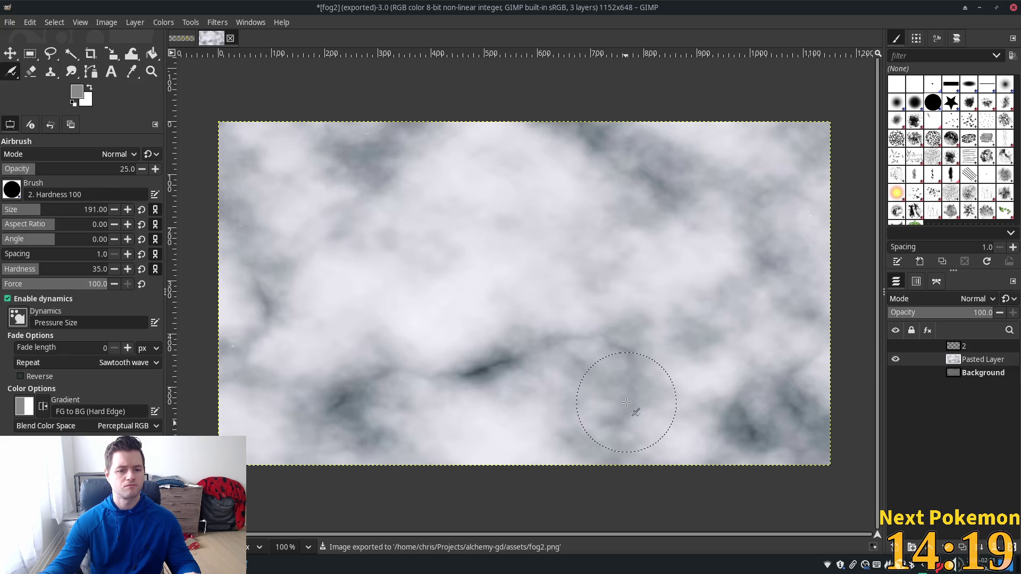
- Assign fog2.png as the CanvasLayer TextureRect's texture and centre it in the canvas view
key("alt+Tab")
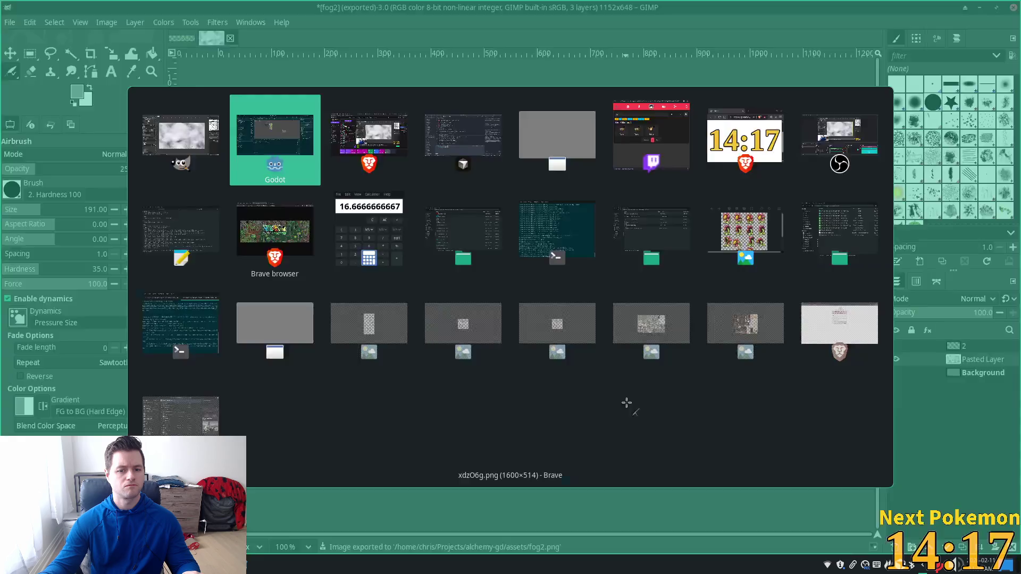
left_click(49, 424)
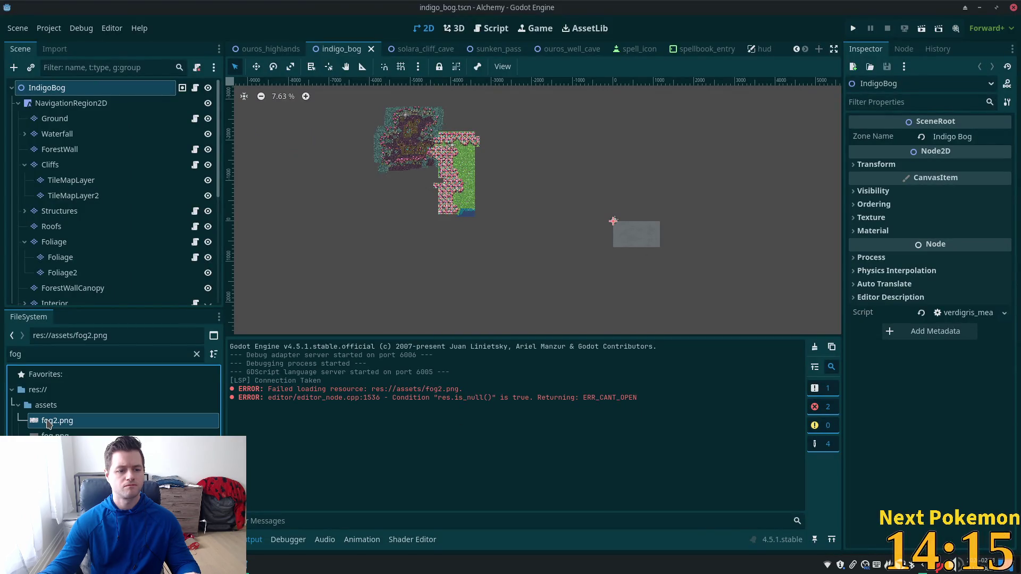
scroll(94, 261, "down", 5)
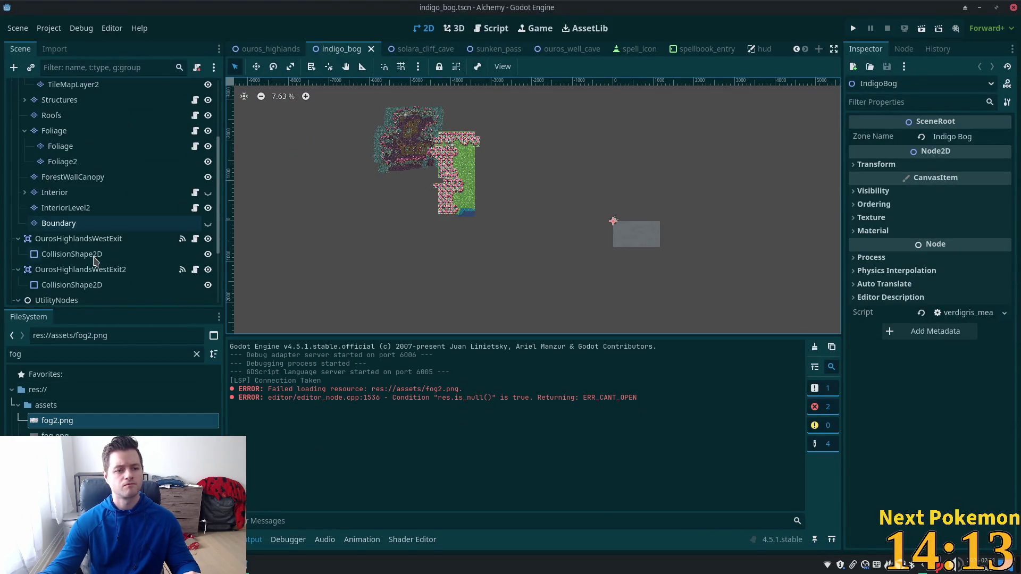
left_click(53, 295)
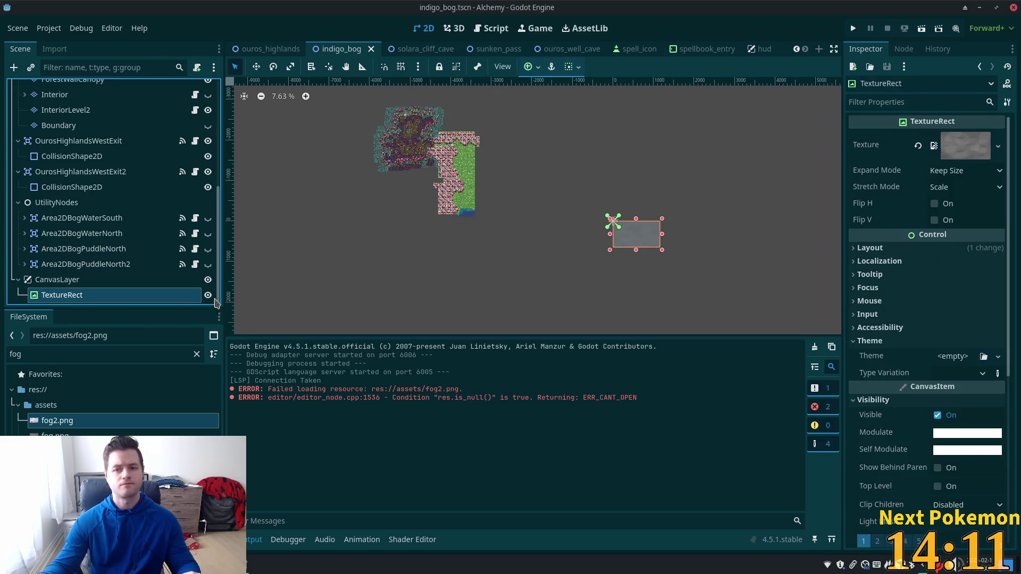
mouse_move(98, 430)
left_mouse_down()
mouse_move(532, 213)
mouse_move(965, 148)
left_mouse_up()
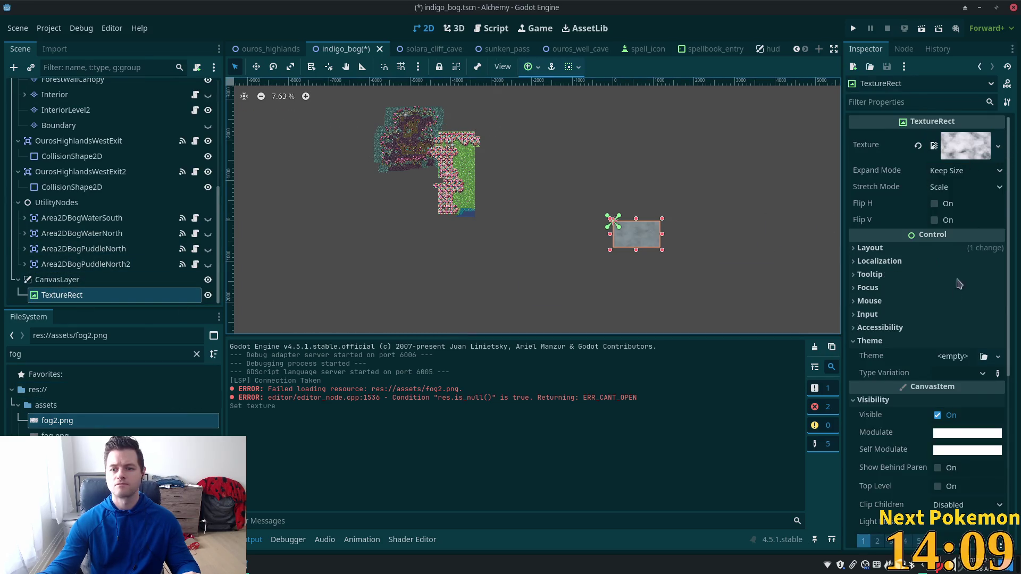
scroll(638, 234, "up", 5)
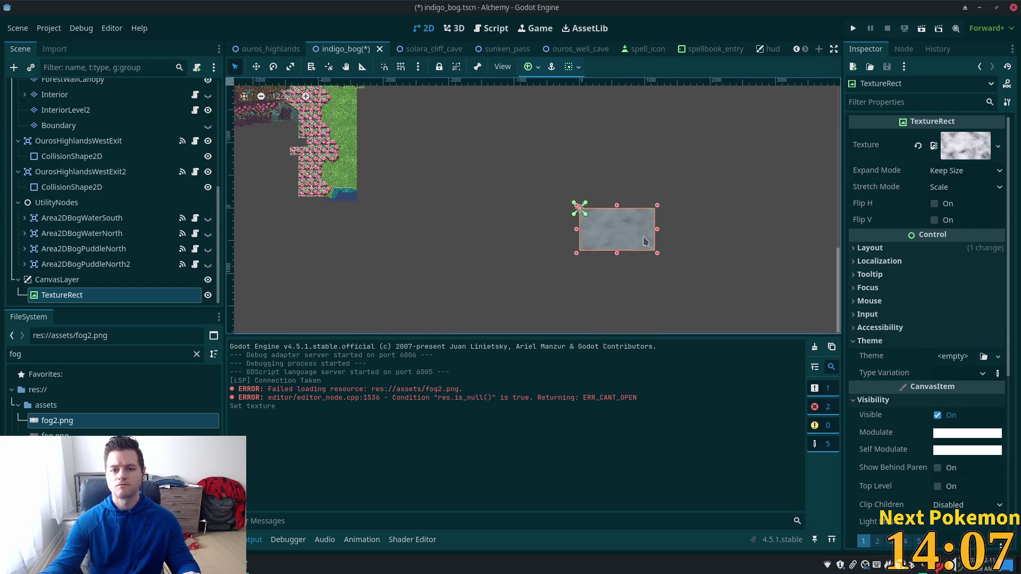
scroll(599, 232, "up", 8)
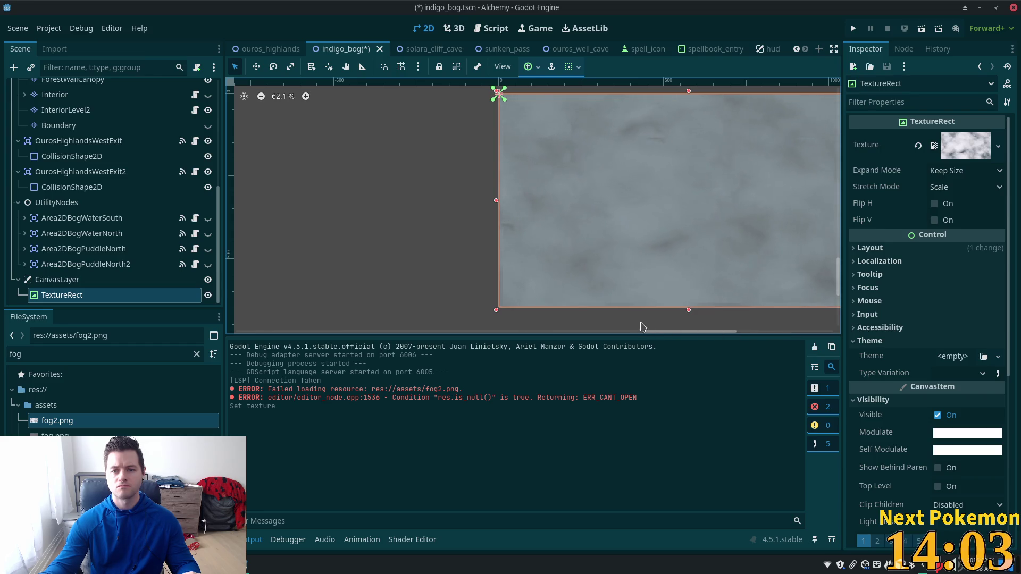
mouse_move(308, 232)
left_mouse_down()
mouse_move(203, 246)
mouse_move(233, 258)
left_mouse_up()
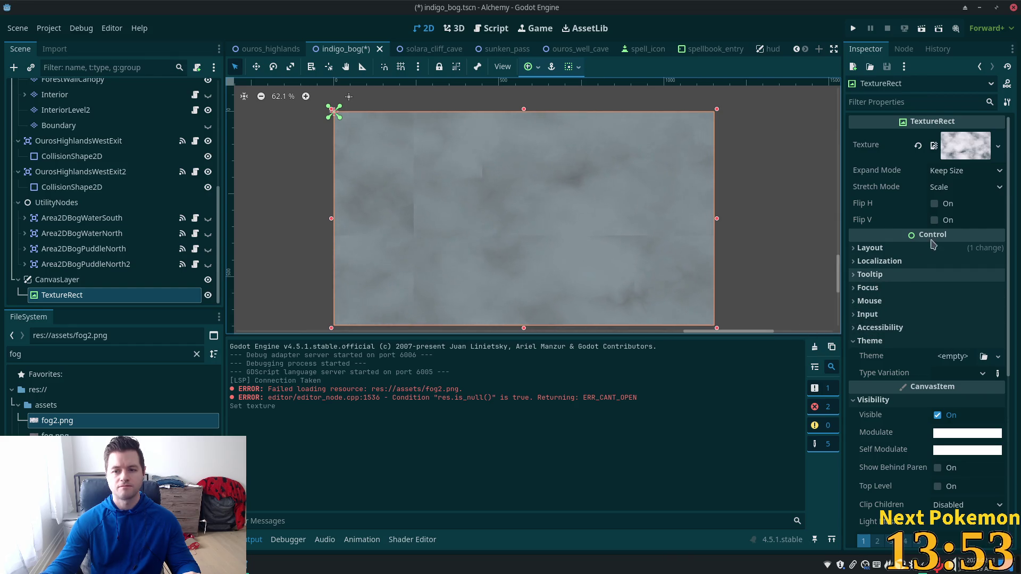
- Try Fit Width, Ignore Size and the proportional expand modes on the fog TextureRect, settling on Keep Size
left_click(965, 174)
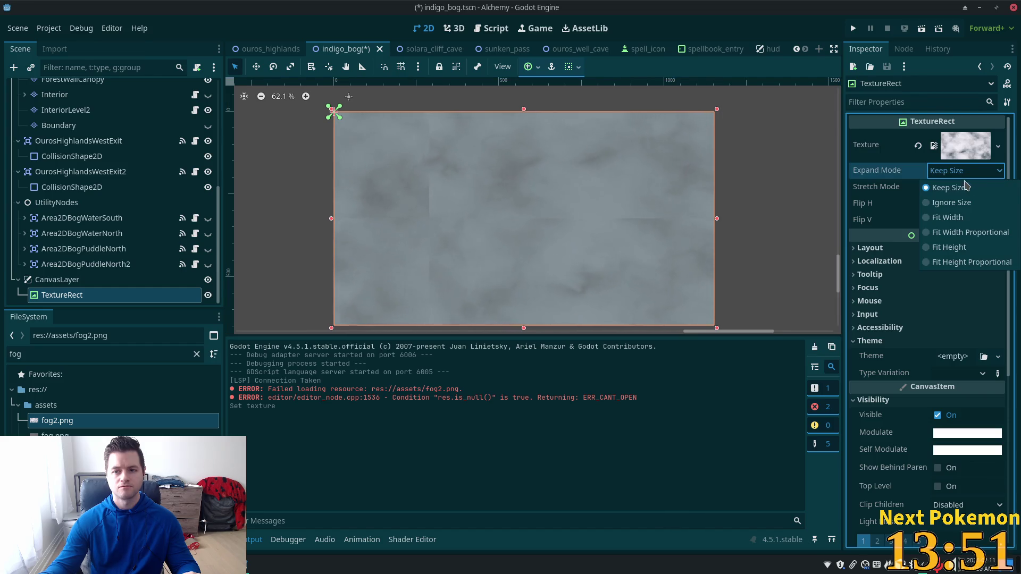
left_click(963, 218)
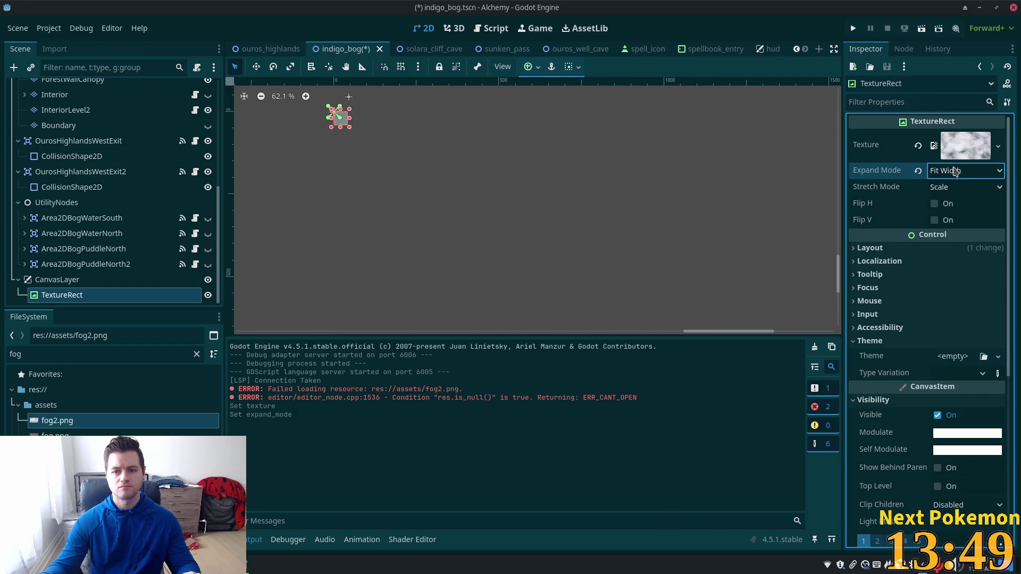
left_click(958, 170)
left_click(957, 200)
left_click(952, 175)
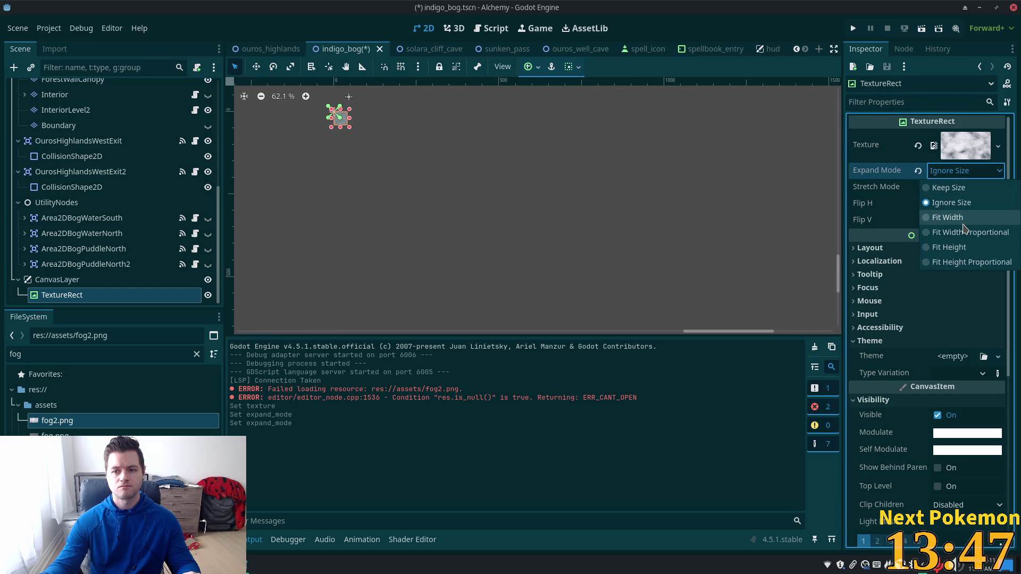
left_click(963, 219)
left_click(953, 174)
left_click(967, 234)
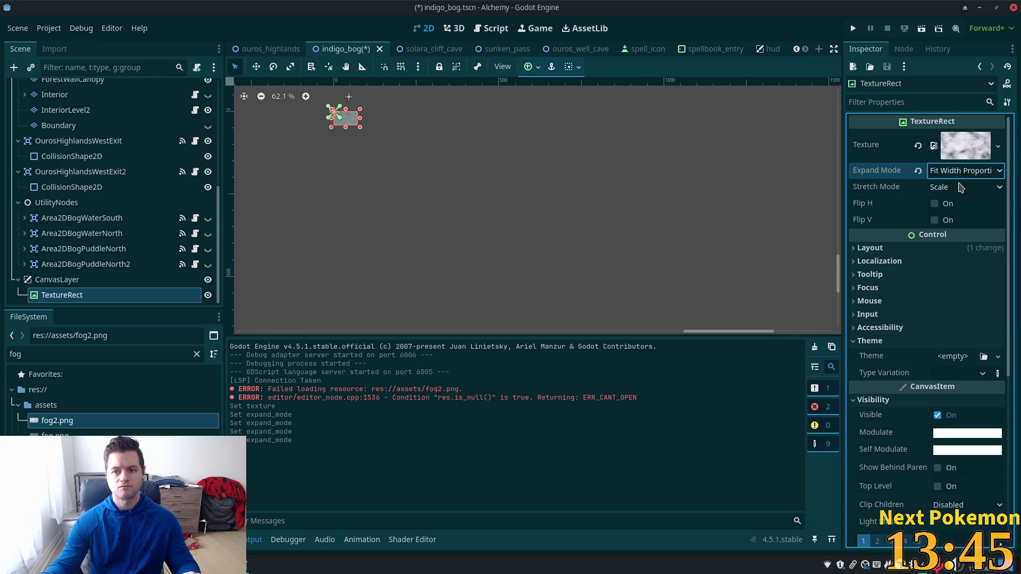
left_click(957, 175)
left_click(967, 262)
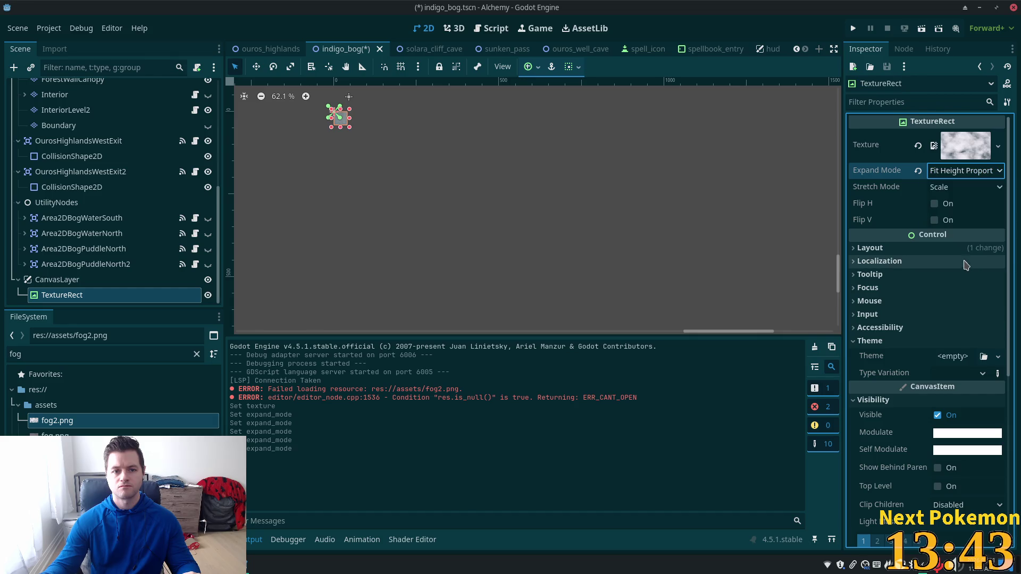
left_click(940, 174)
left_click(949, 187)
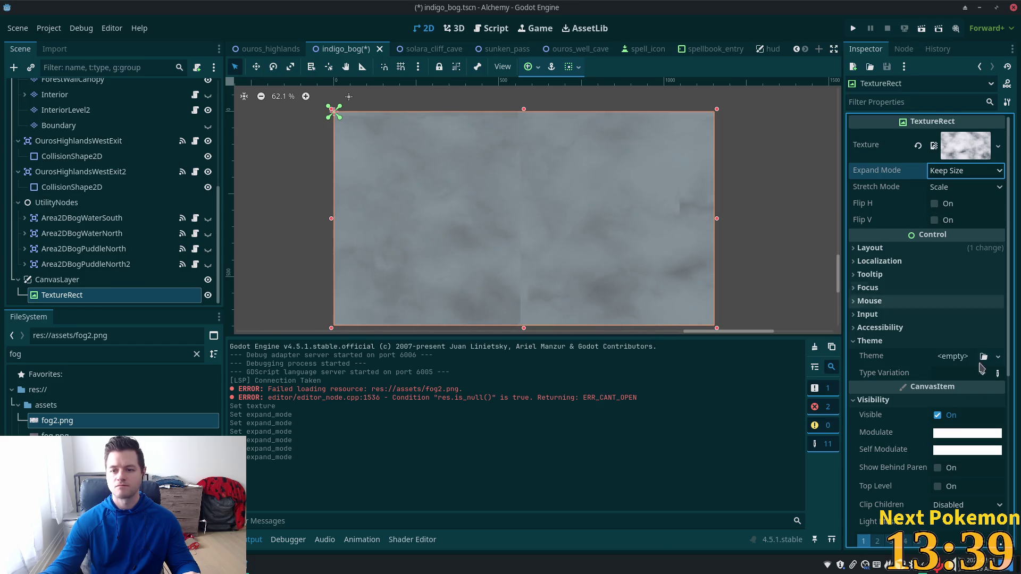
- Set the TextureRect's texture repeat from Enabled to Inherit
scroll(940, 423, "down", 5)
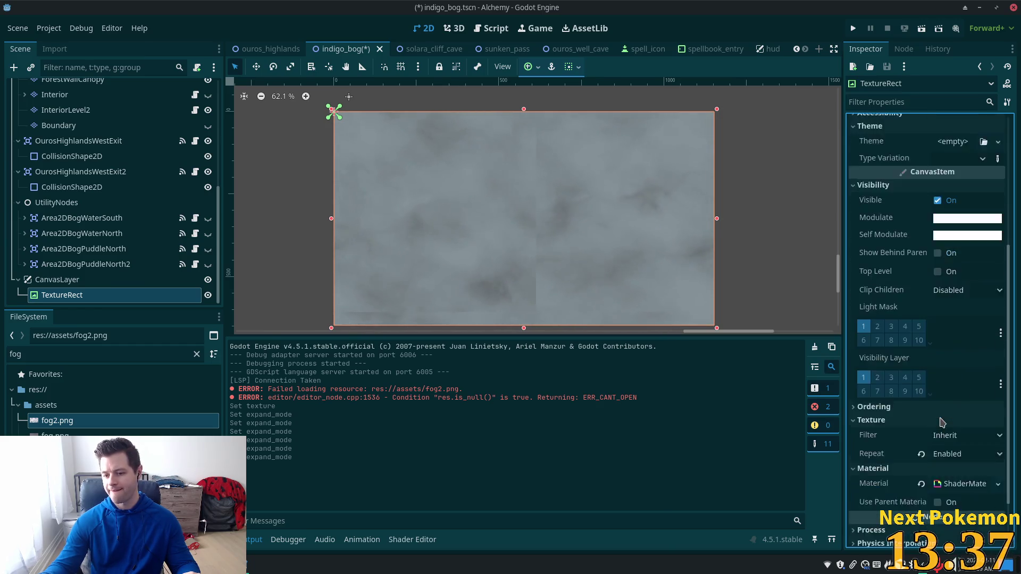
left_click(974, 393)
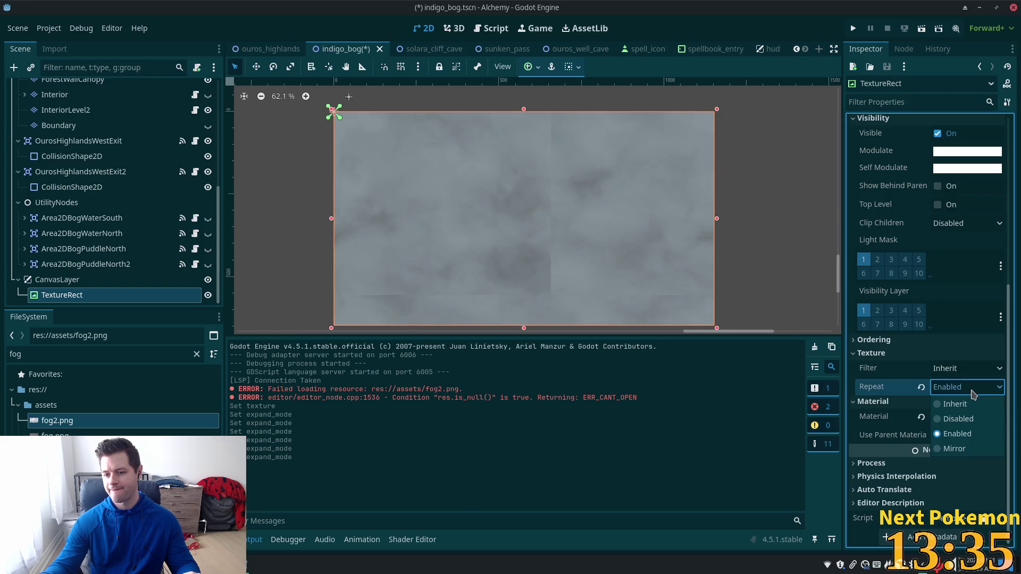
left_click(965, 409)
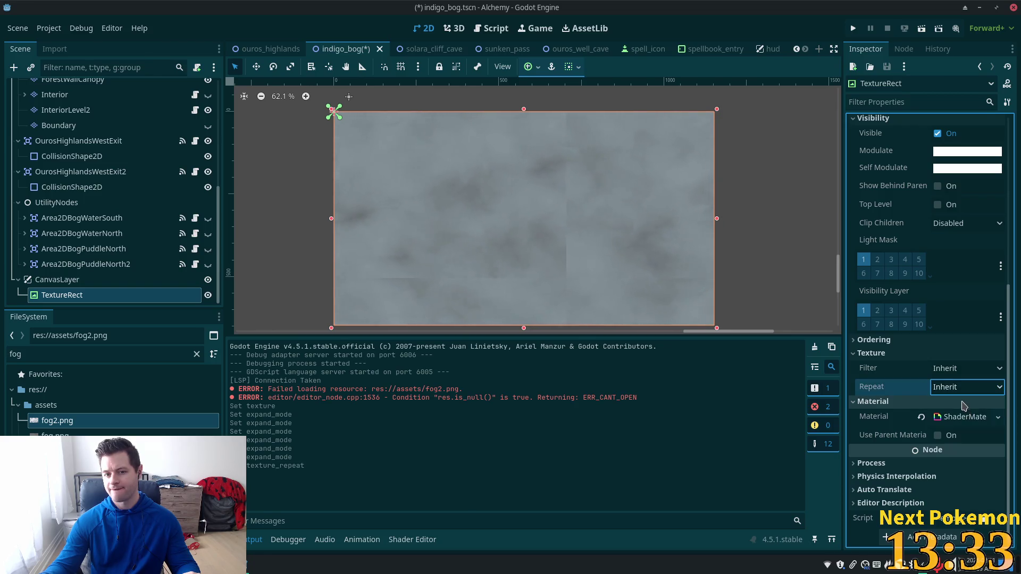
- Save and run the game, then walk the character right and down through Indigo Bog watching the fog
key("F5")
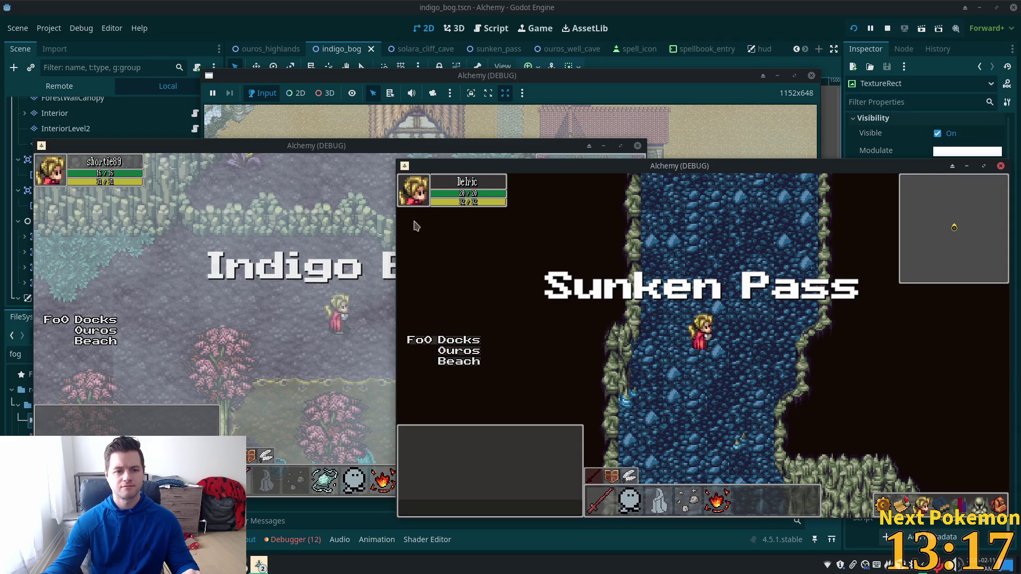
left_click(361, 226)
key("Right")
key("Down")
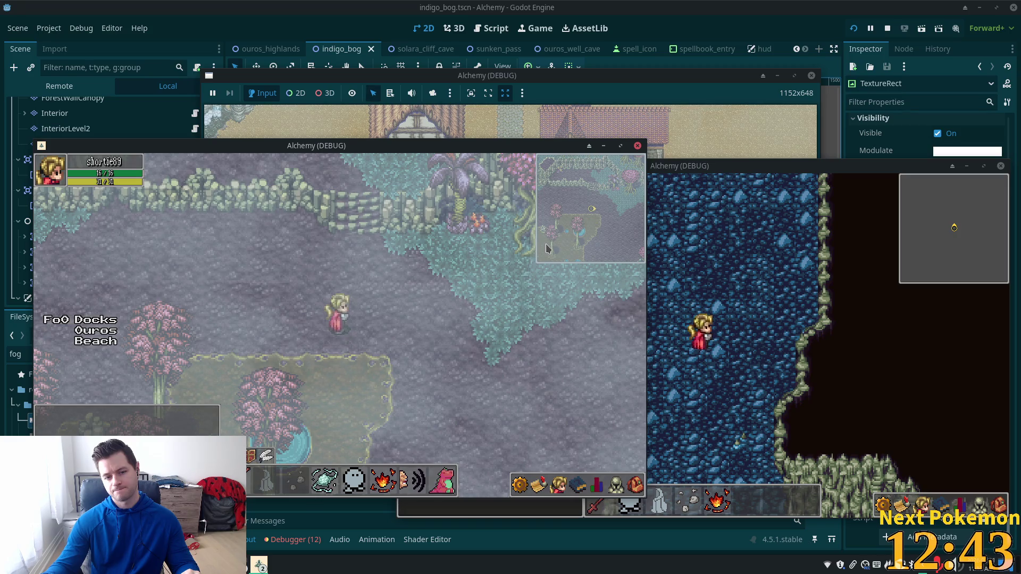
key("Right")
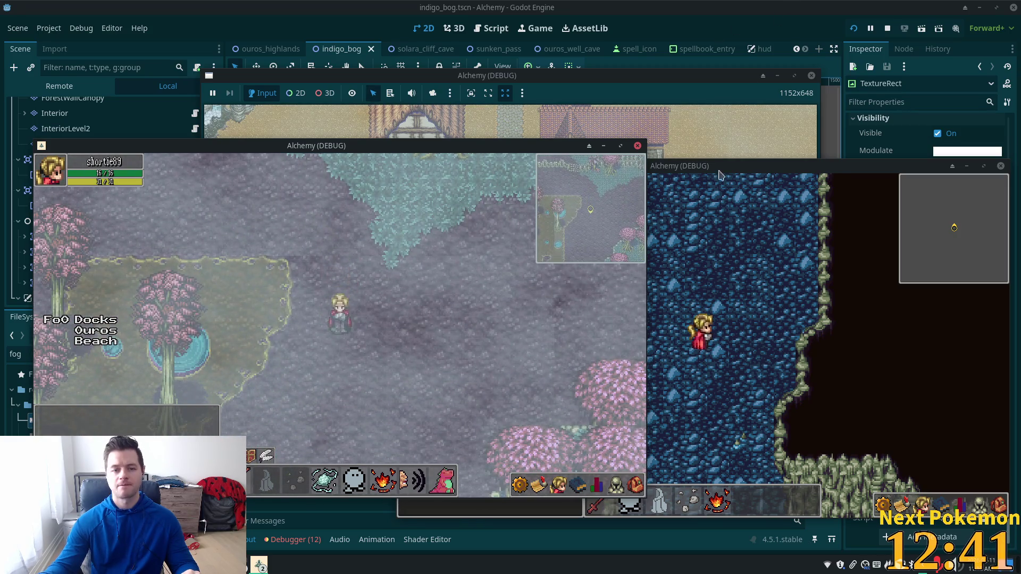
key("alt+Tab")
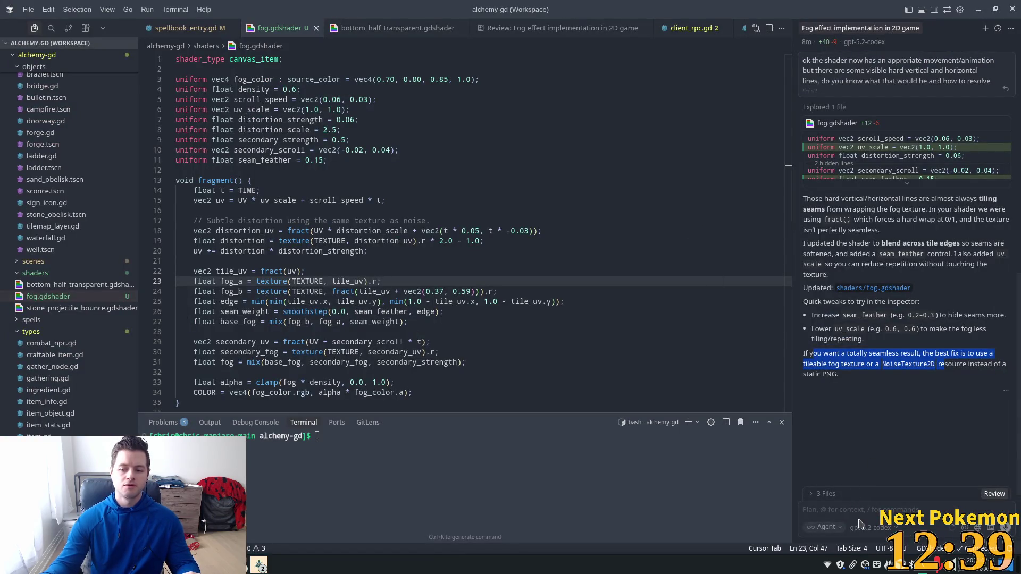
- Ask the Cursor assistant 'could we try only using horizontal motion?', then relaunch the game
left_click(867, 508)
type("co")
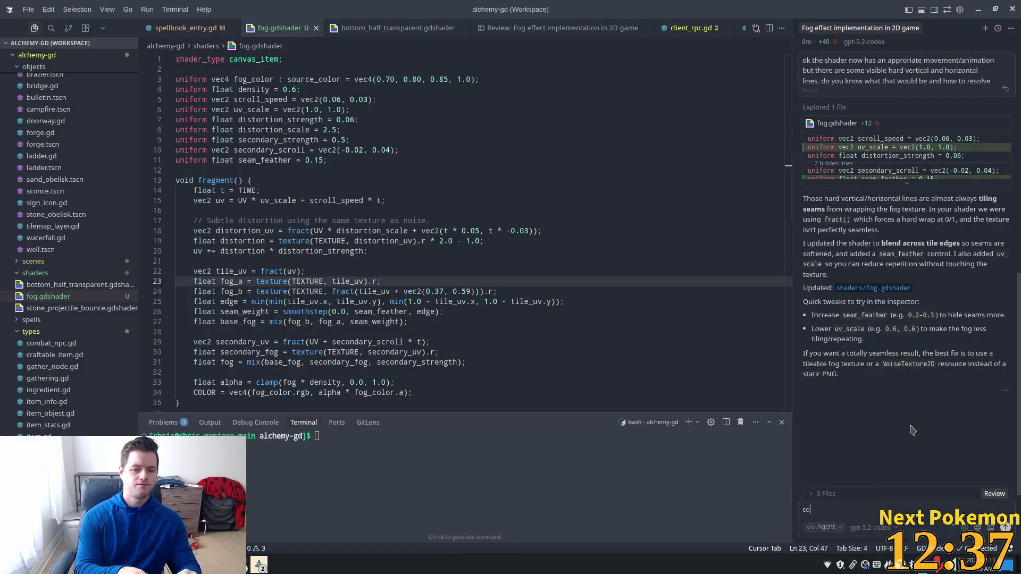
type("we ")
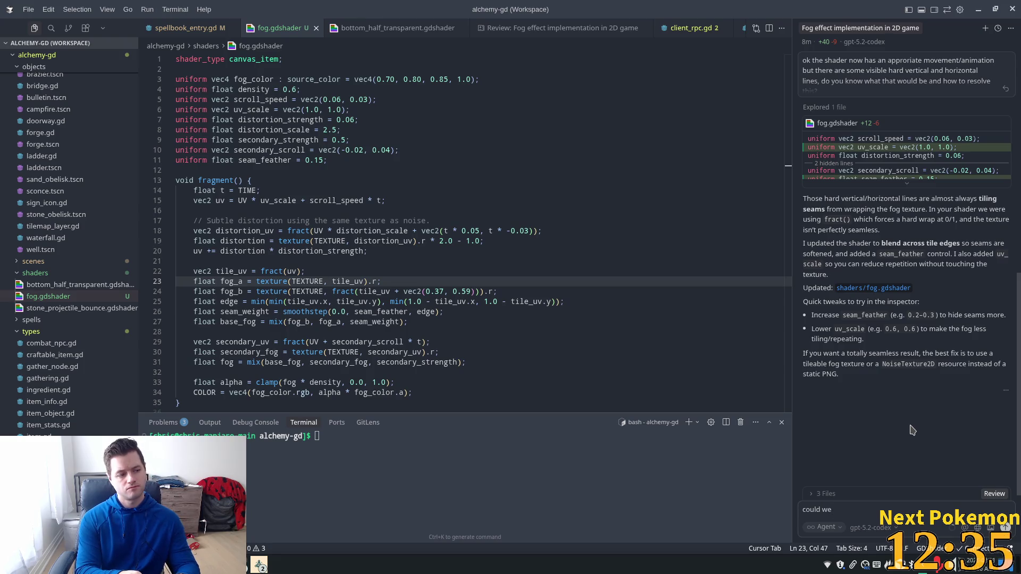
type("try")
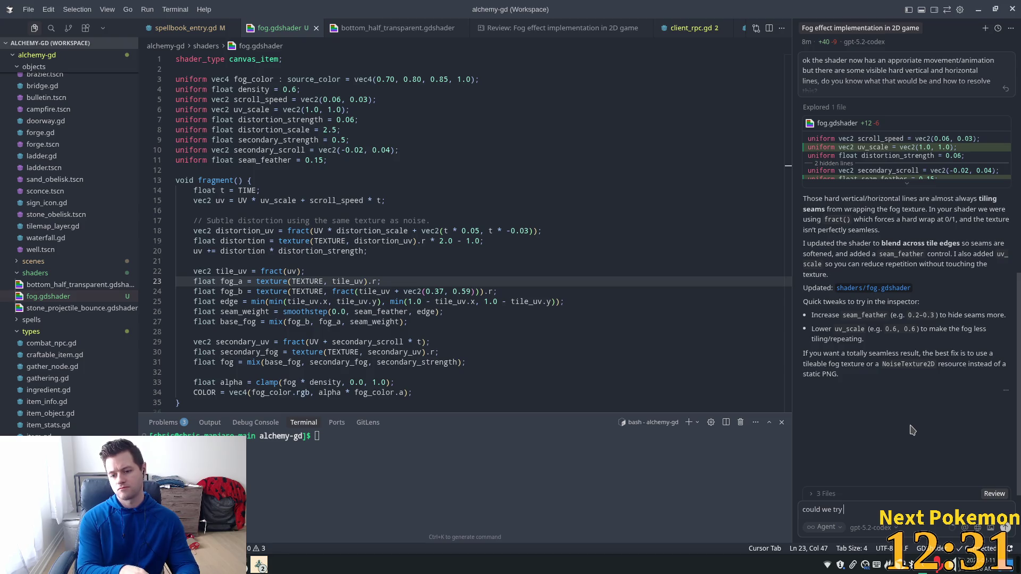
type(" in")
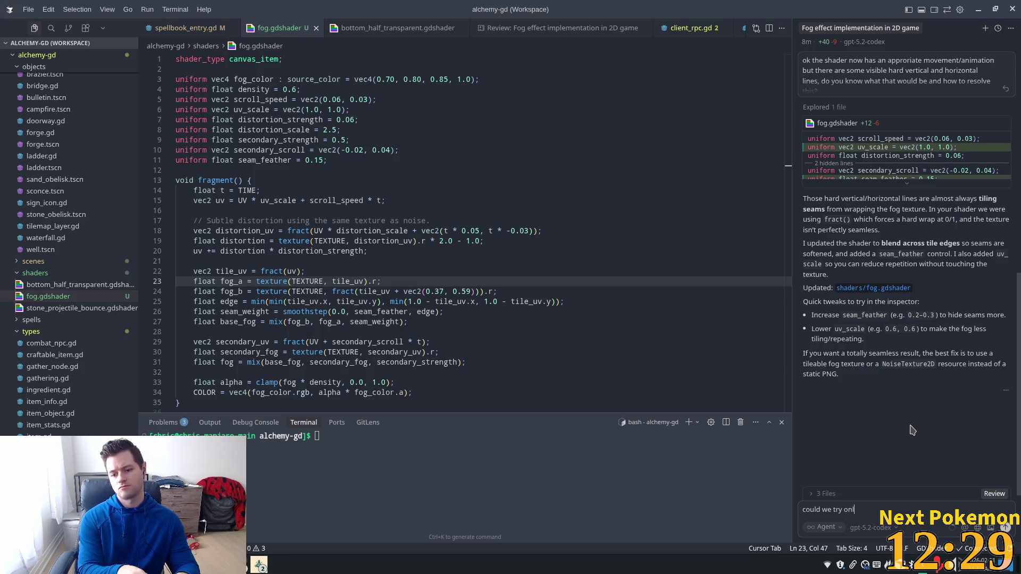
type("use")
type("ing")
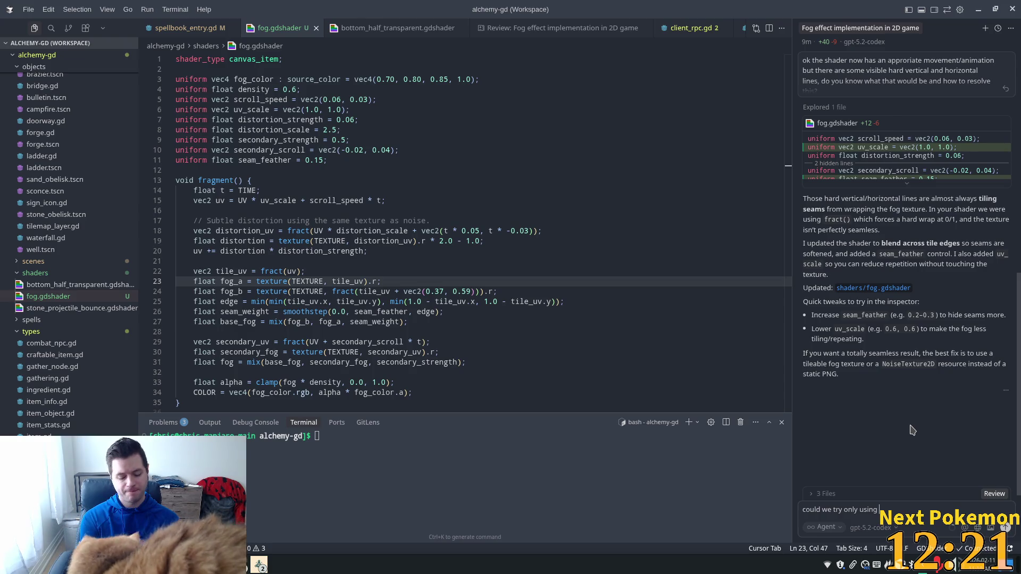
type("bord")
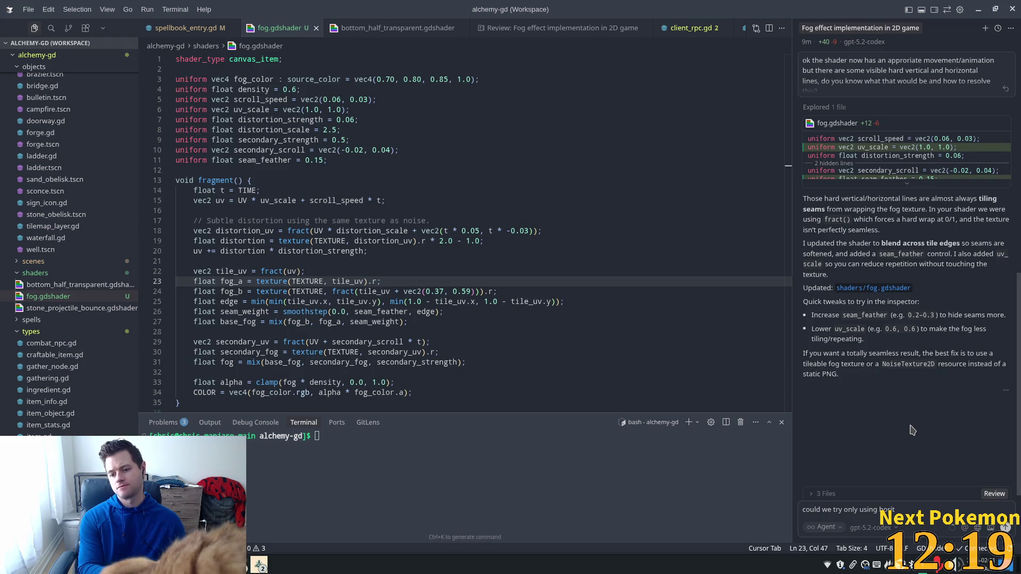
type("z")
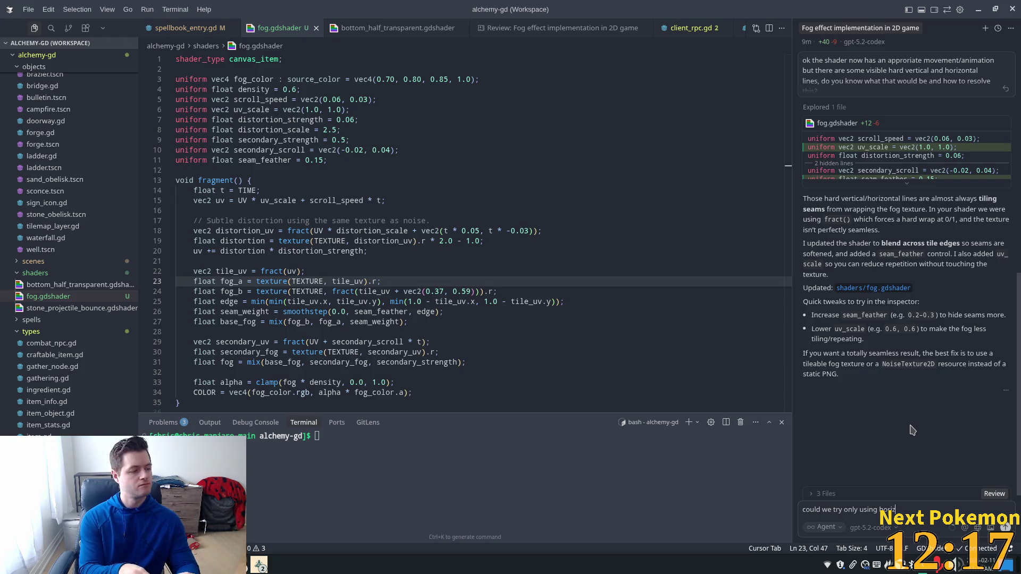
type("l motion")
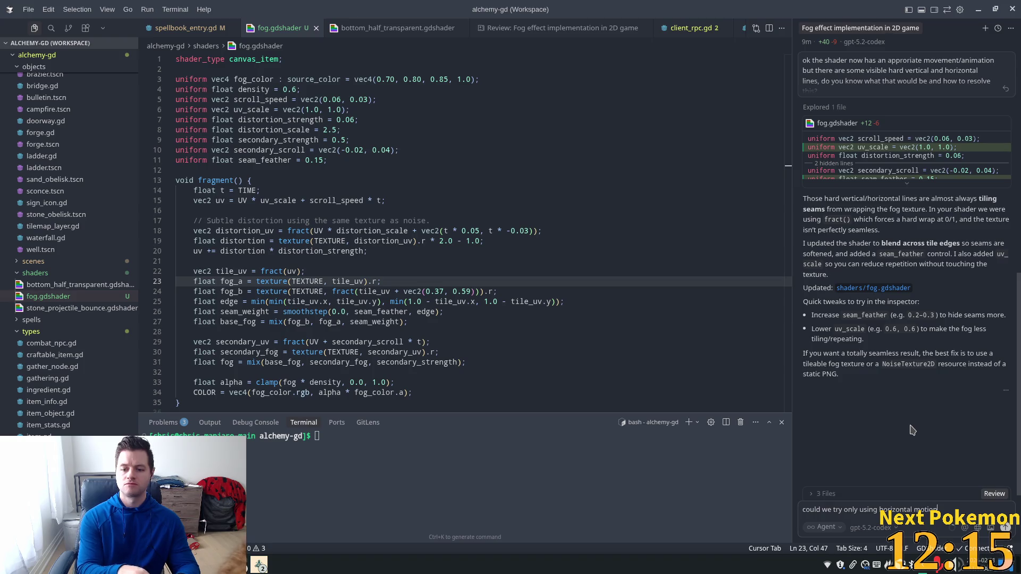
type("?")
key("Return")
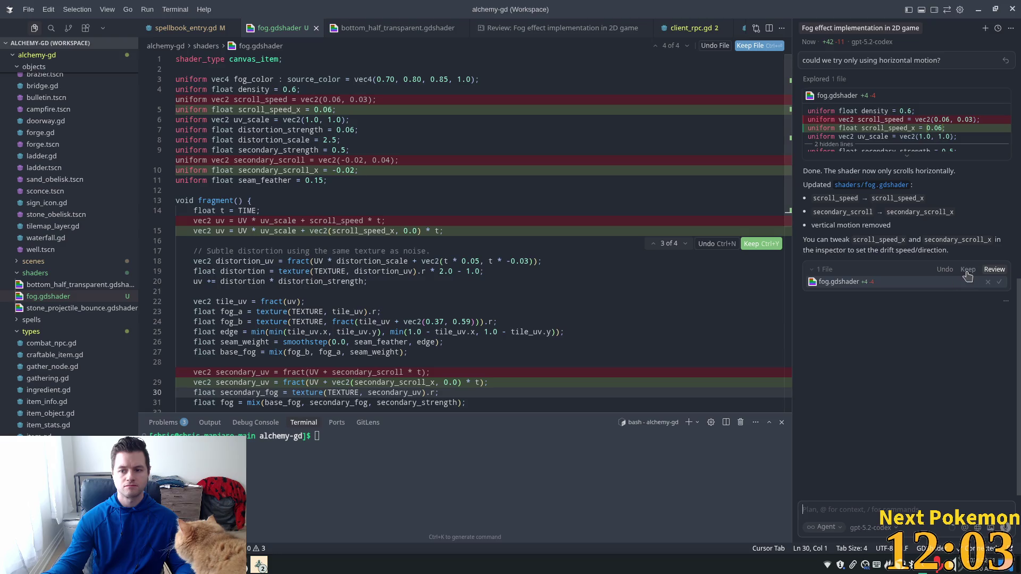
key("F5")
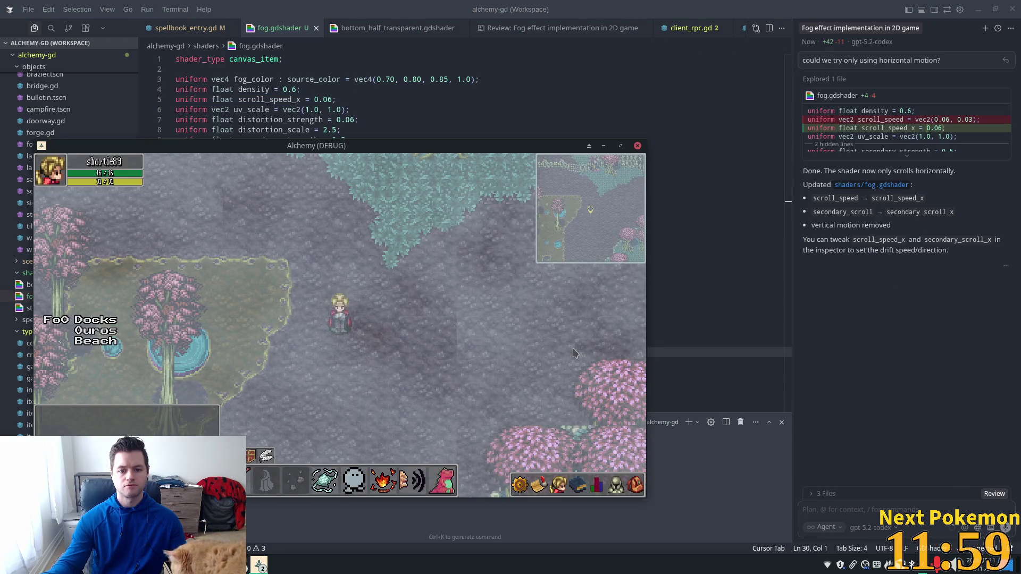
- Move the game window up, restart the running game from Godot, and return to the editor
left_click_drag(579, 116, 579, 103)
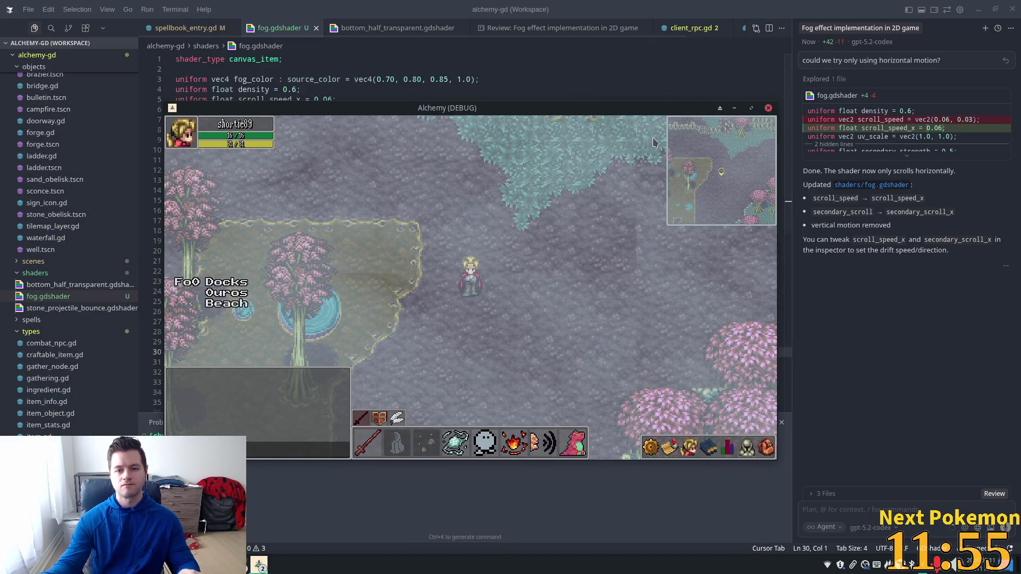
key("alt+Tab")
left_click(853, 28)
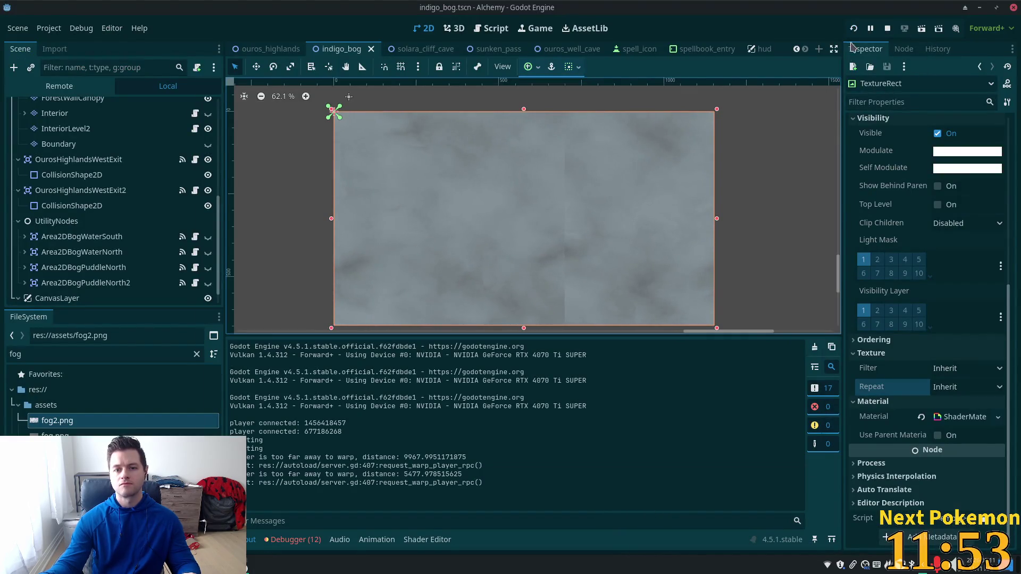
key("alt+Tab")
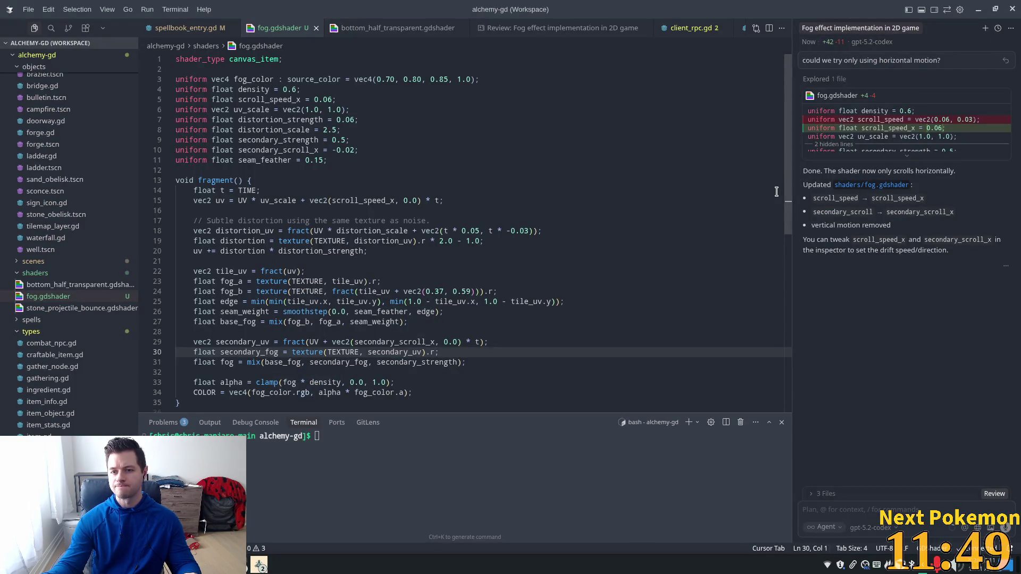
key("alt+Tab")
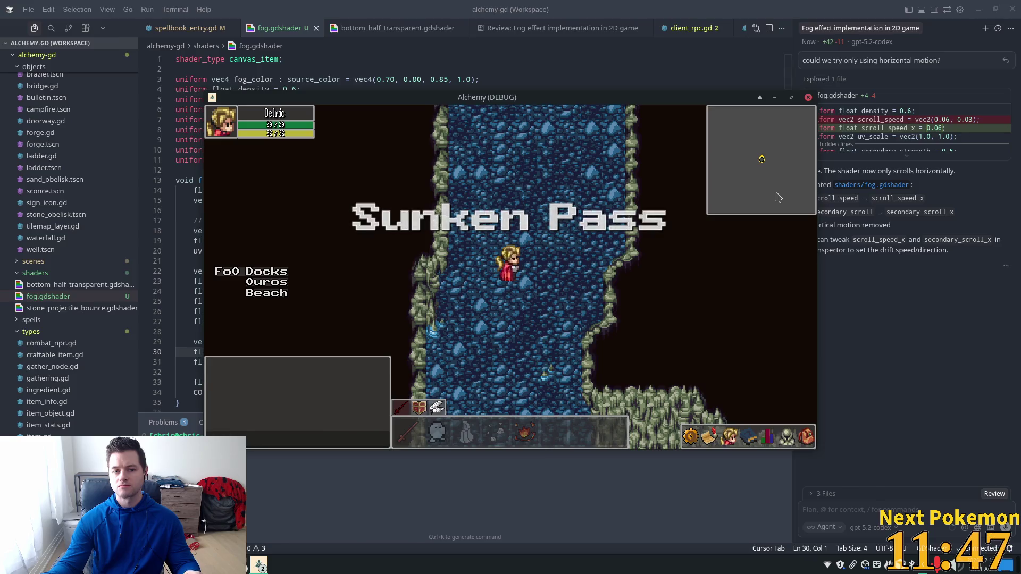
key("alt+Tab")
key("super")
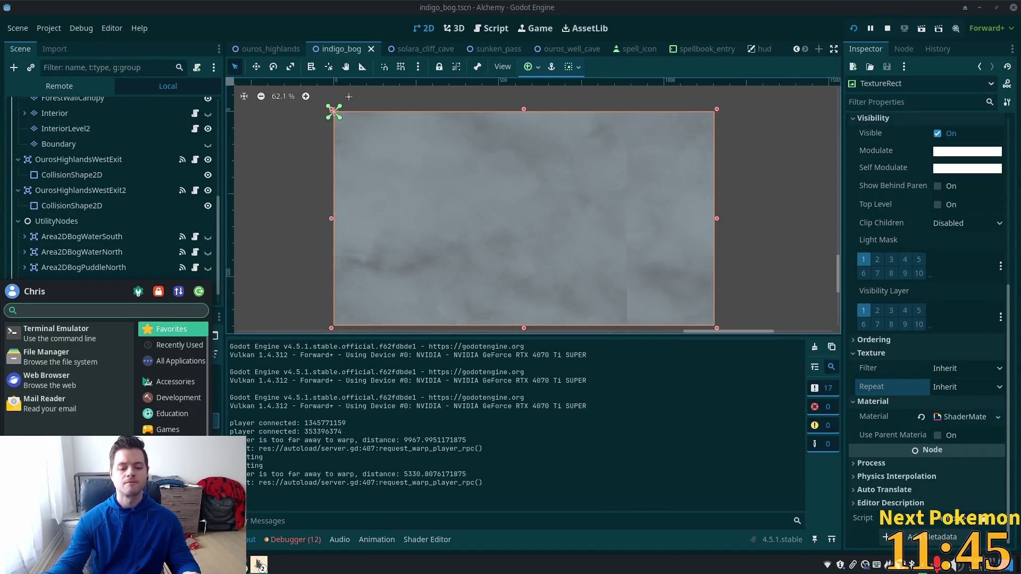
- Drag fog.gdshader from FileSystem onto the fog TextureRect's Material and select the TextureRect node
key("Escape")
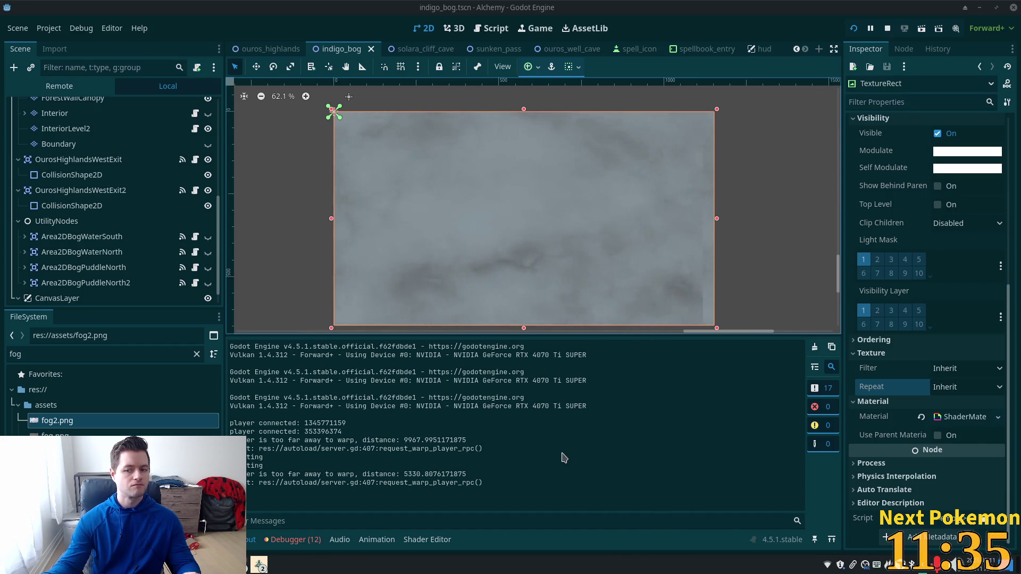
left_click(80, 466)
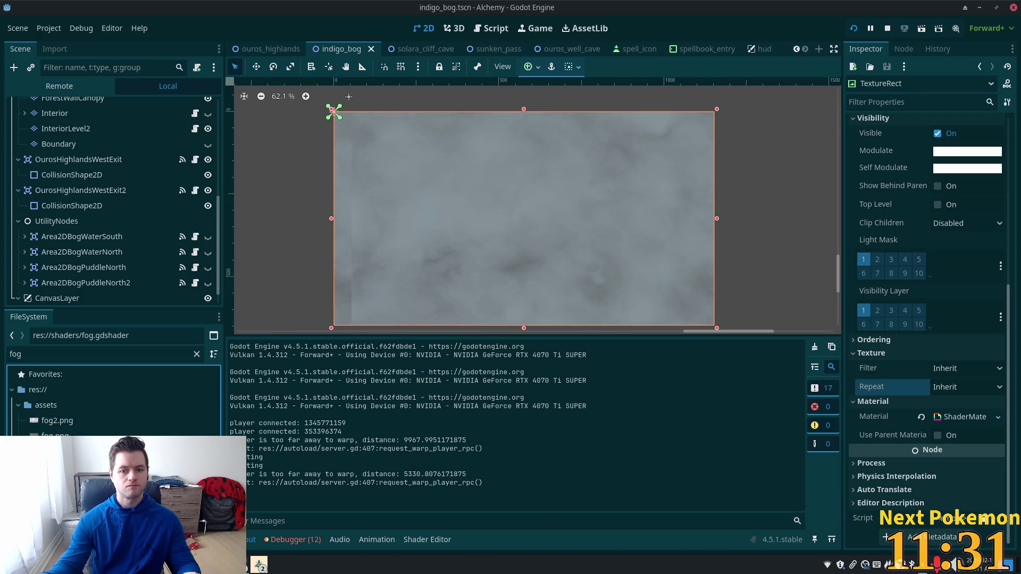
mouse_move(79, 467)
left_mouse_down()
mouse_move(543, 444)
mouse_move(945, 403)
mouse_move(955, 419)
left_mouse_up()
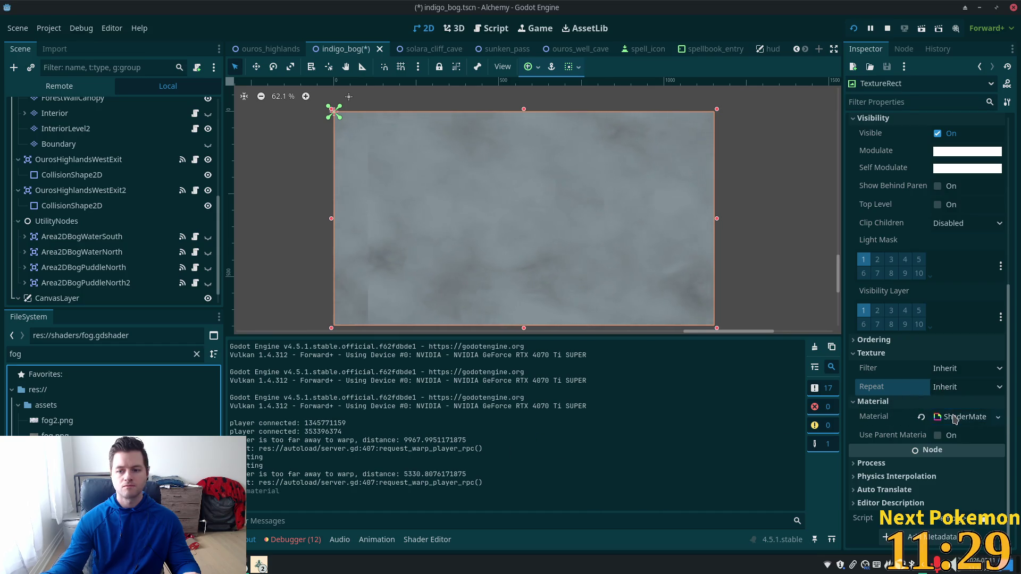
left_click(79, 189)
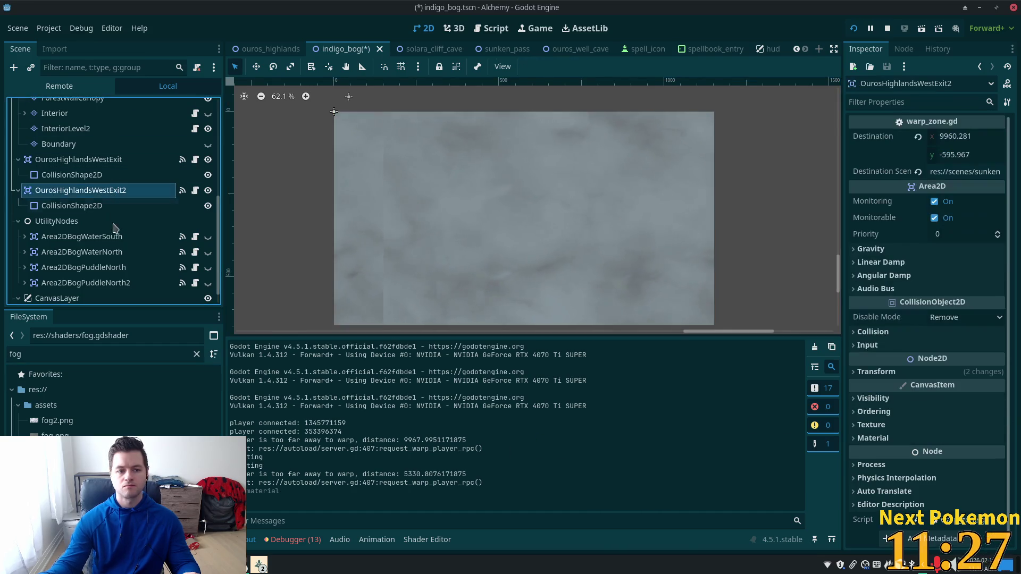
scroll(82, 289, "down", 1)
left_click(77, 294)
left_click(75, 301)
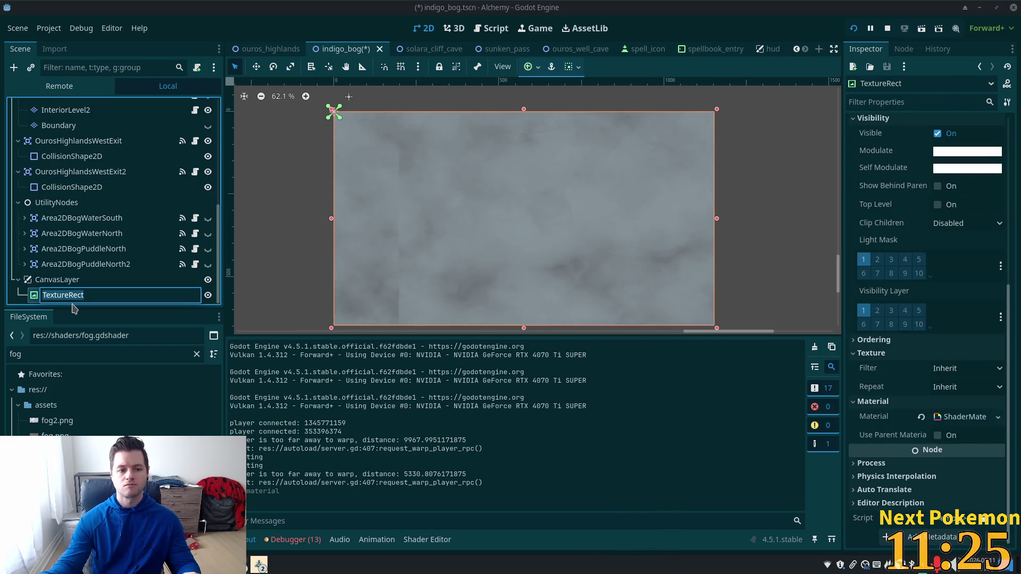
key("Home")
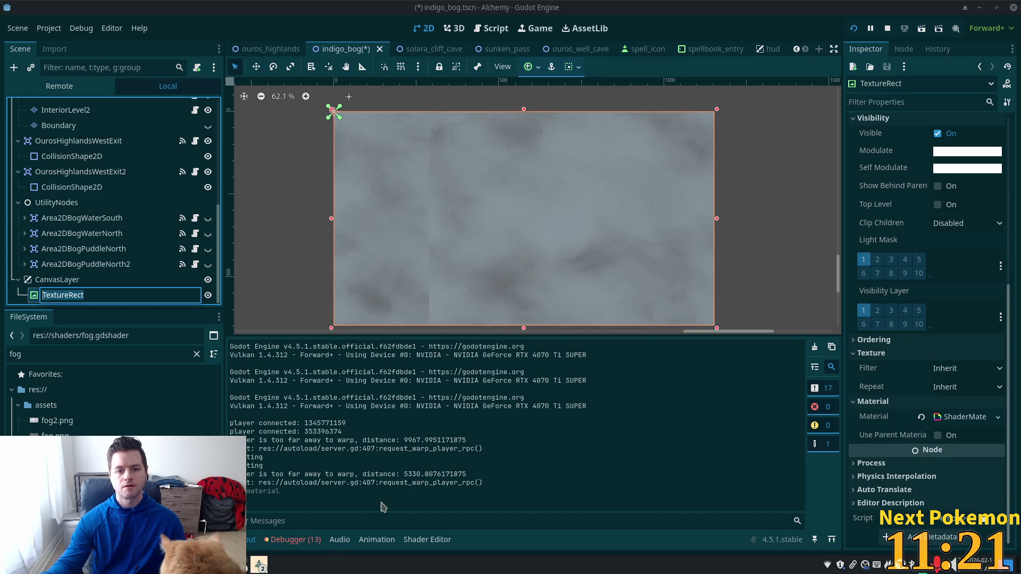
- Walk the character across the bog in the running game, close it with F8, and return to fog.gdshader
left_click(259, 565)
left_click(327, 524)
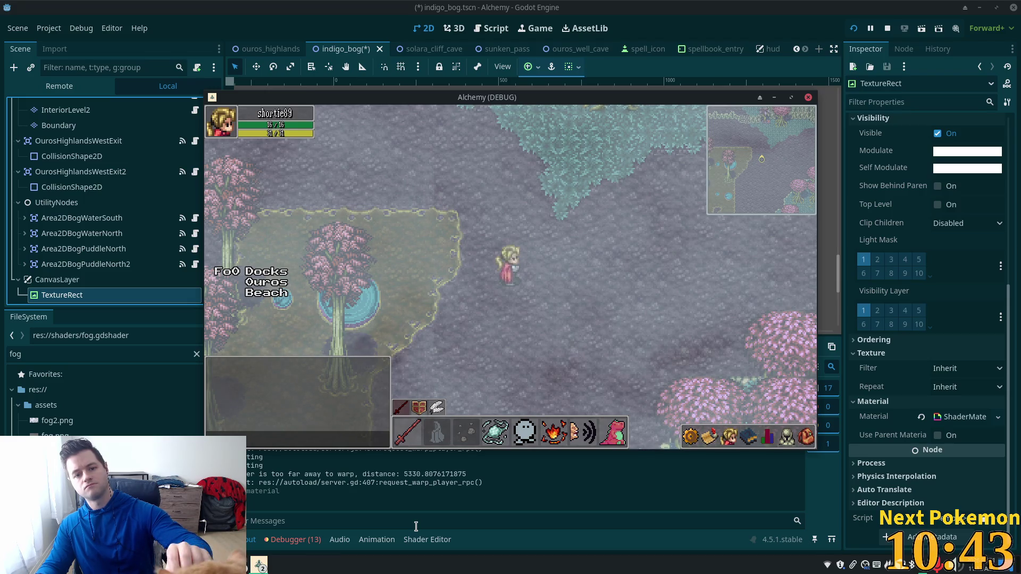
left_click(563, 365)
left_click_drag(562, 364, 526, 378)
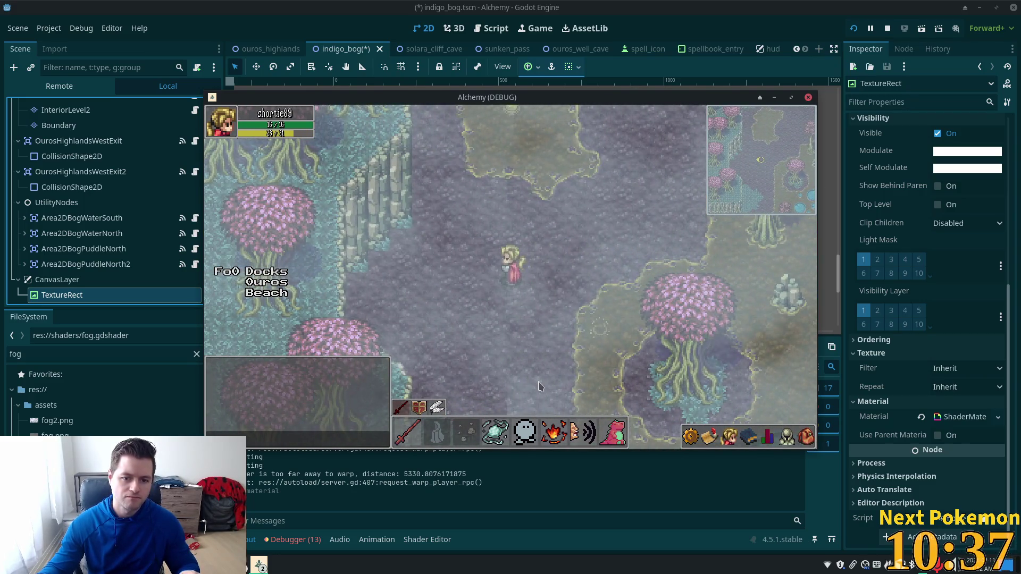
key("F8")
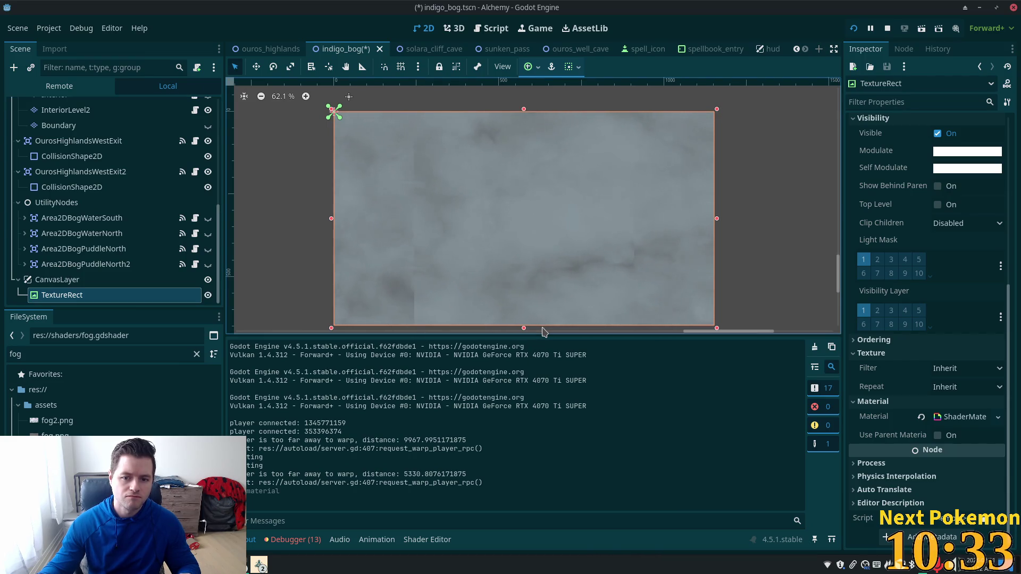
key("super")
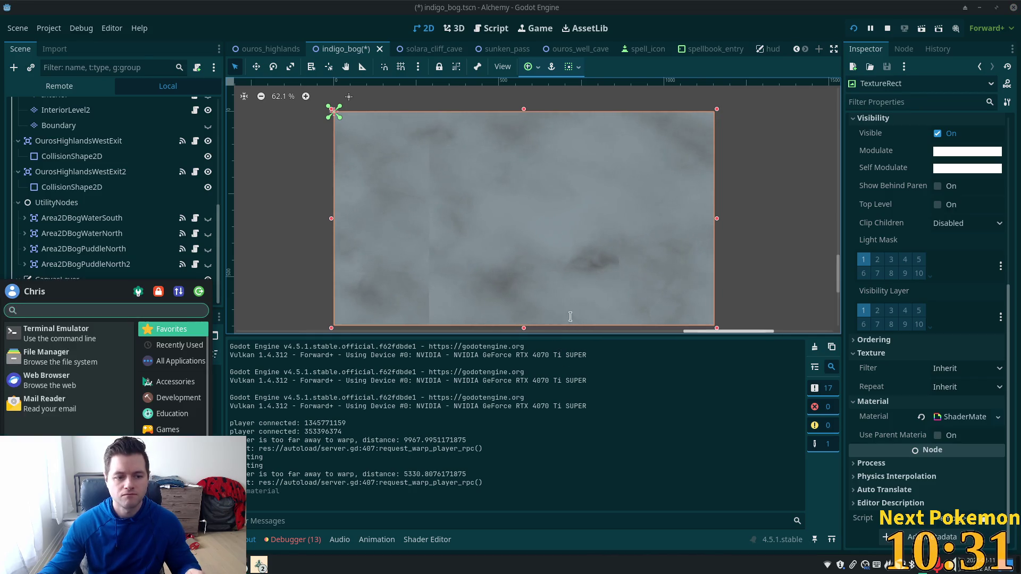
key("alt+Tab")
left_click(524, 213)
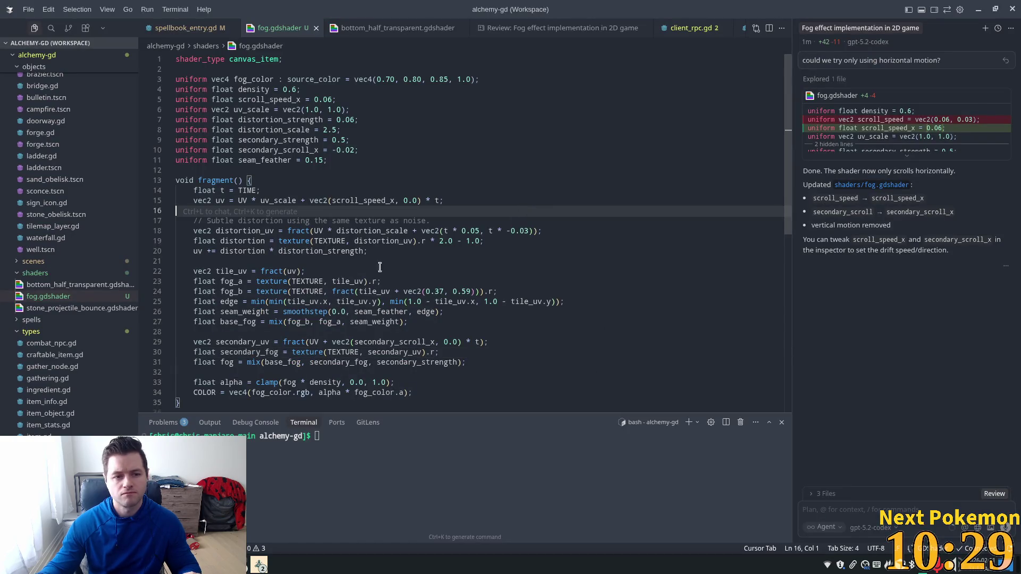
- Read through the assistant's summary of the scroll_speed_x, secondary_scroll and removed vertical motion changes
double_click(863, 199)
mouse_move(859, 198)
left_mouse_down()
mouse_move(813, 198)
mouse_move(925, 200)
left_mouse_up()
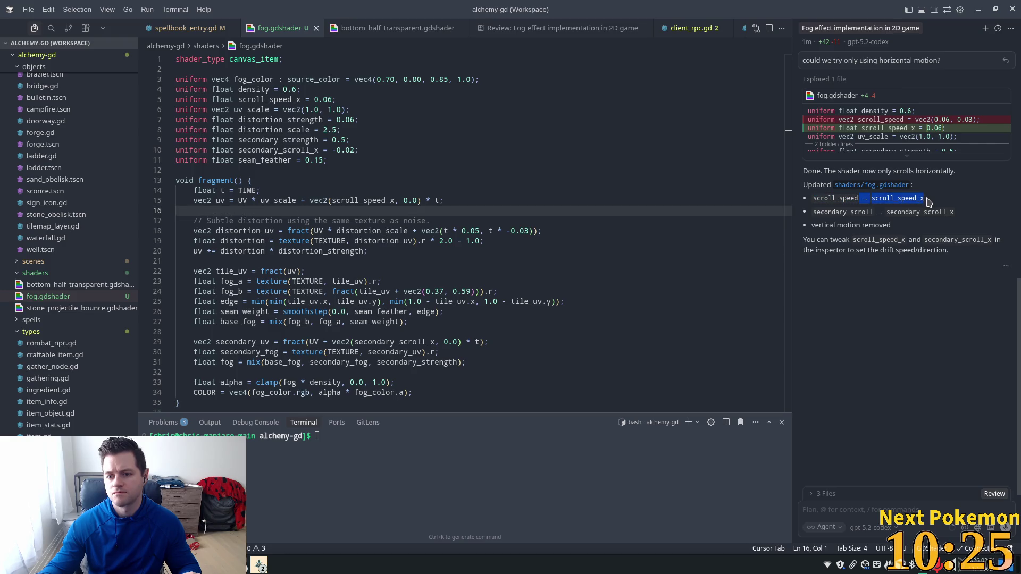
left_click_drag(813, 212, 935, 211)
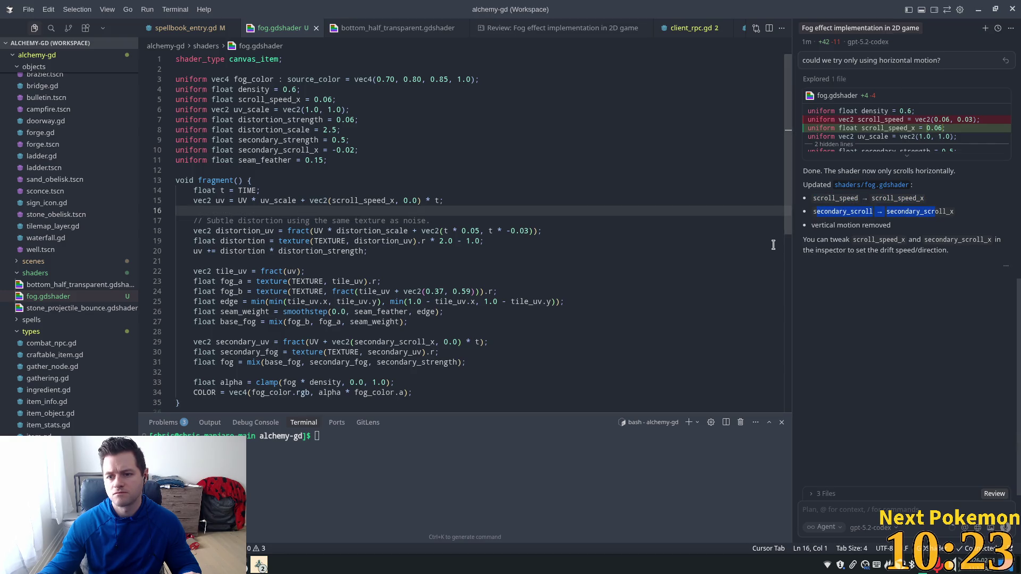
left_click_drag(825, 225, 893, 225)
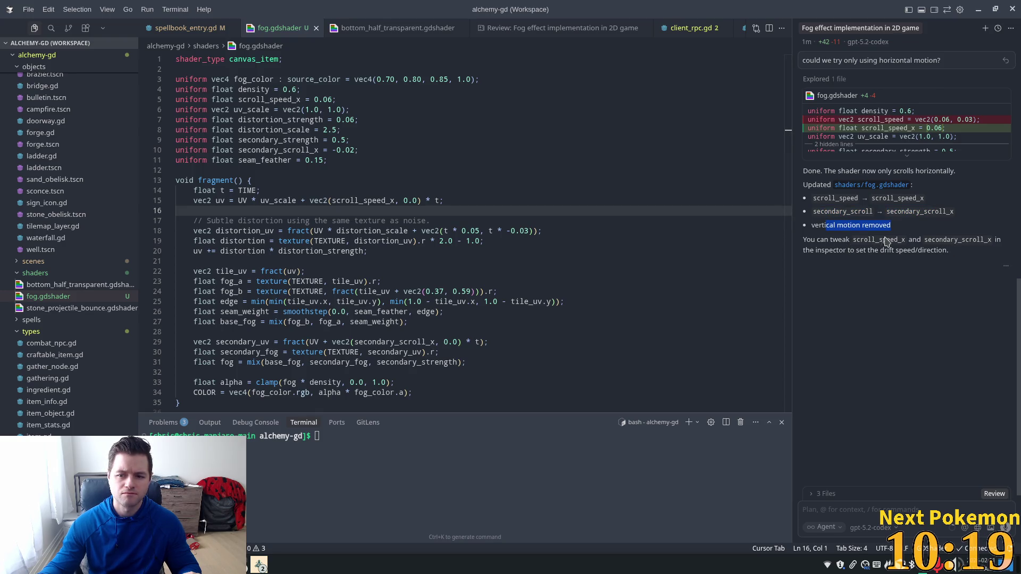
left_click_drag(886, 240, 944, 240)
left_click(852, 251)
left_click_drag(852, 251, 960, 255)
- Change seam_feather from 0.15 to 0.5 in fog.gdshader and switch to Godot to preview
left_click(378, 171)
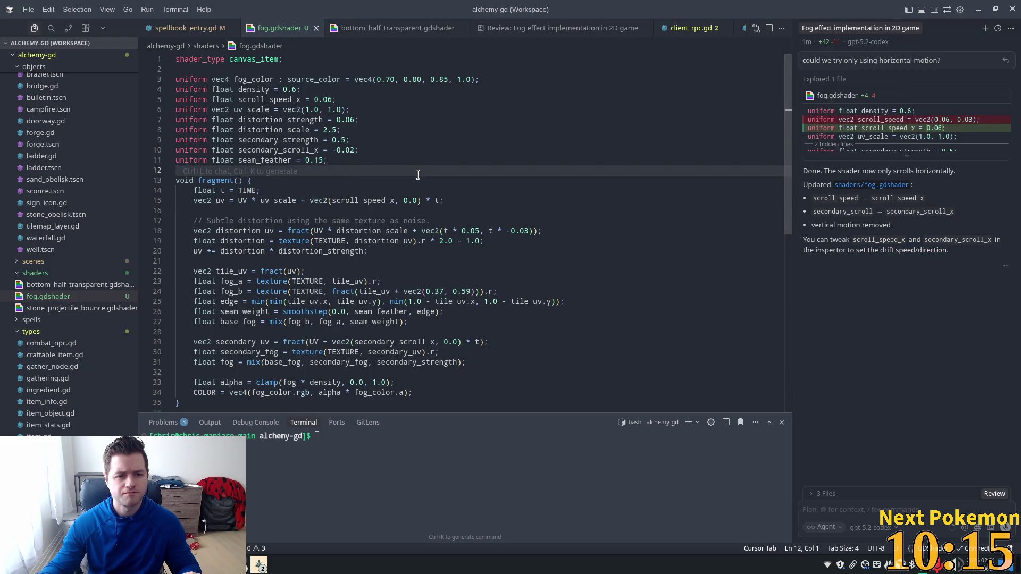
left_click(252, 89)
left_click(278, 100)
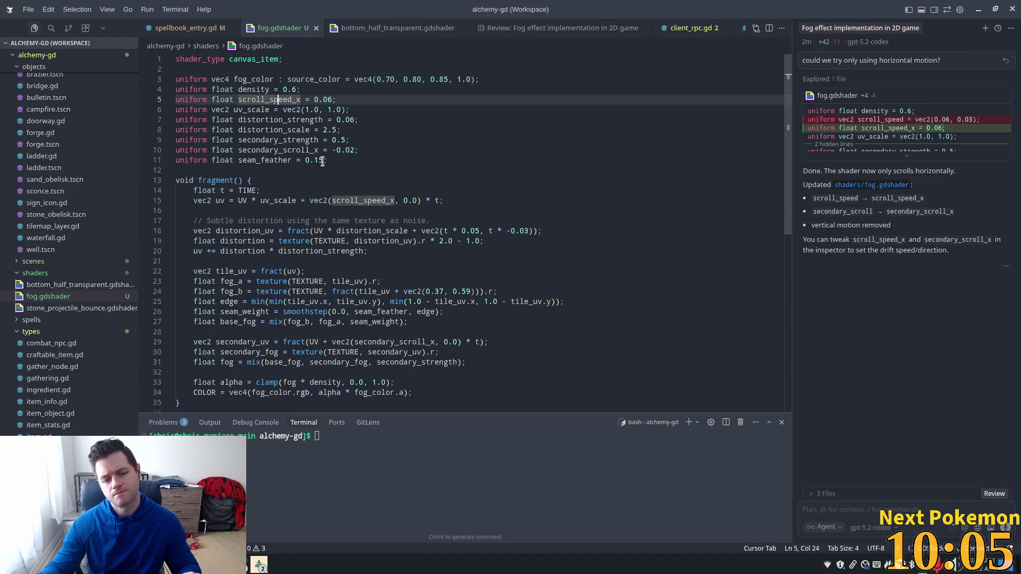
left_click_drag(322, 160, 315, 160)
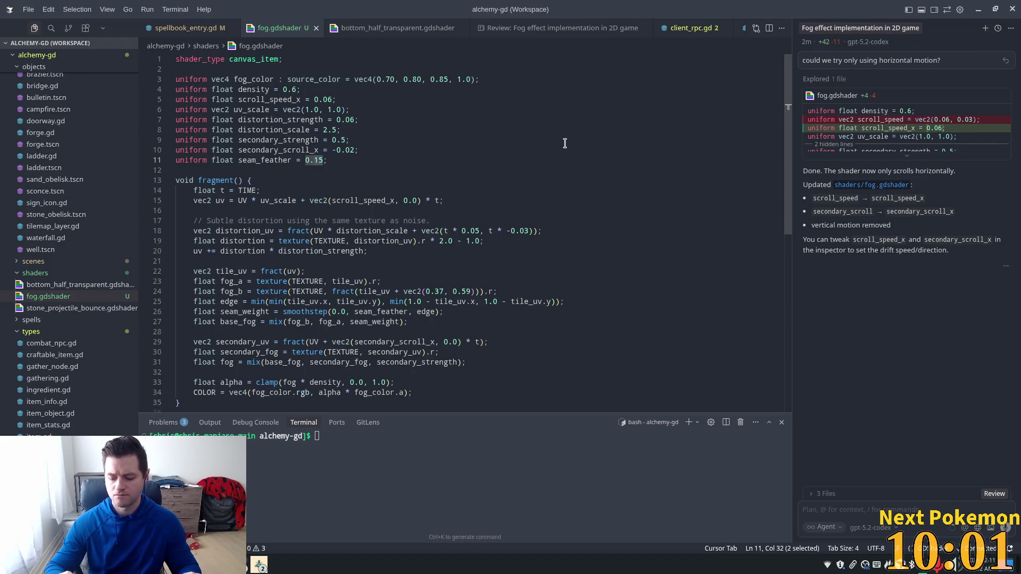
type("5")
left_click(556, 142)
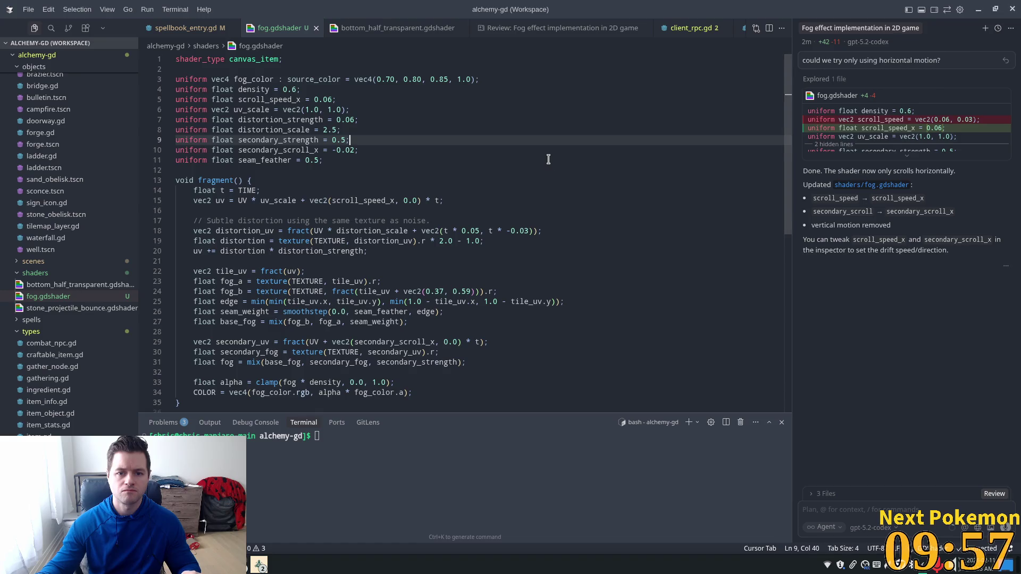
key("alt+Tab")
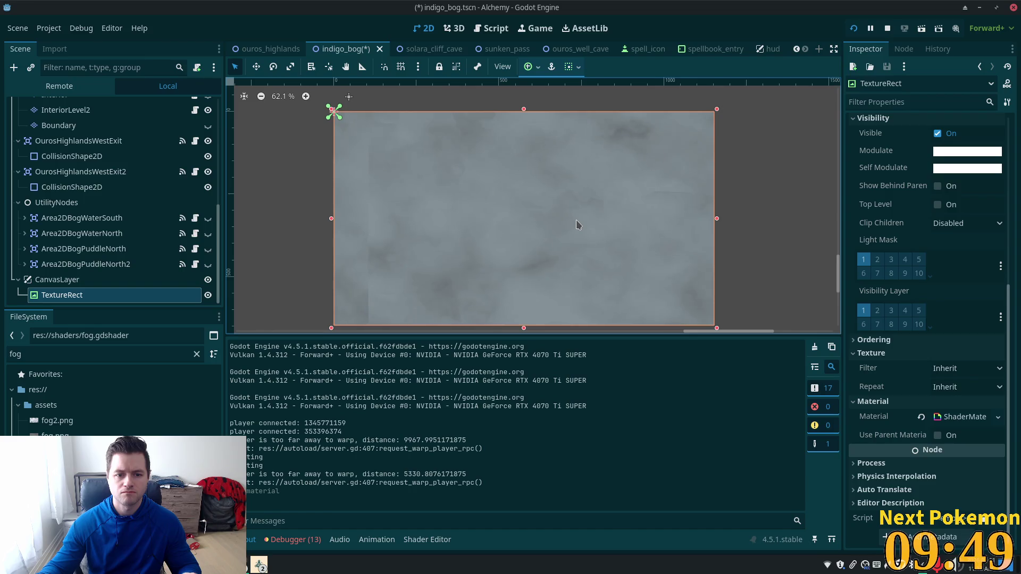
- Set seam_feather to 0.01 in fog.gdshader and check the fog in Godot
key("alt+Tab")
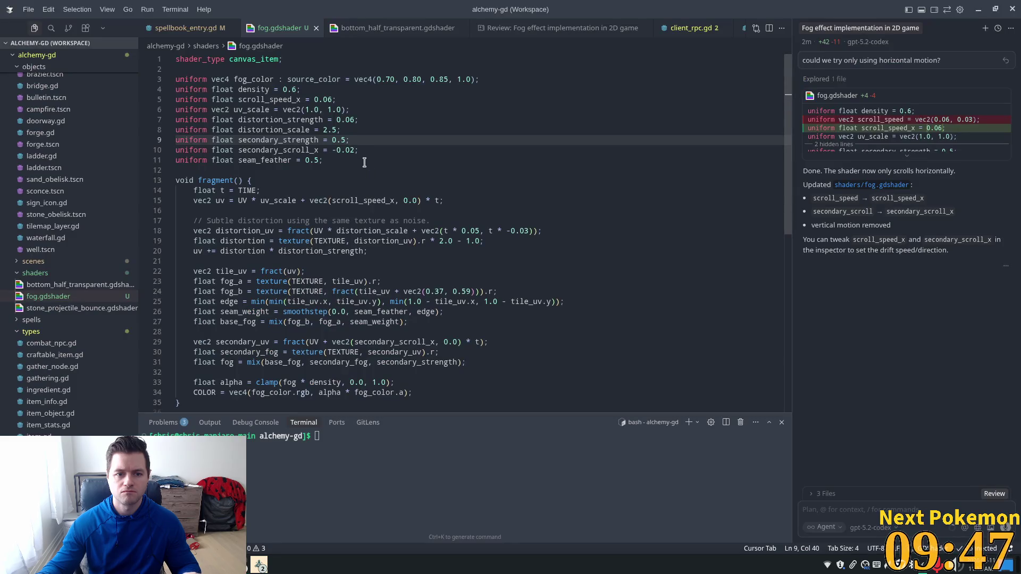
left_click_drag(320, 160, 315, 160)
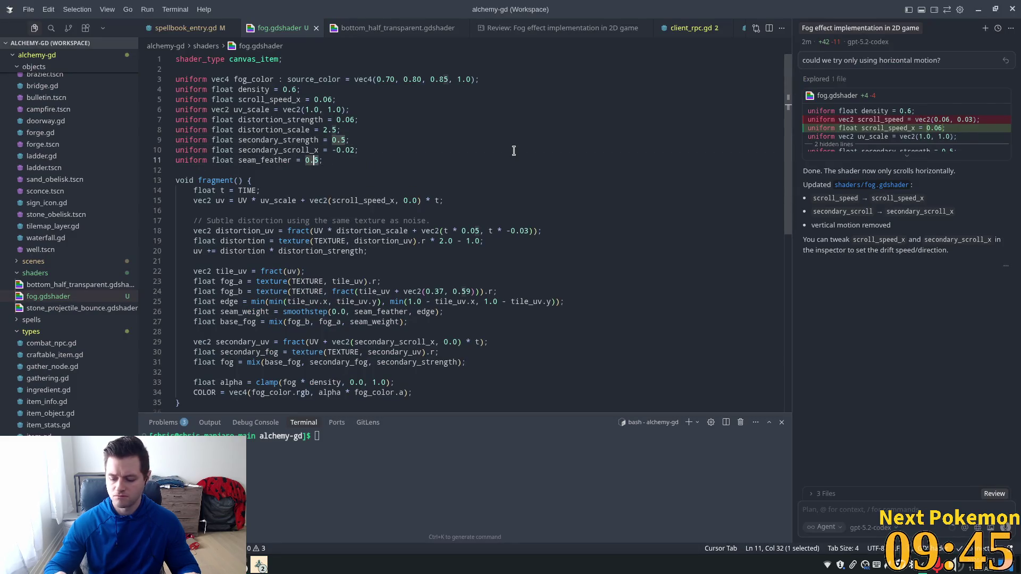
key("alt+Tab")
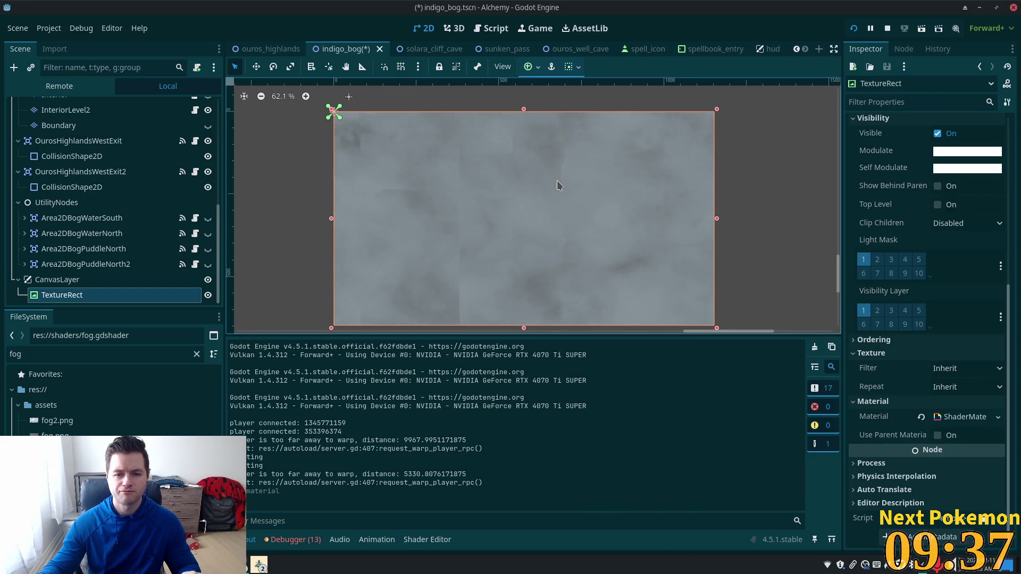
key("alt+Tab")
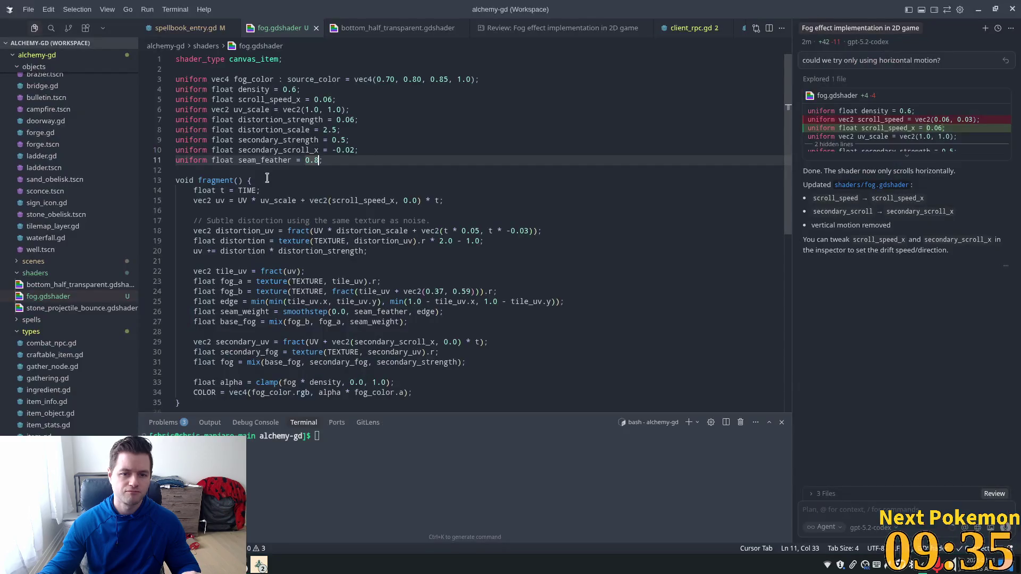
left_click_drag(307, 164, 319, 162)
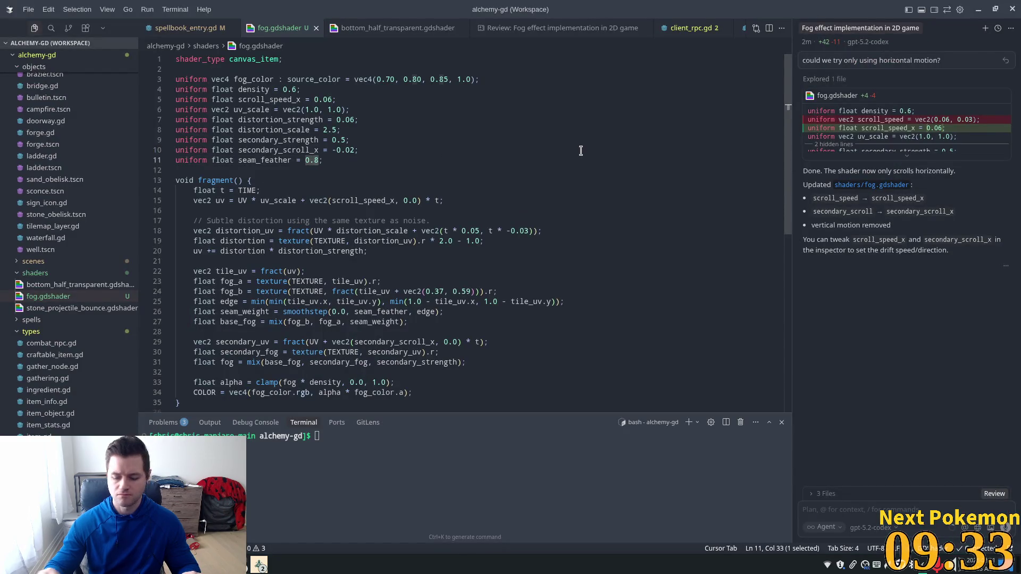
type("0.01")
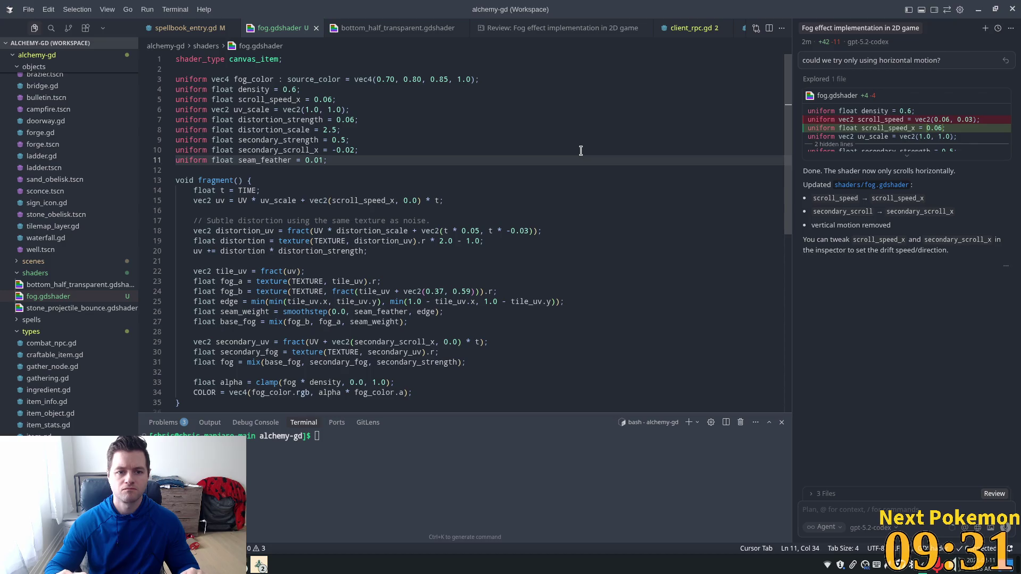
key("alt+Tab")
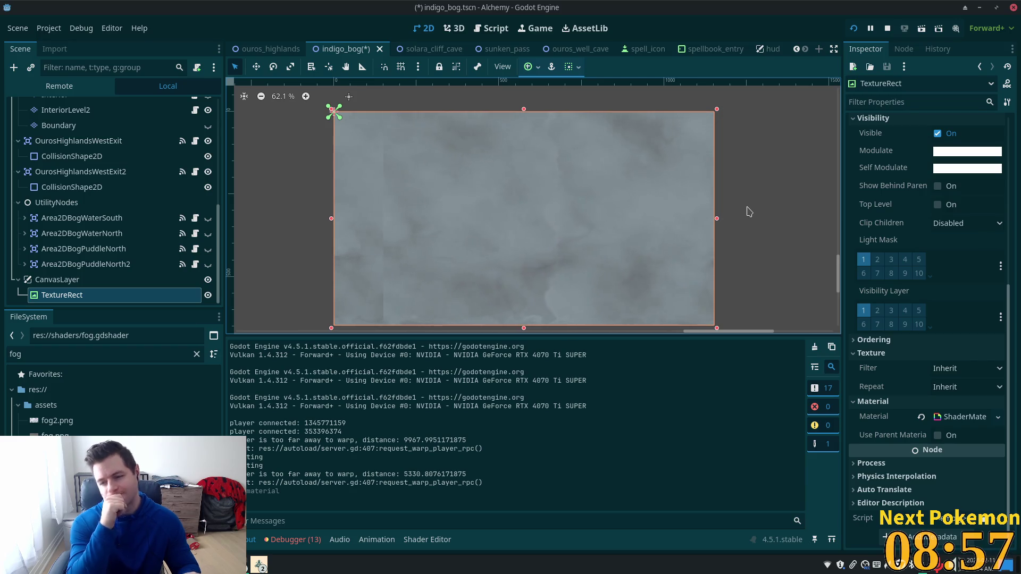
- Bring the Alchemy (DEBUG) game forward and walk the character up and right through the fog
left_click(259, 566)
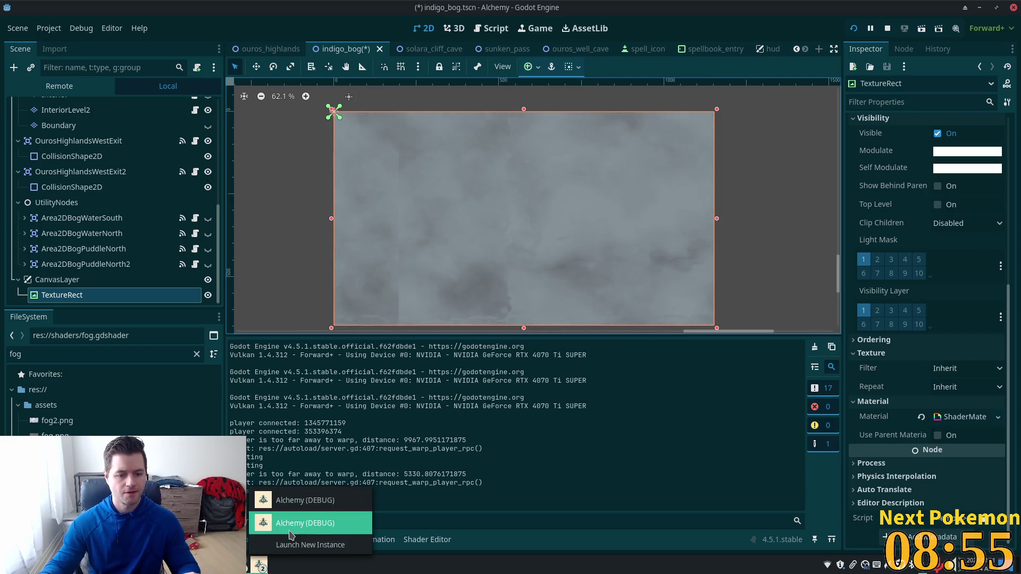
left_click(303, 521)
key("Up")
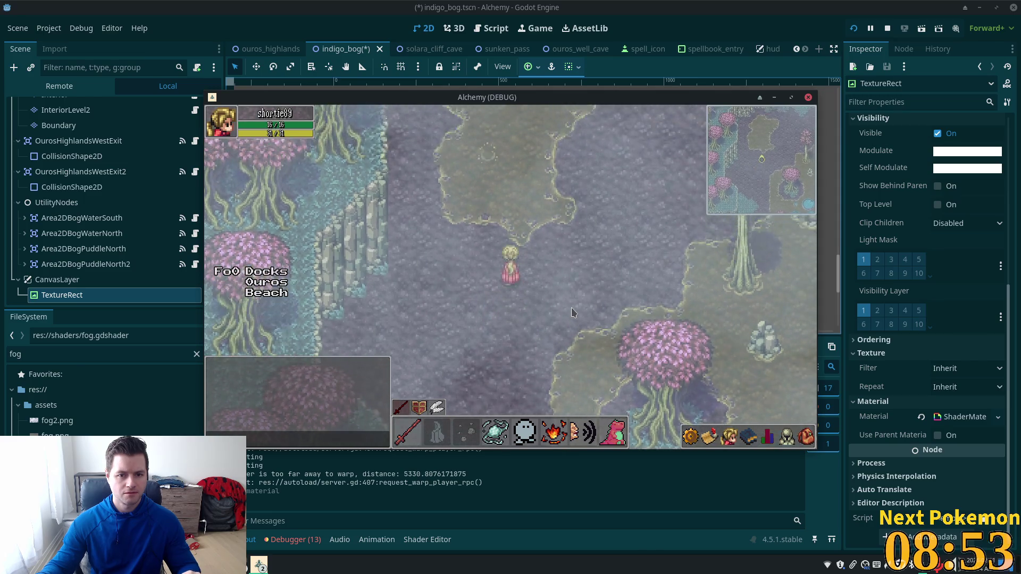
key("Right")
key("Up")
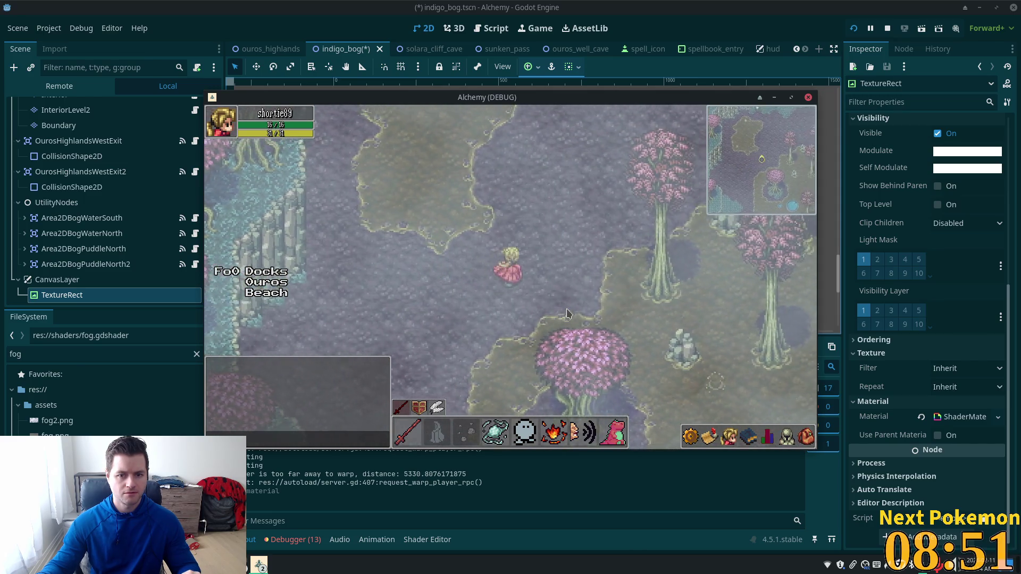
key("Right")
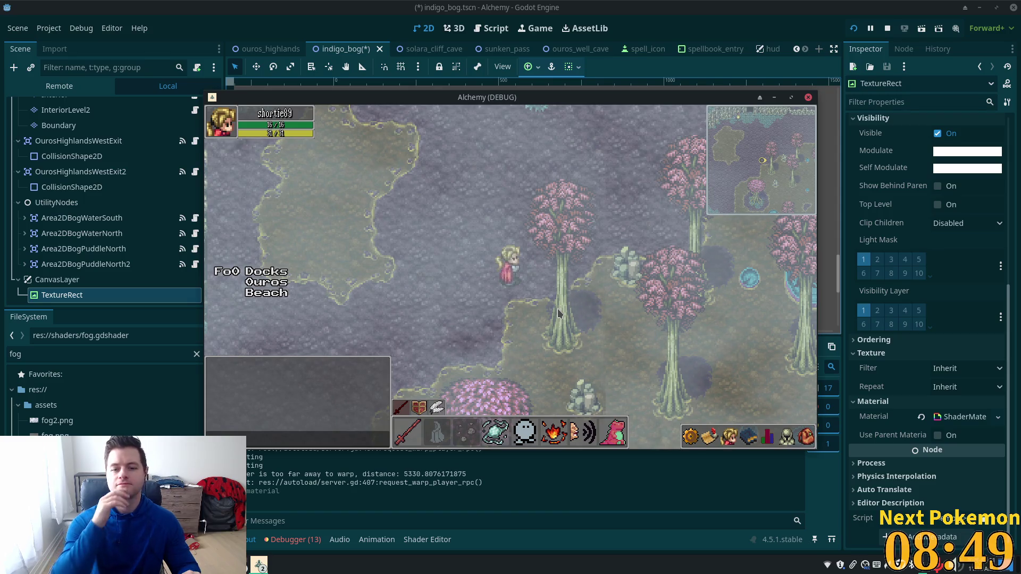
key("Right")
key("Up")
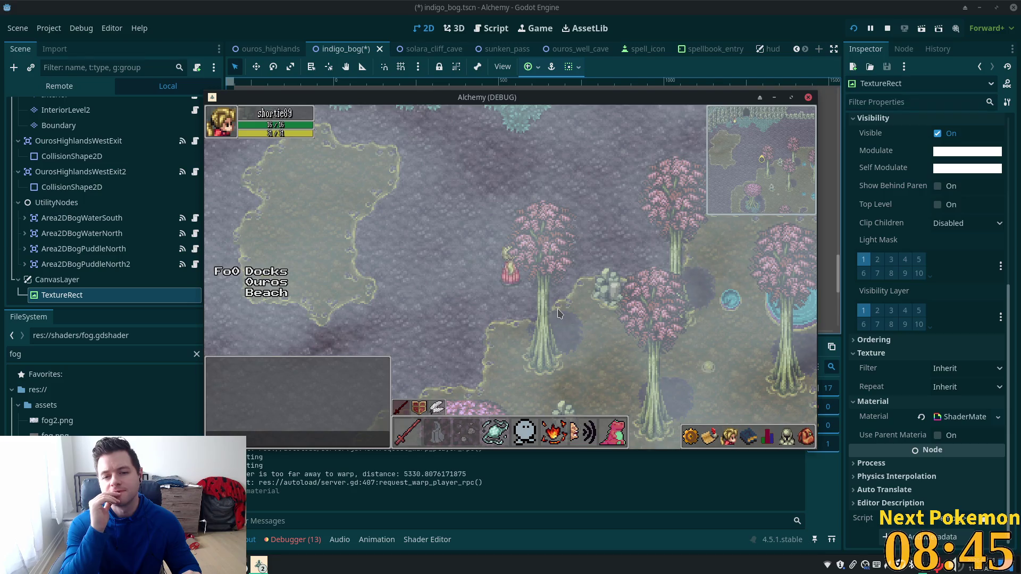
- Keep walking up-right and toward the stone wall, then leave the game for the editors
key("Up")
key("Right")
key("Left")
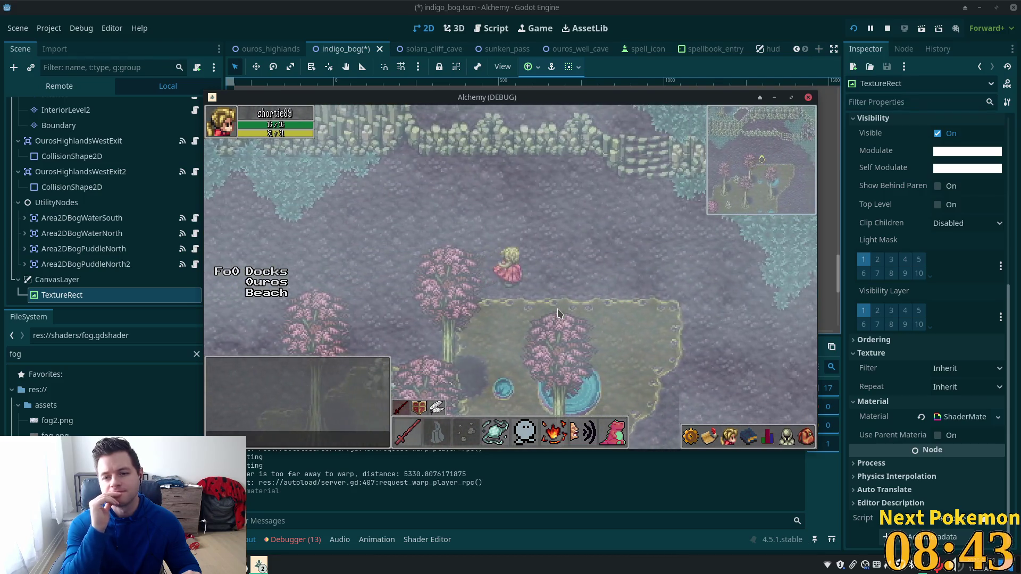
key("Right")
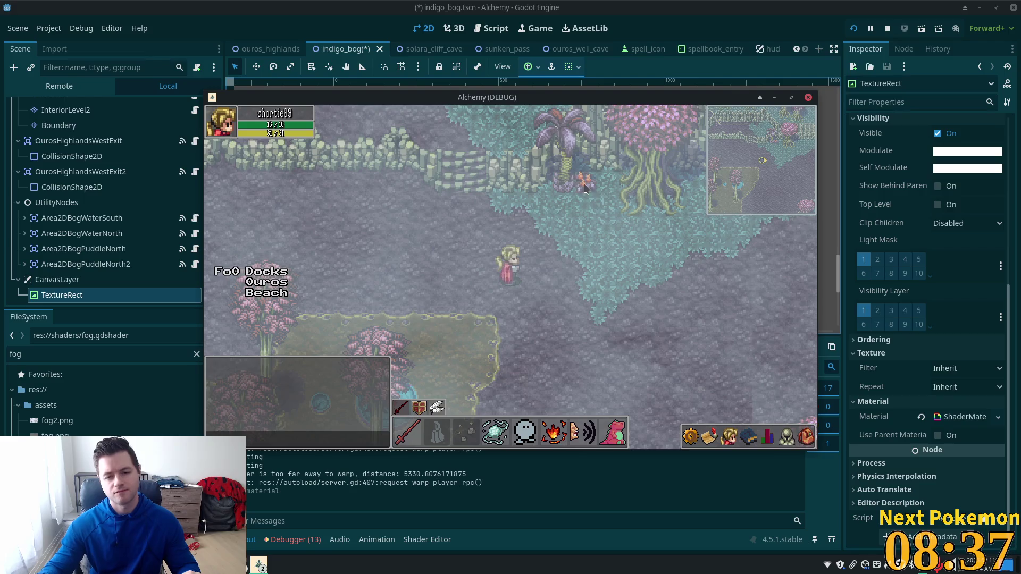
key("alt+Tab")
key("alt+Tab")
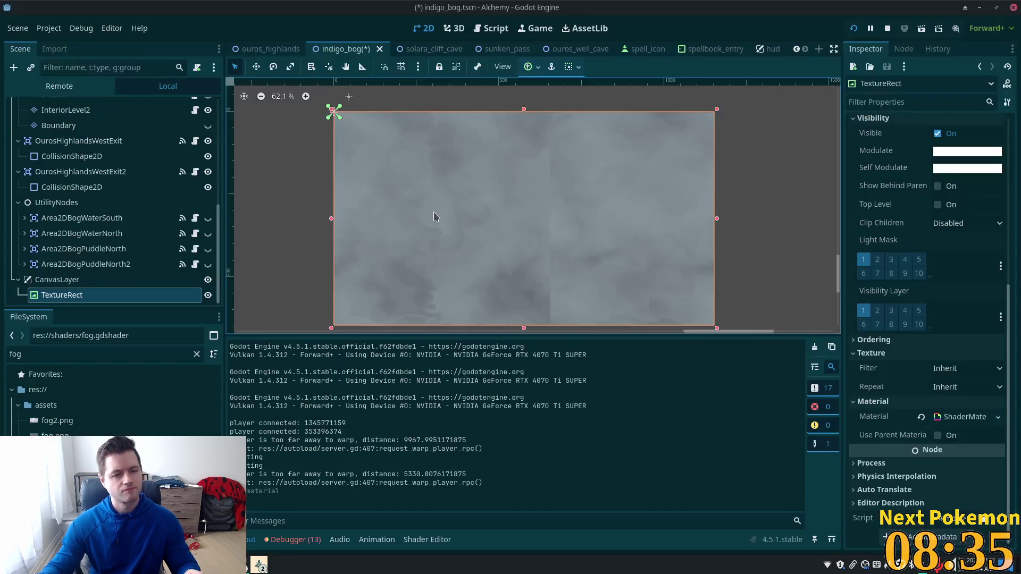
key("alt+Tab")
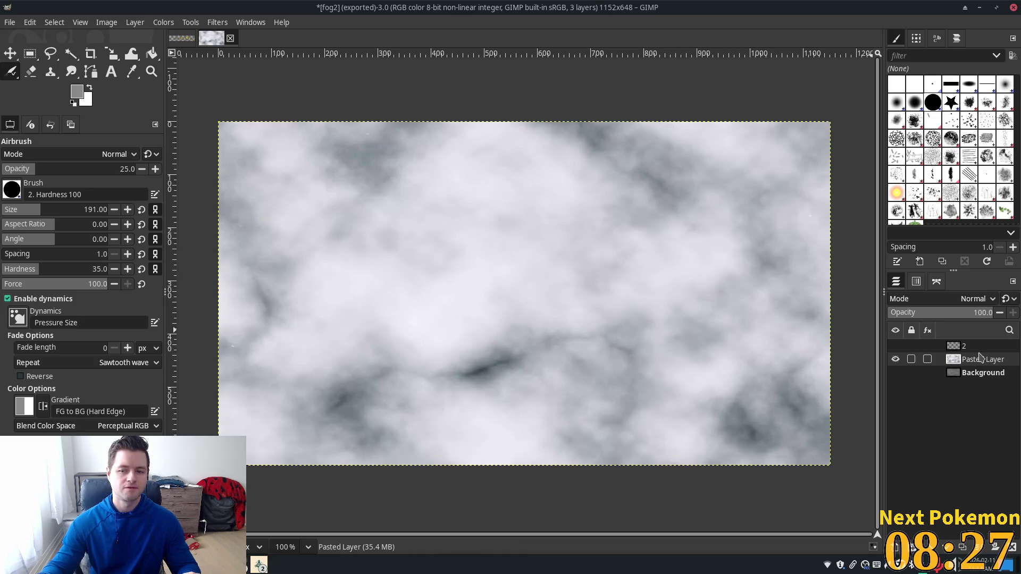
- Select the Background layer and undo the pasted layer and airbrushed fog strokes
left_click(958, 376)
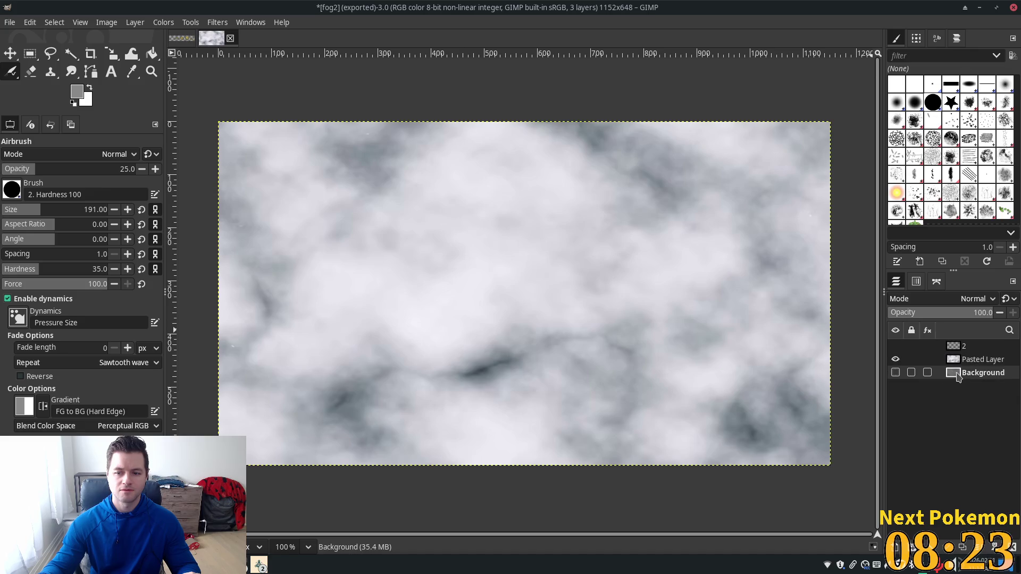
left_click(726, 322)
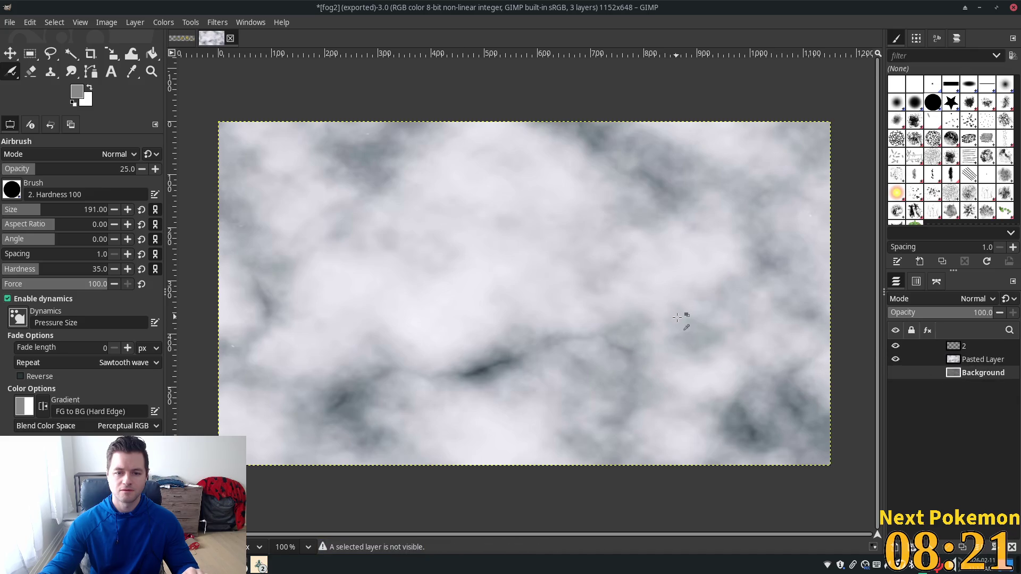
key("ctrl+z")
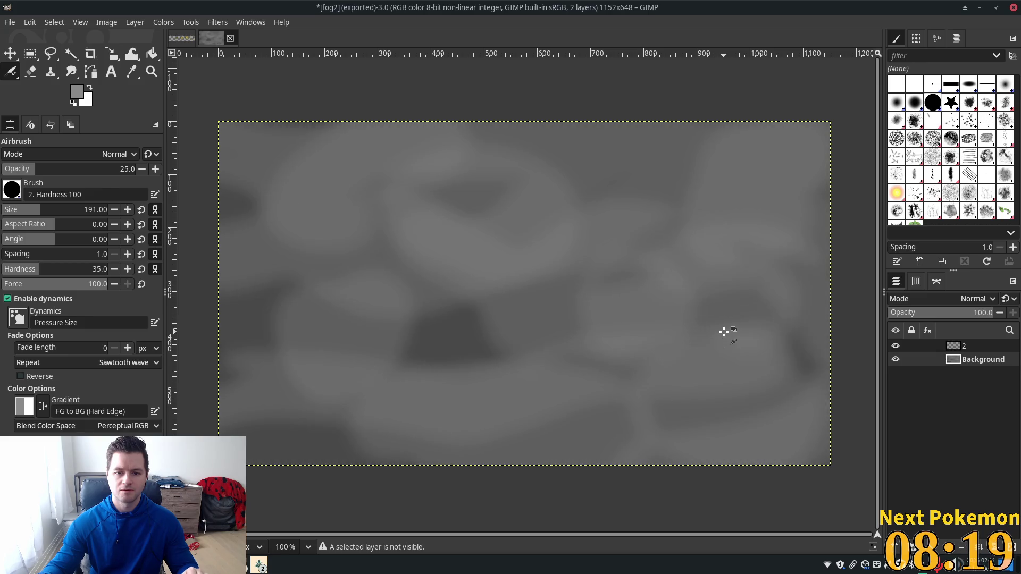
key("ctrl+z")
key("ctrl+z")
key("ctrl+z")
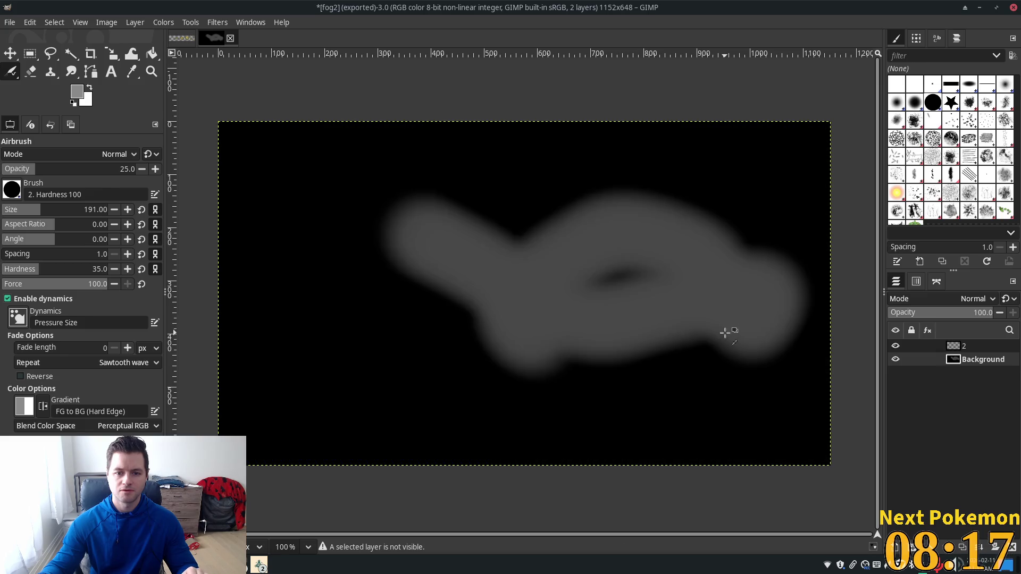
- Export the image as PNG, replacing fog2.png in the assets folder
key("ctrl+s")
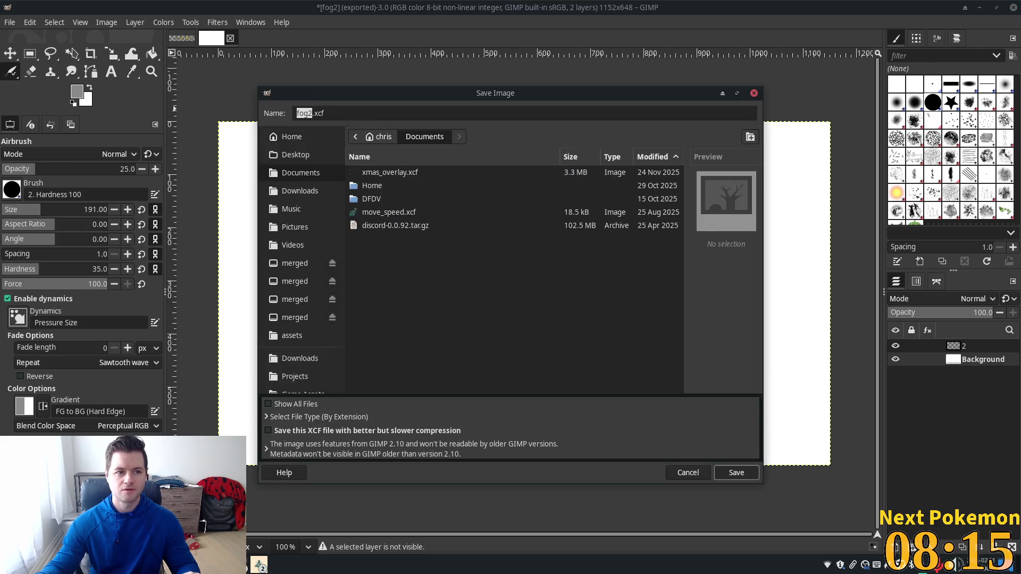
left_click(687, 472)
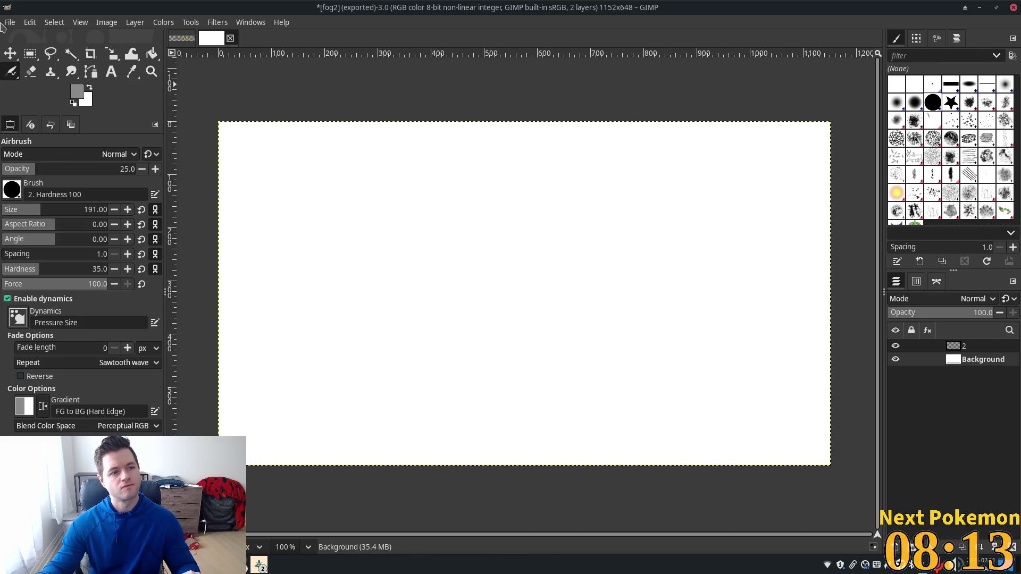
key("alt+f")
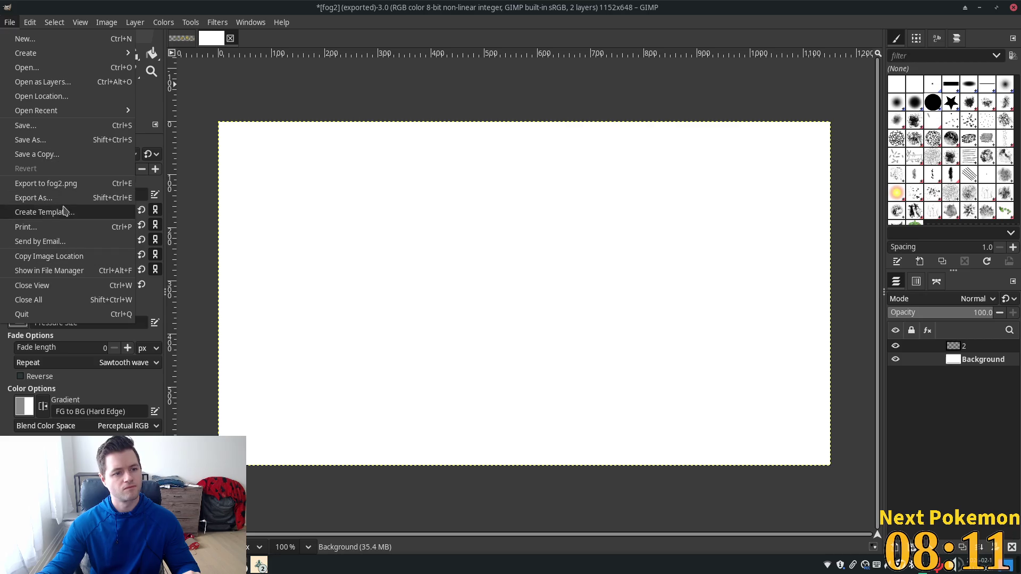
left_click(33, 198)
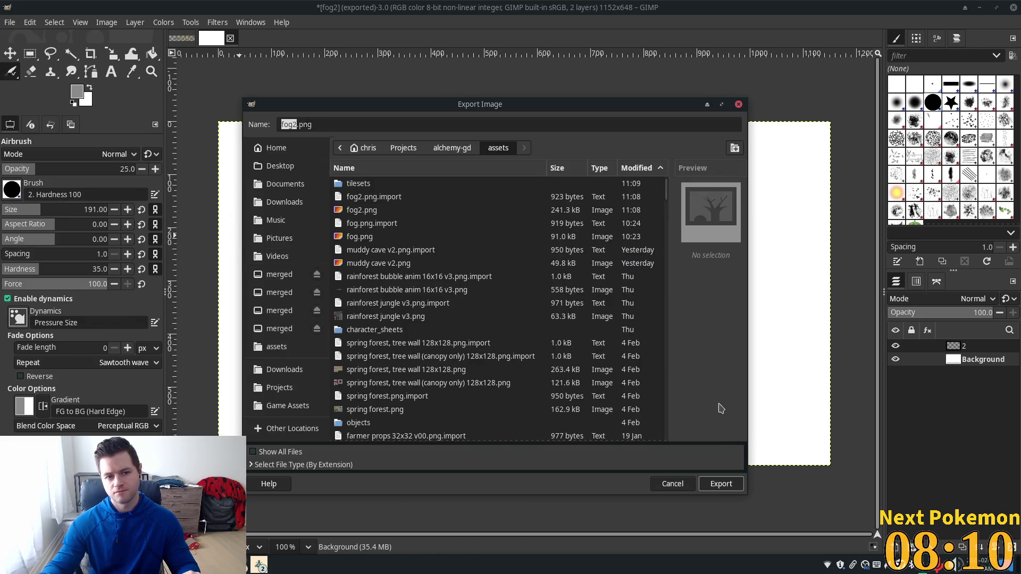
left_click(720, 484)
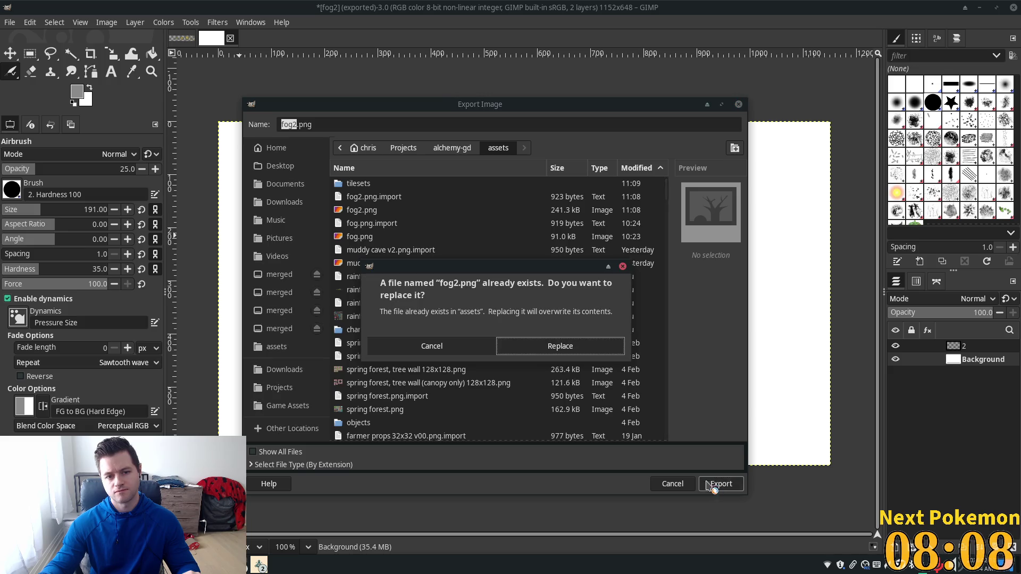
left_click(573, 350)
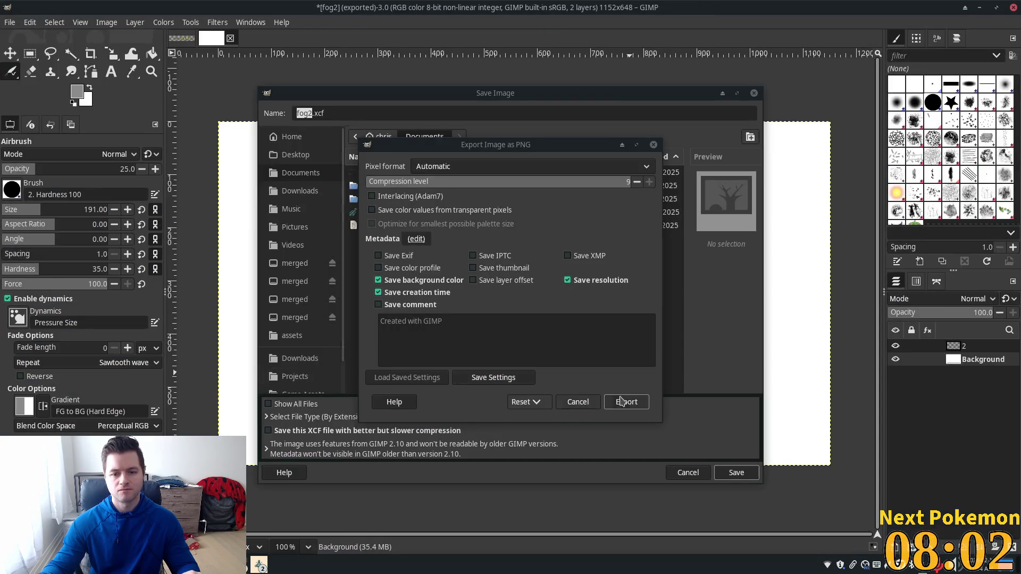
- Finish the fog2.png export, check the flat grey fog in Godot, and return to fog.gdshader
left_click(624, 401)
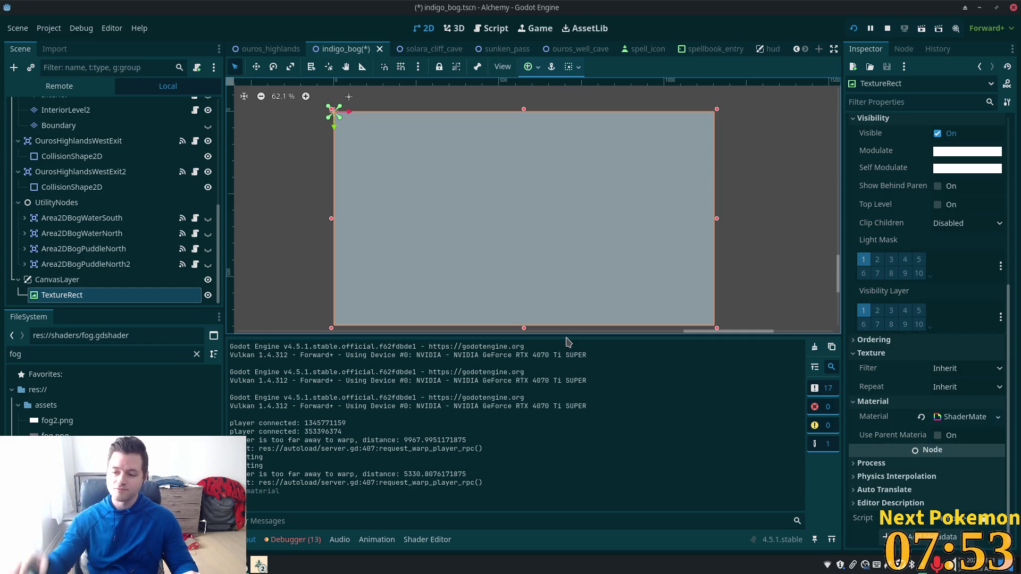
scroll(899, 211, "up", 5)
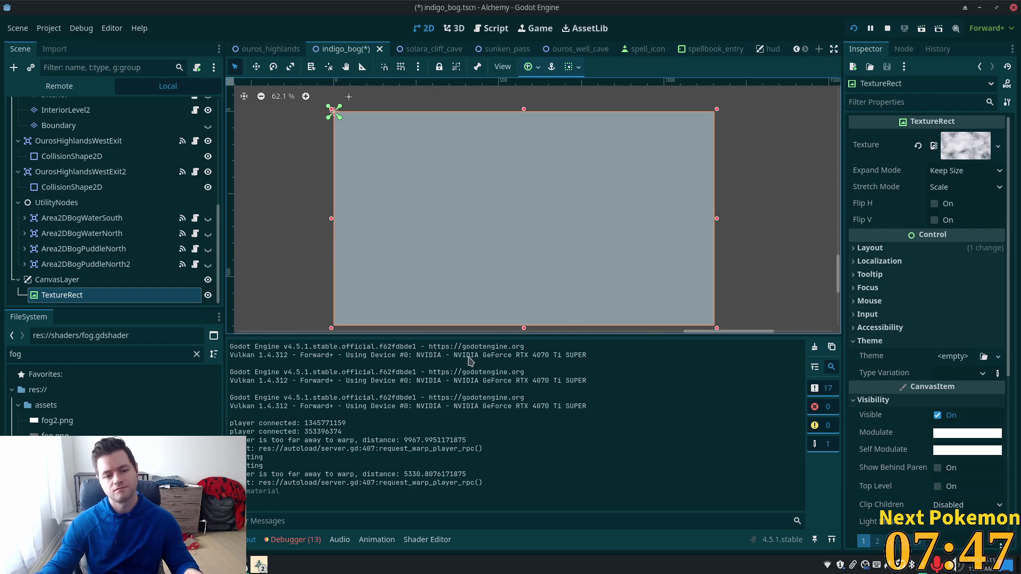
key("alt+Tab")
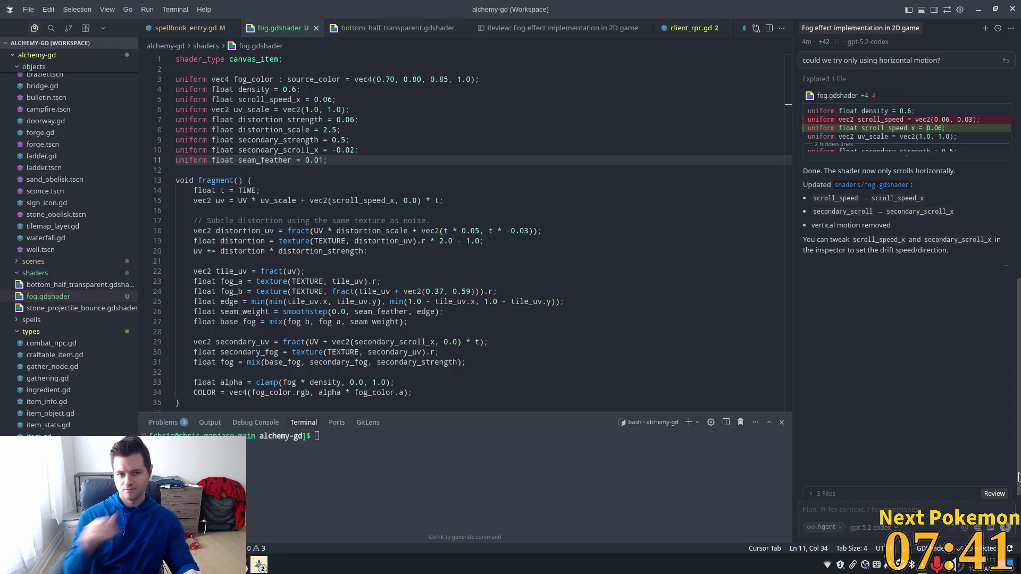
- Undo the shader edits until seam_feather is back to 0.15
left_click(563, 275)
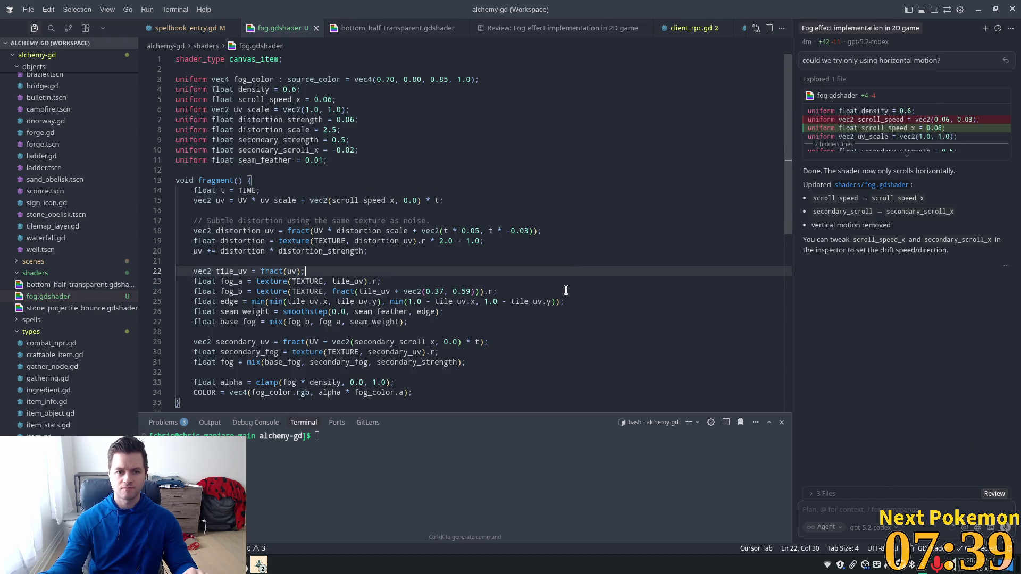
key("ctrl+z")
key("ctrl+z")
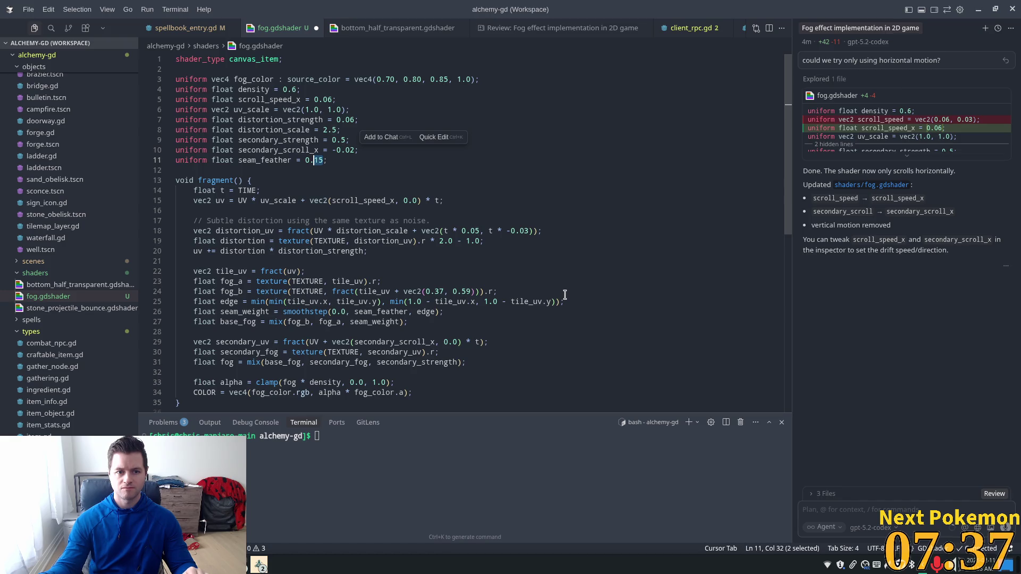
key("ctrl+z")
key("ctrl+z")
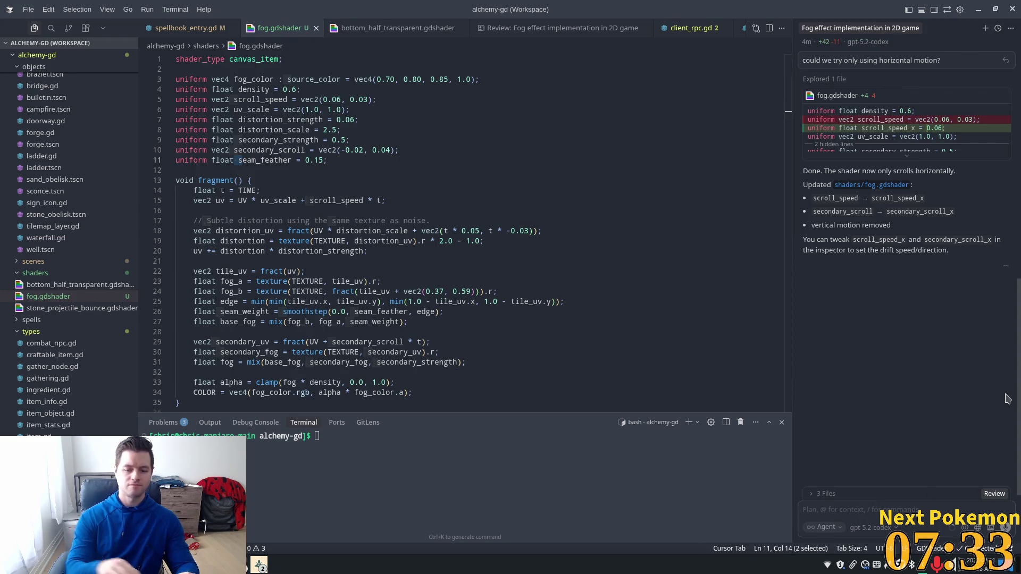
- Tell the agent the fog texture is now flat white and ask how to modulate fog opacity per pixel
type("i've repla")
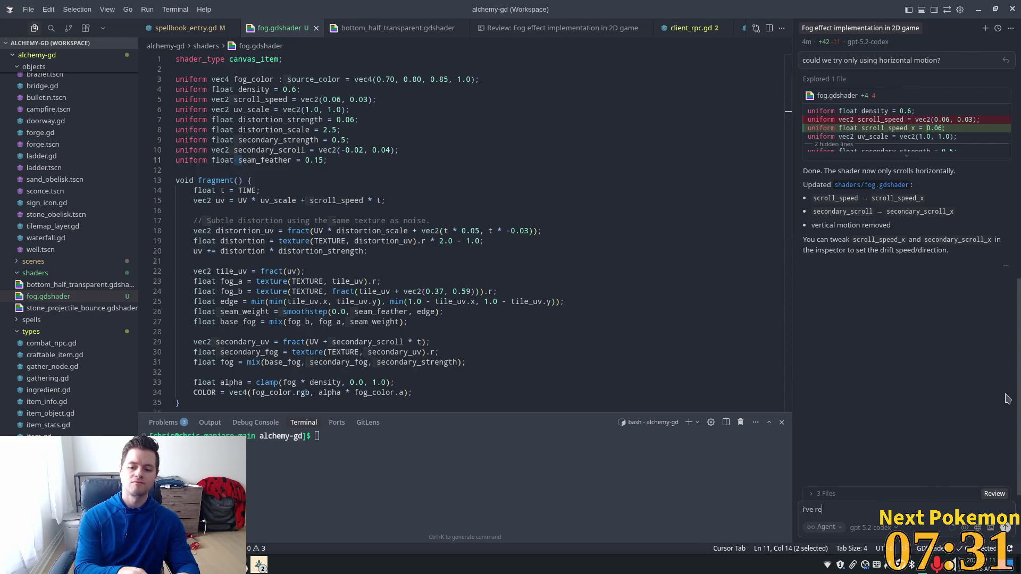
type("ced the f")
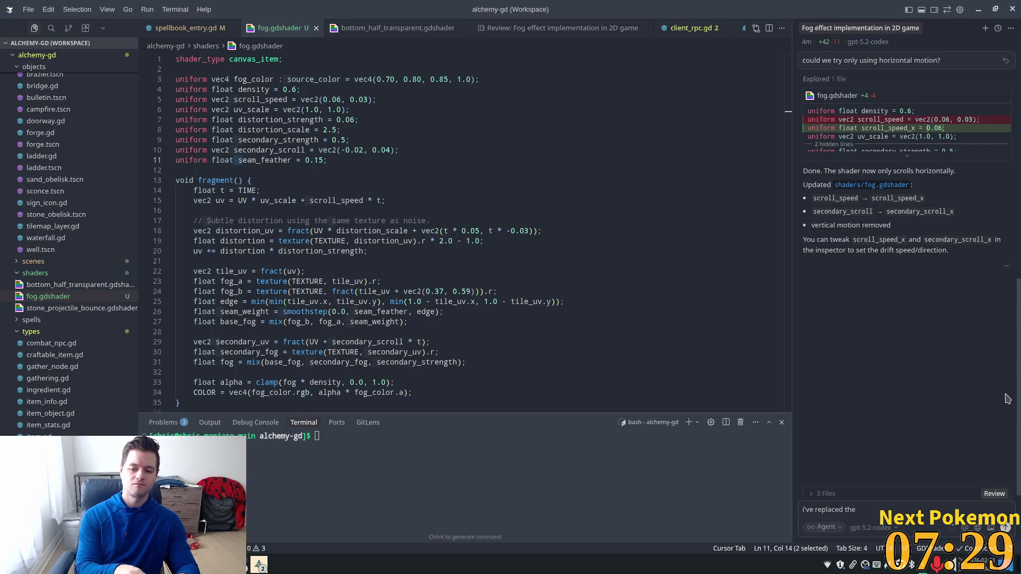
type("og text")
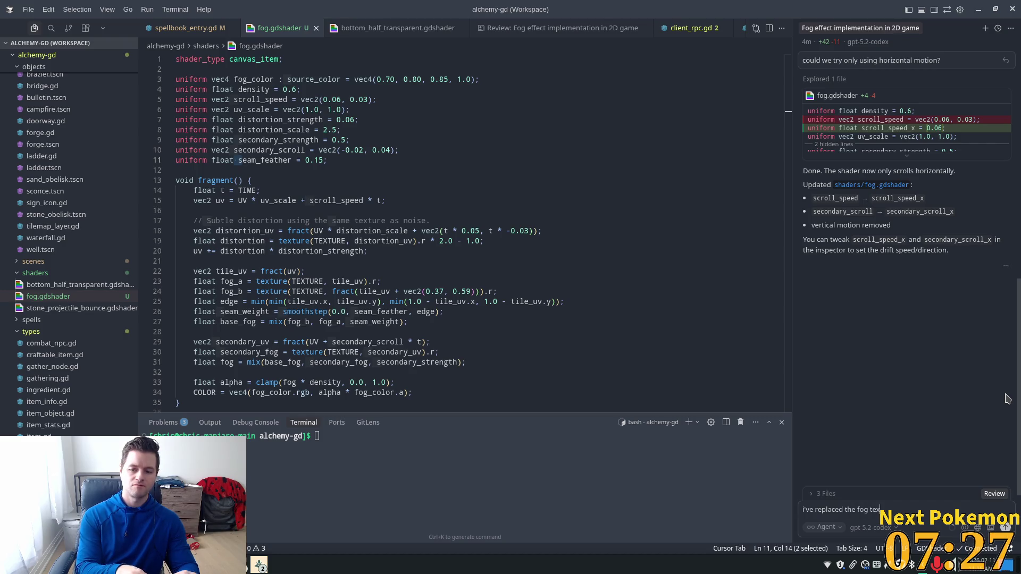
type("ure")
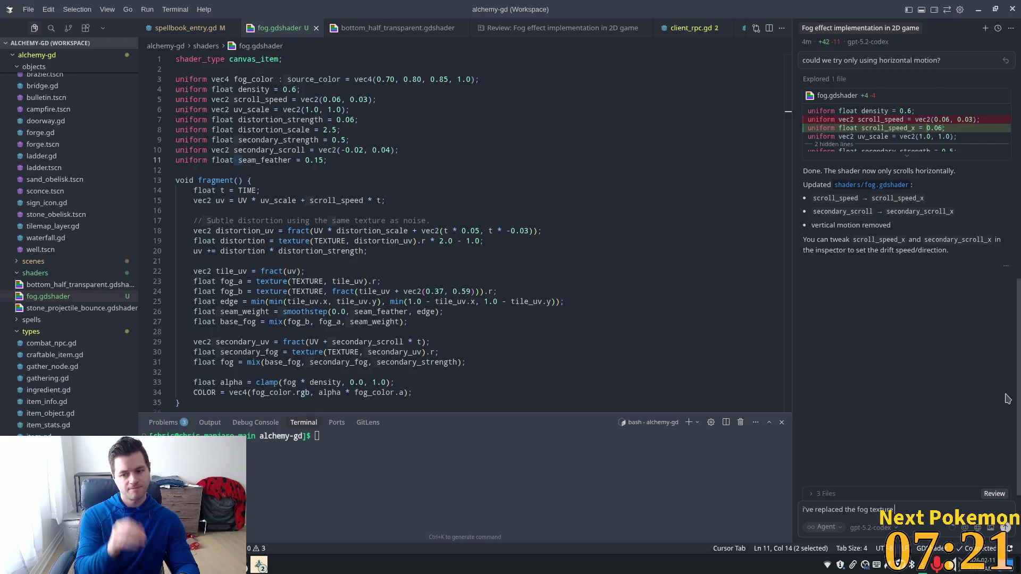
type("th a fla")
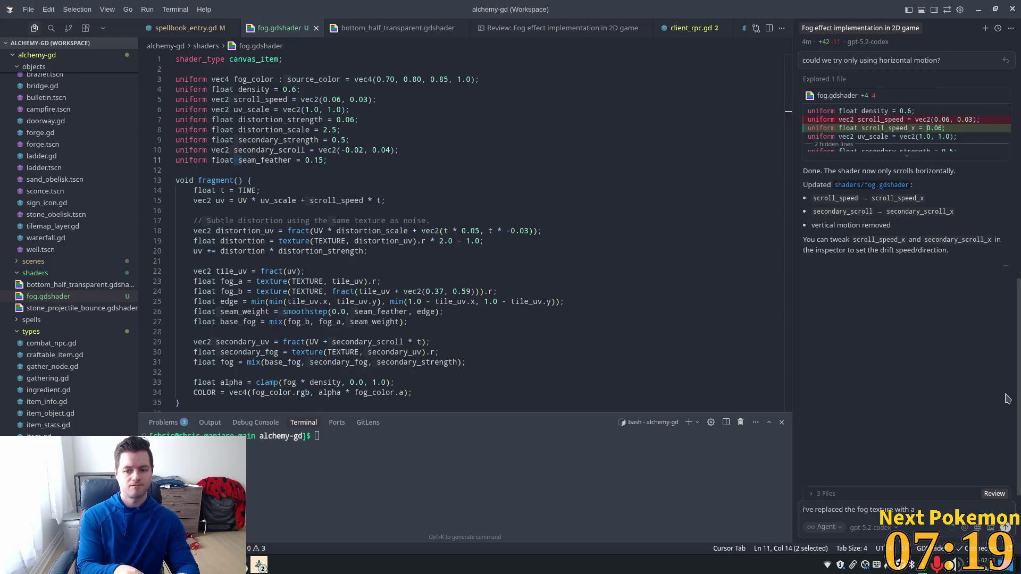
type("t ")
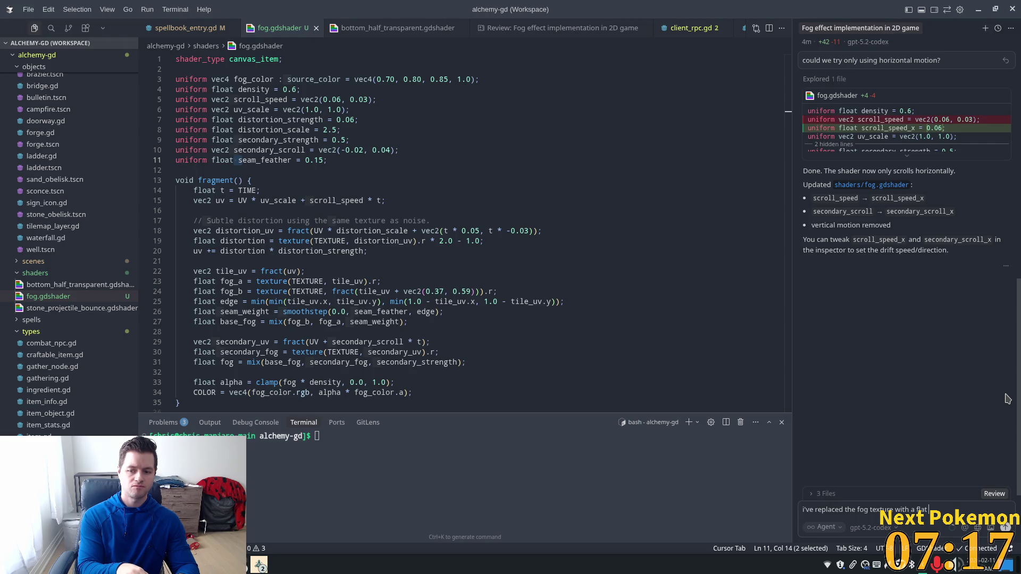
type("white ima")
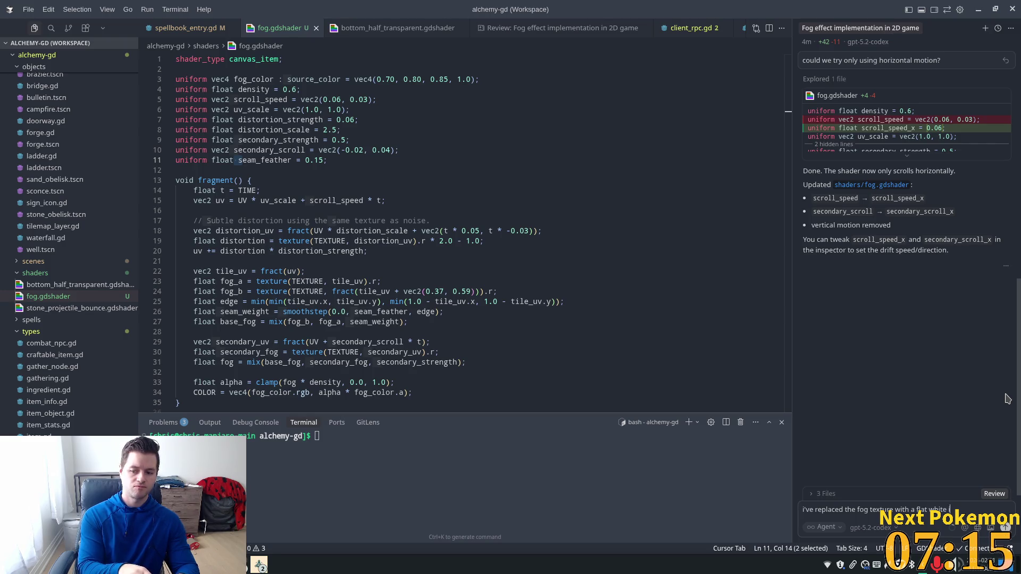
type("ge. Can we mo")
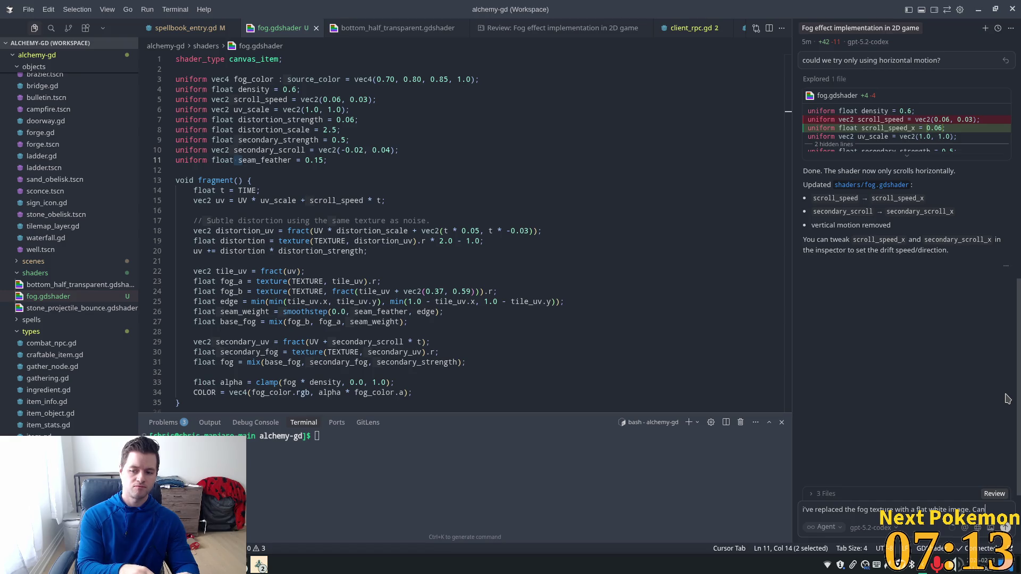
type("dify")
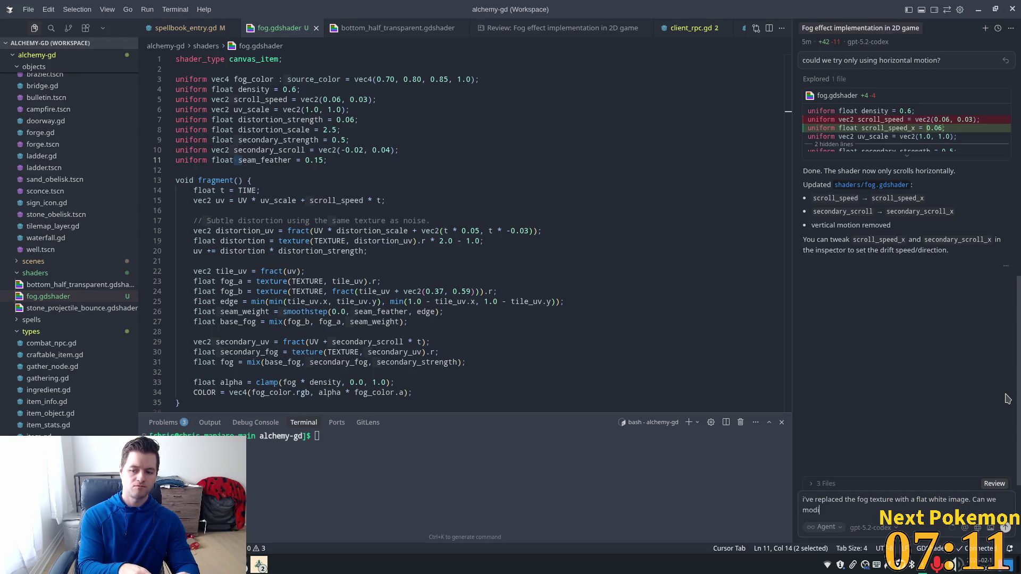
type(" the")
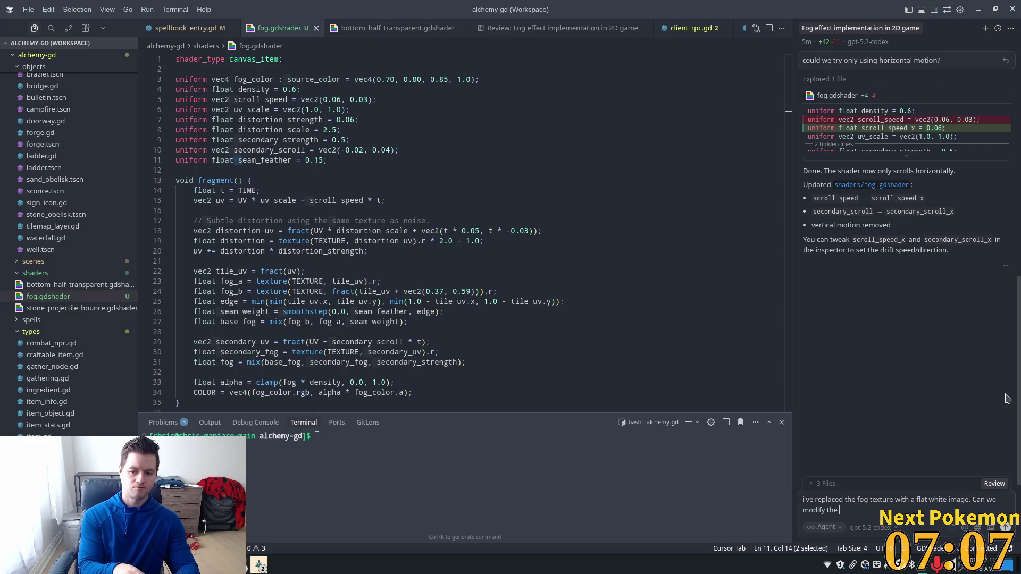
key("ctrl+BackSpace")
key("ctrl+BackSpace")
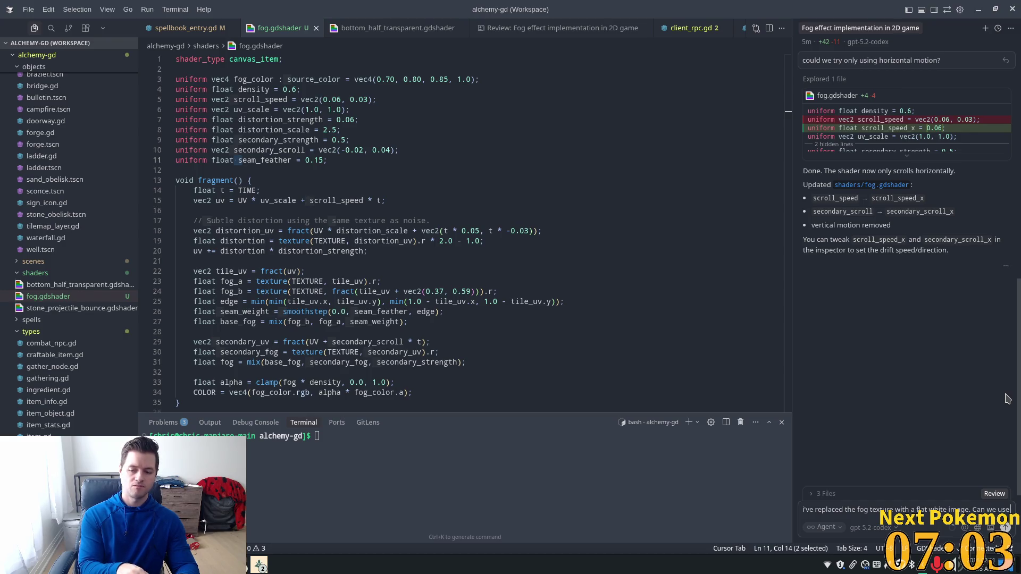
type("use opacity to simi")
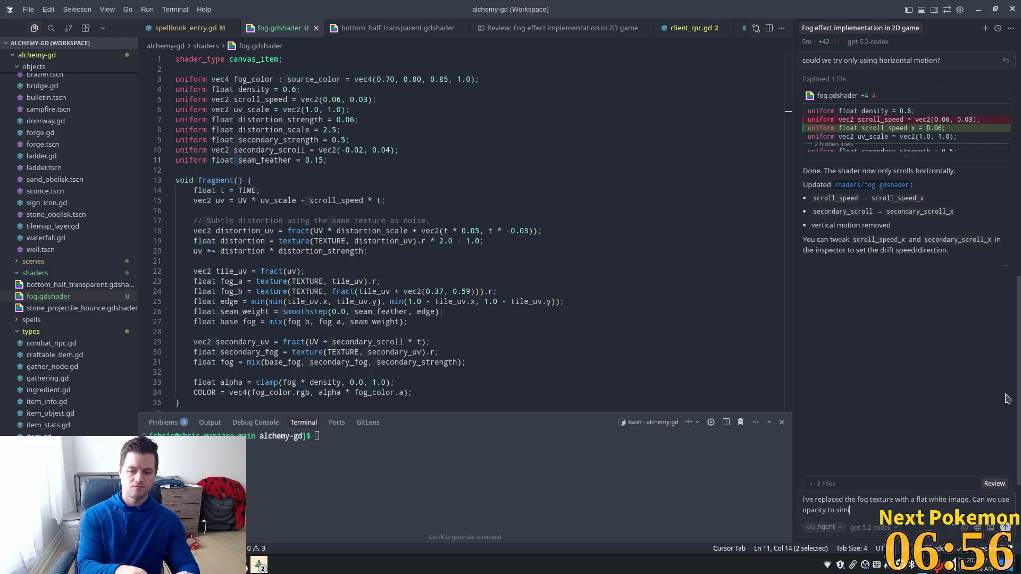
key("BackSpace")
key("BackSpace")
type("ulate")
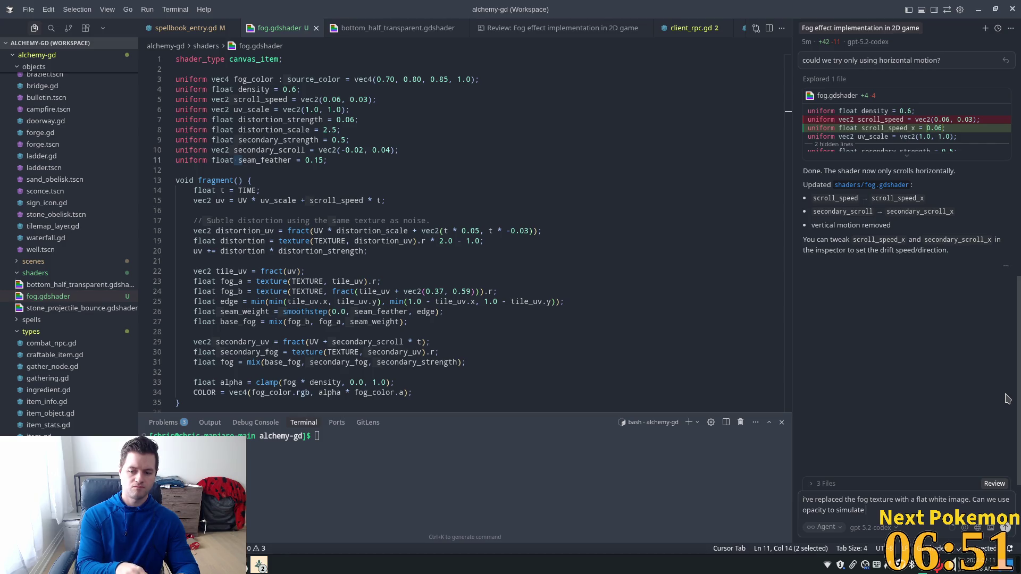
type(" fog")
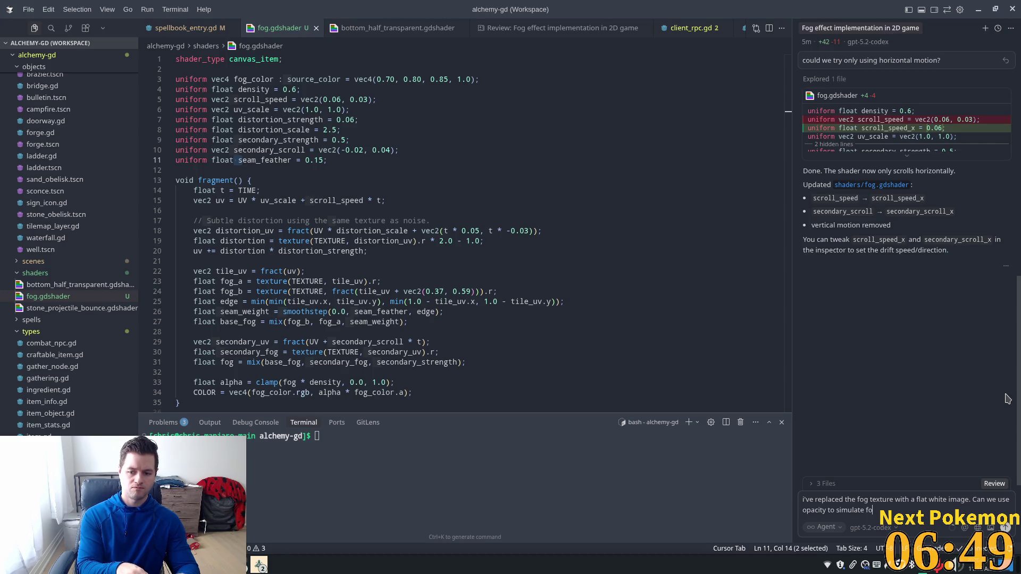
type(" on a per pixel")
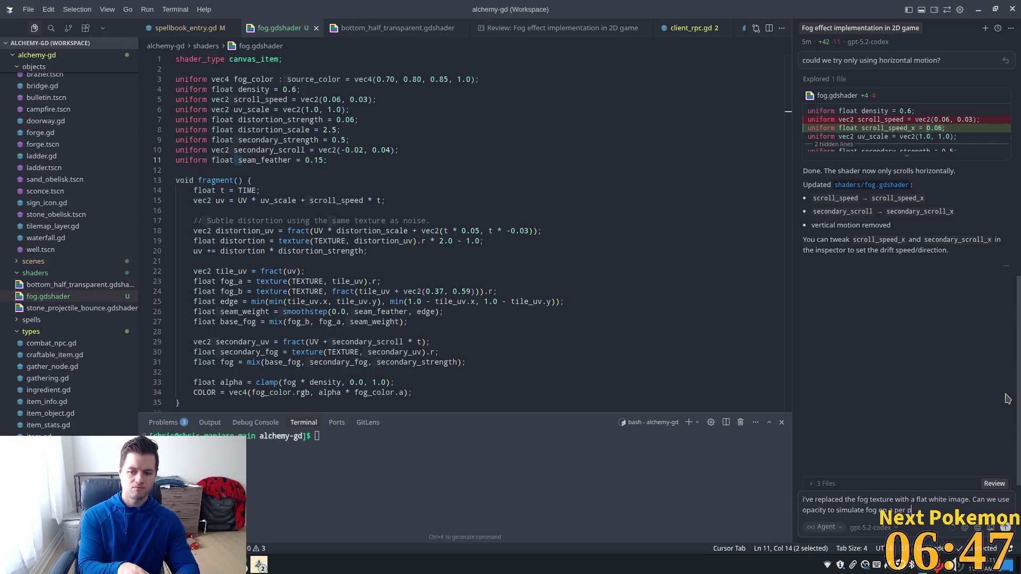
type(" bas")
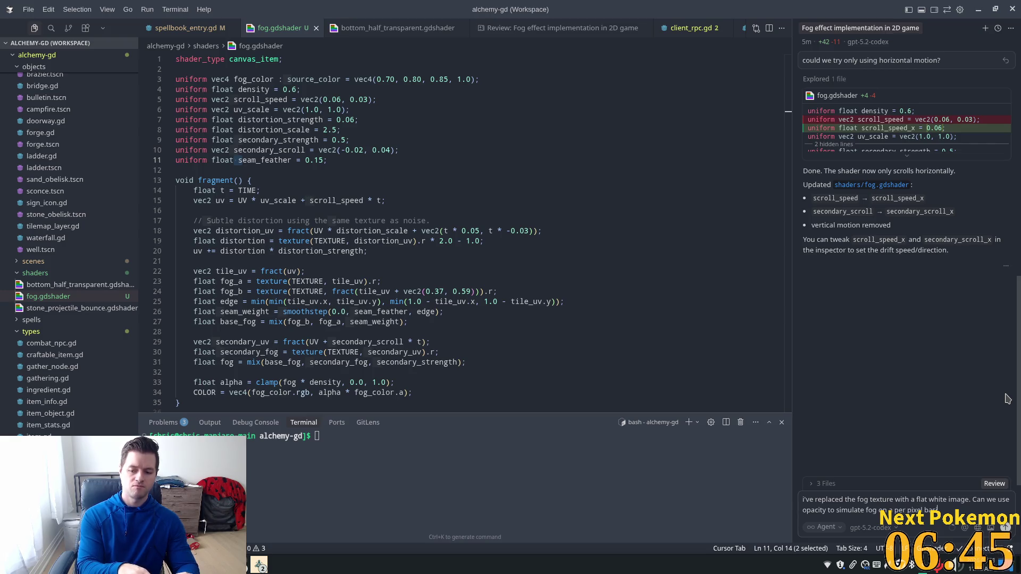
type("is?")
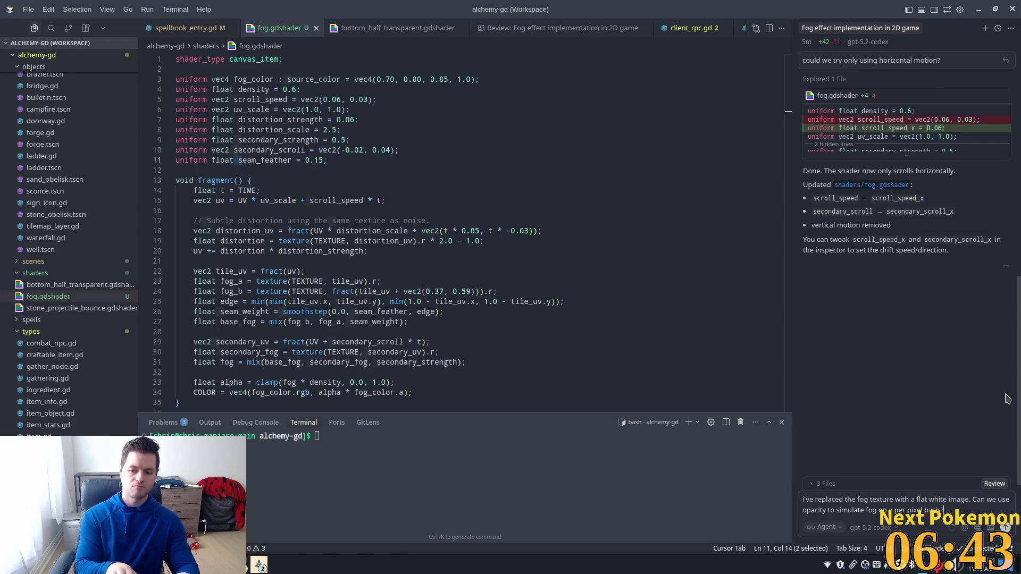
key("Return")
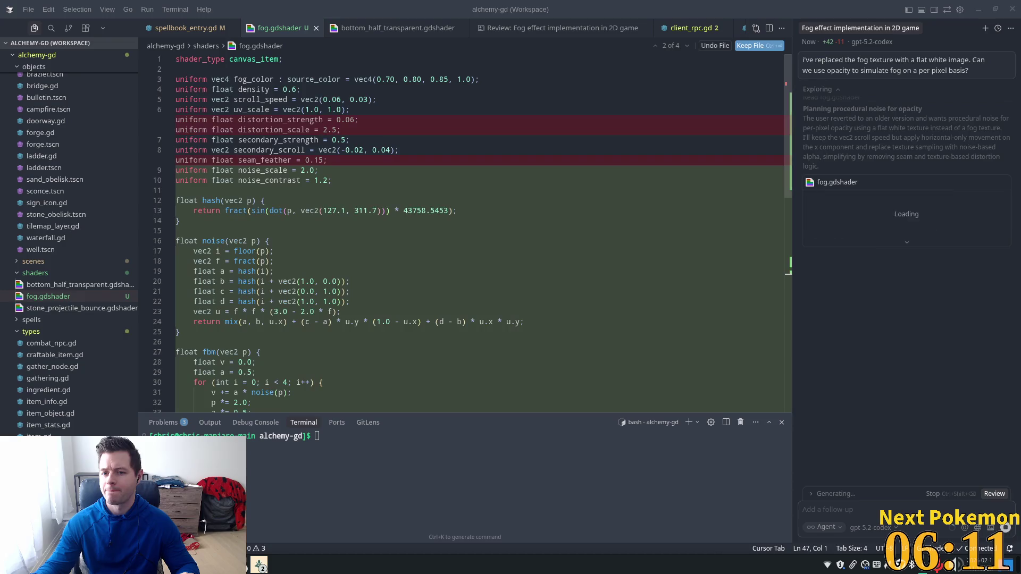
- Review the agent's noise_scale/noise_contrast rewrite of fog.gdshader and keep all changes
scroll(484, 255, "down", 12)
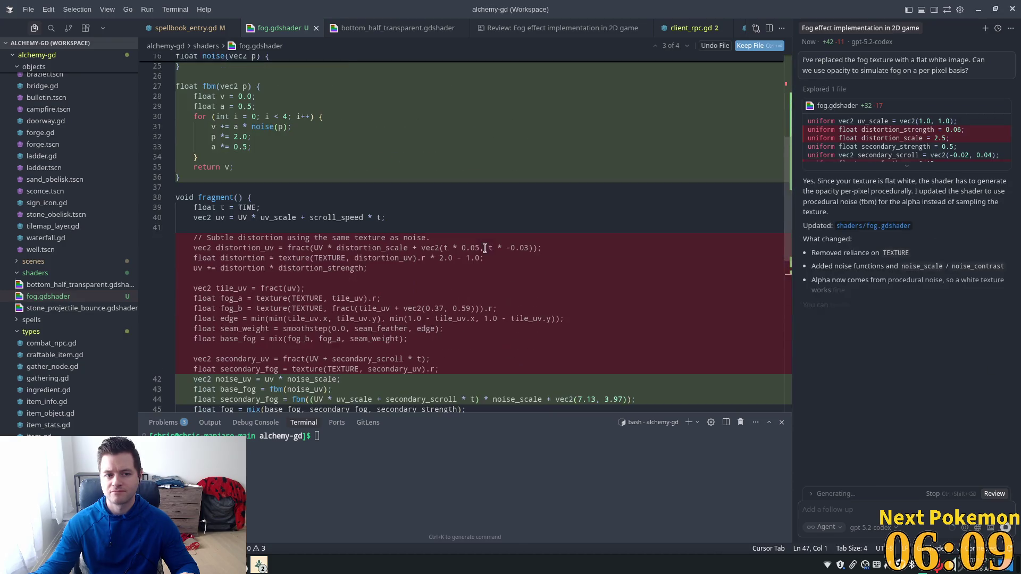
scroll(712, 271, "up", 3)
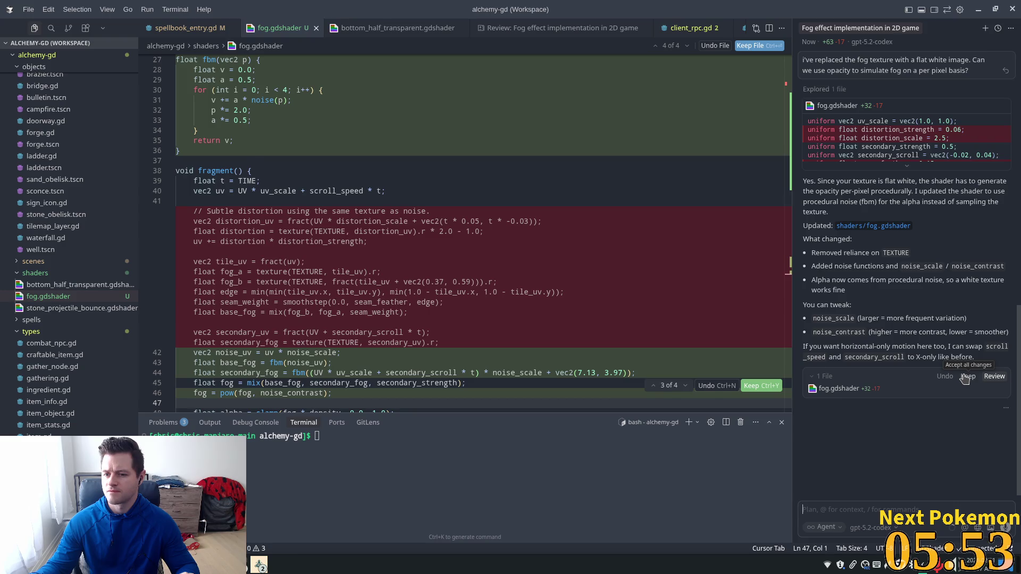
left_click(965, 379)
left_click(563, 222)
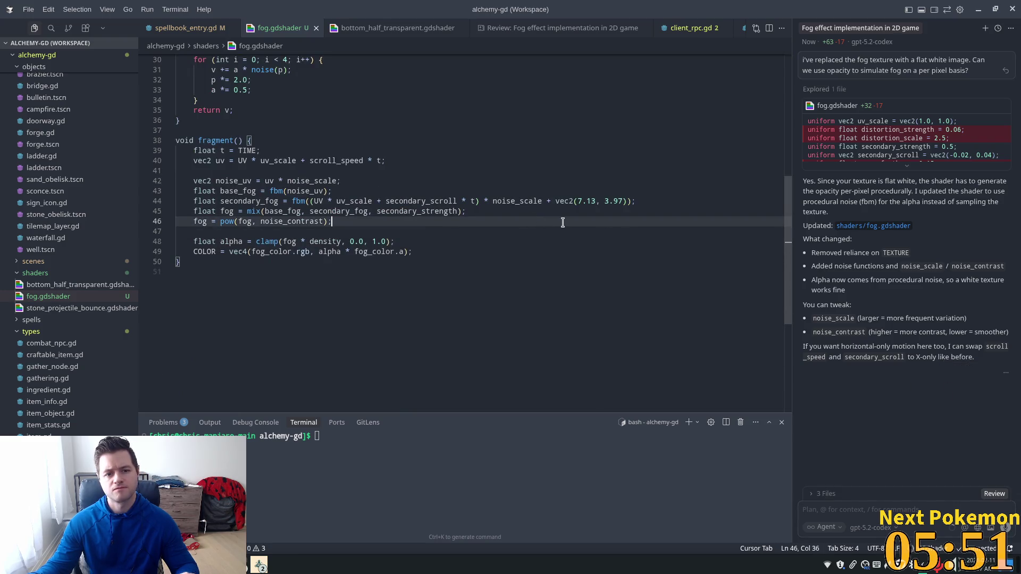
double_click(420, 201)
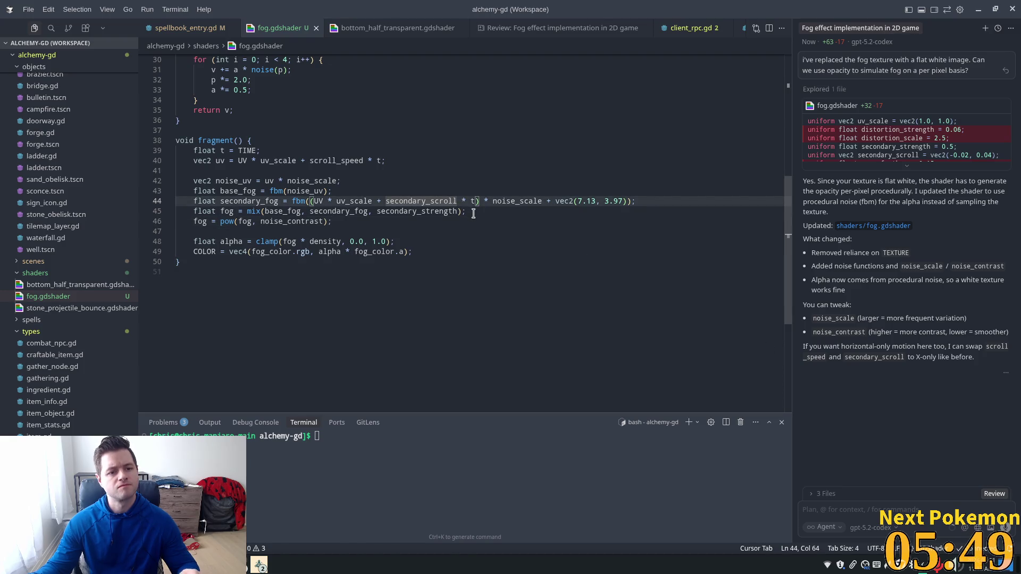
key("alt+Tab")
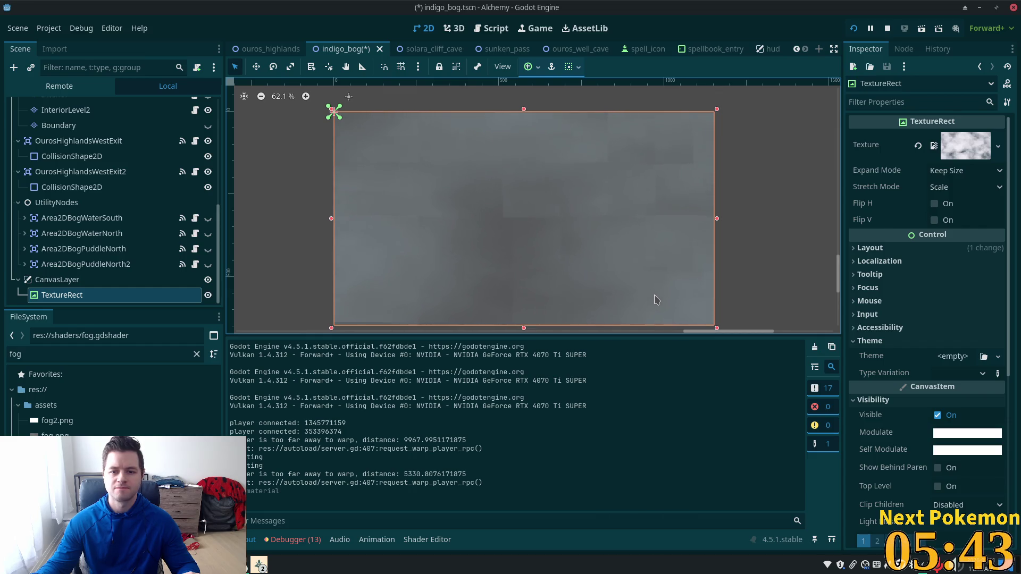
- Close the old game window and rerun the game with the new noise fog
left_click(259, 564)
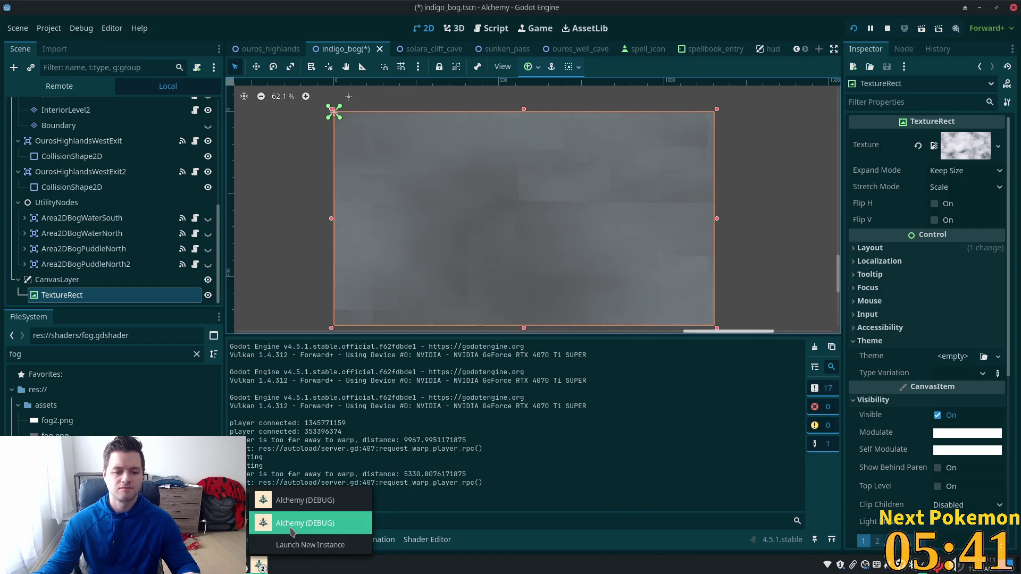
left_click(291, 523)
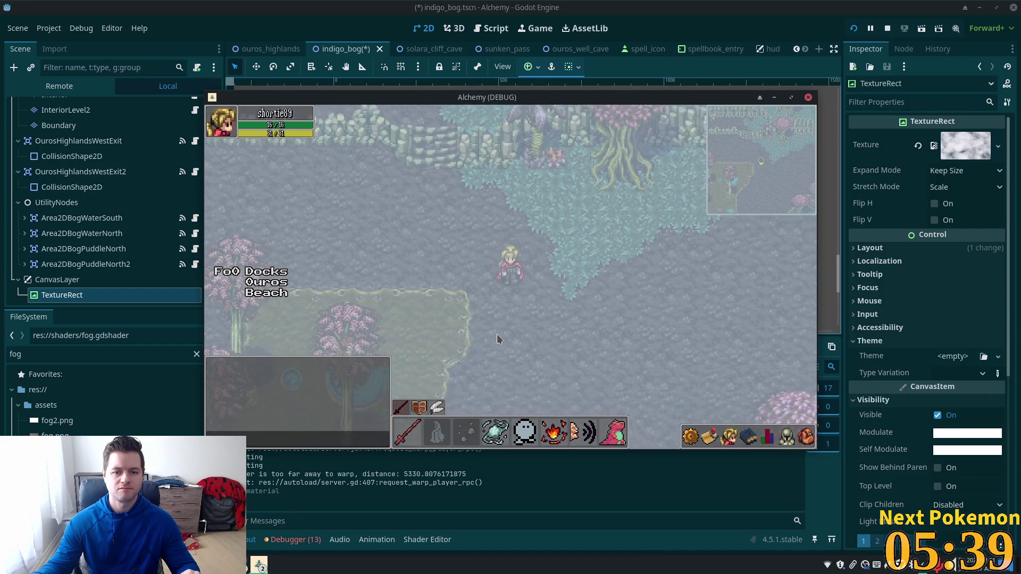
left_click(807, 97)
key("ctrl+s")
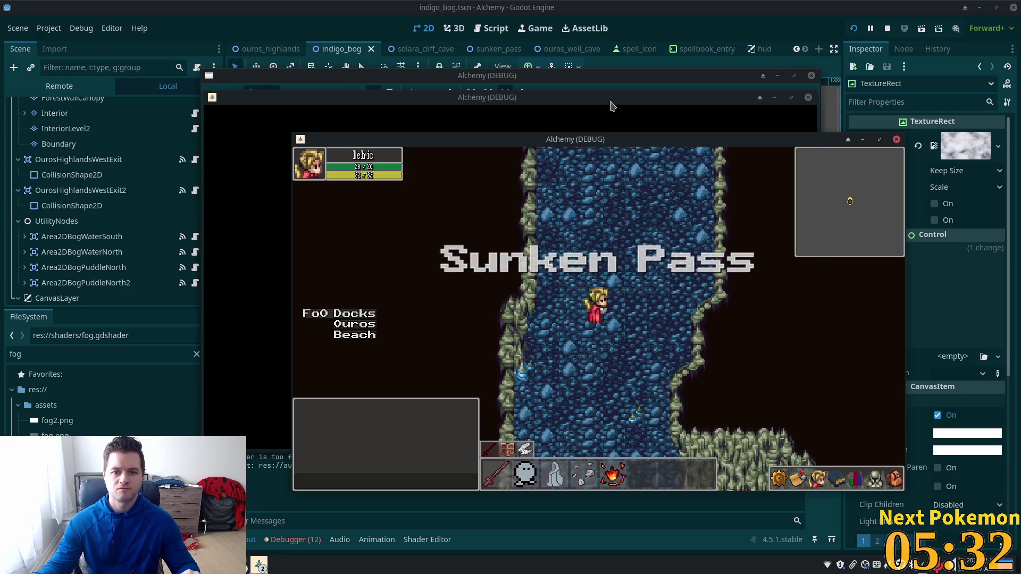
left_click(612, 105)
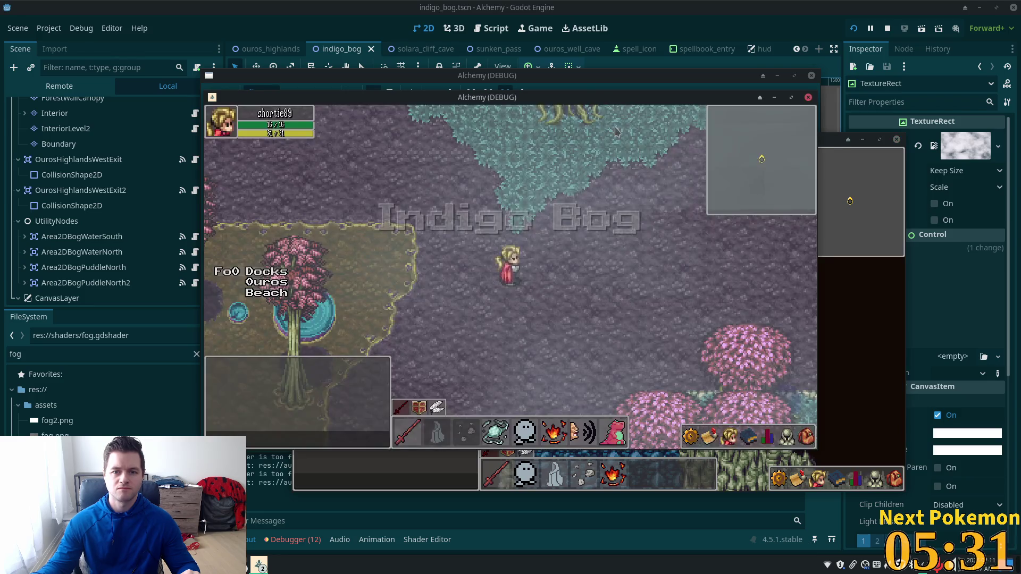
- Walk the character around Indigo Bog to inspect the fog, then stop the game
key("Down")
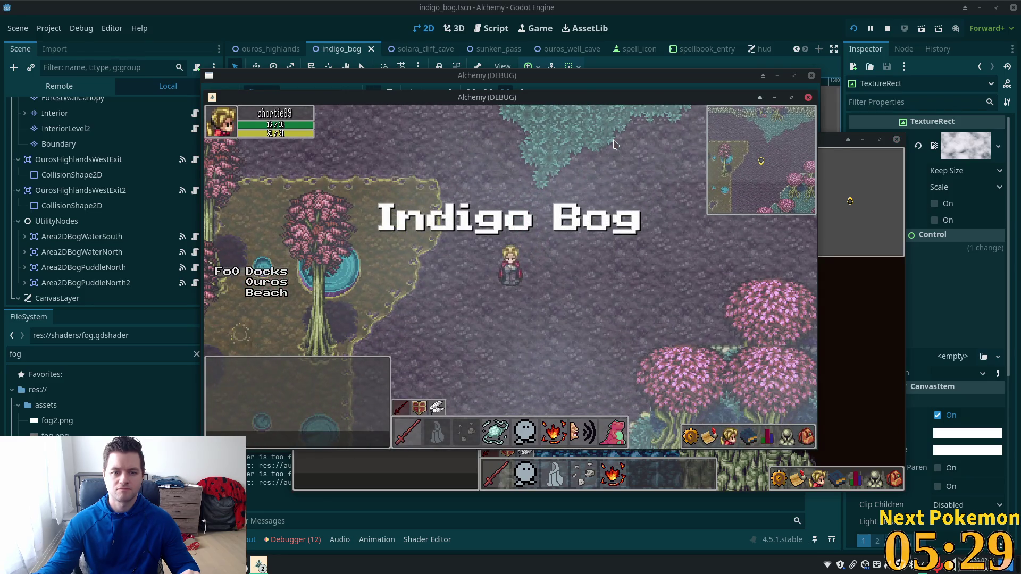
key("Up")
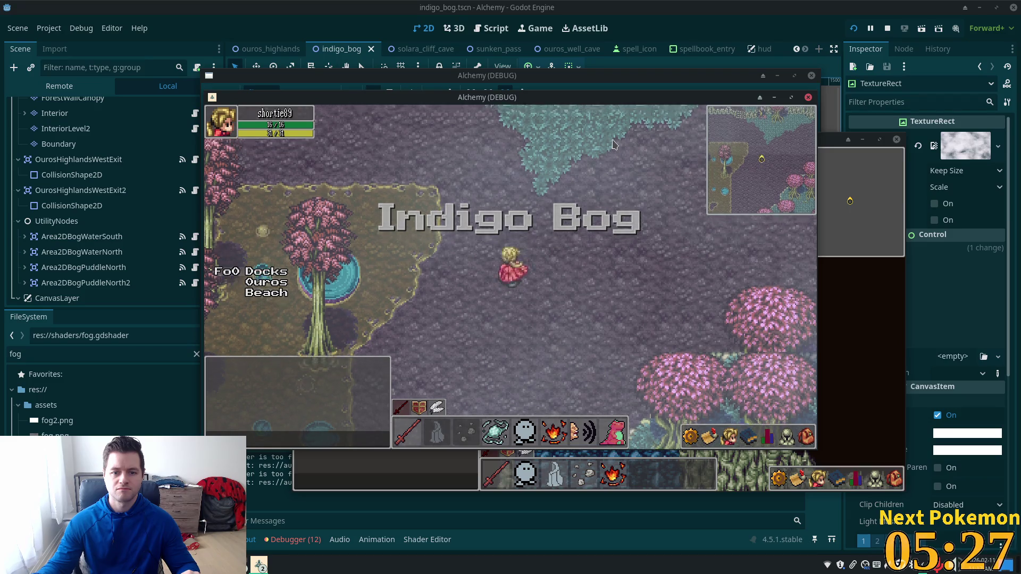
key("Left")
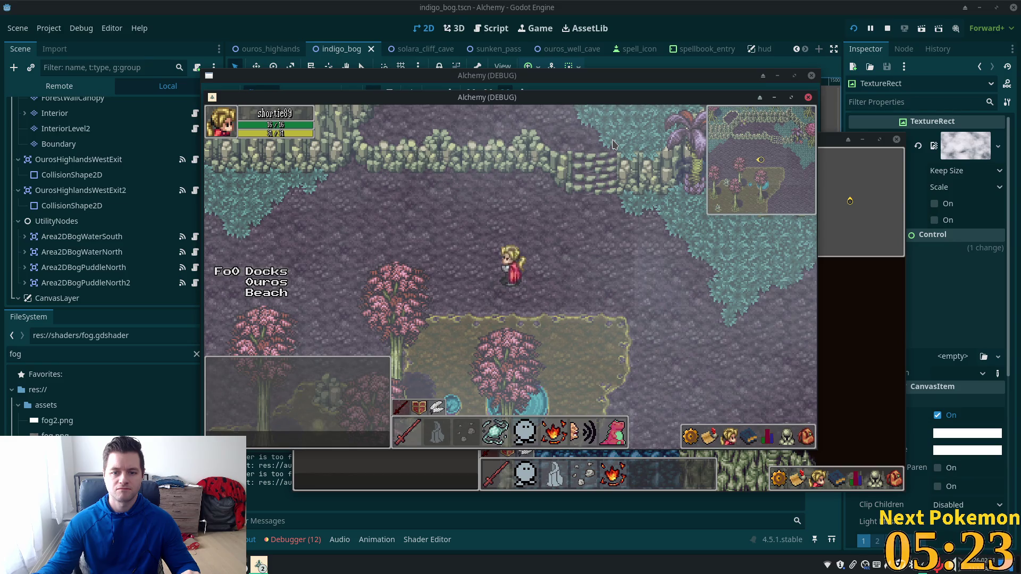
key("Right")
key("Down")
key("Right")
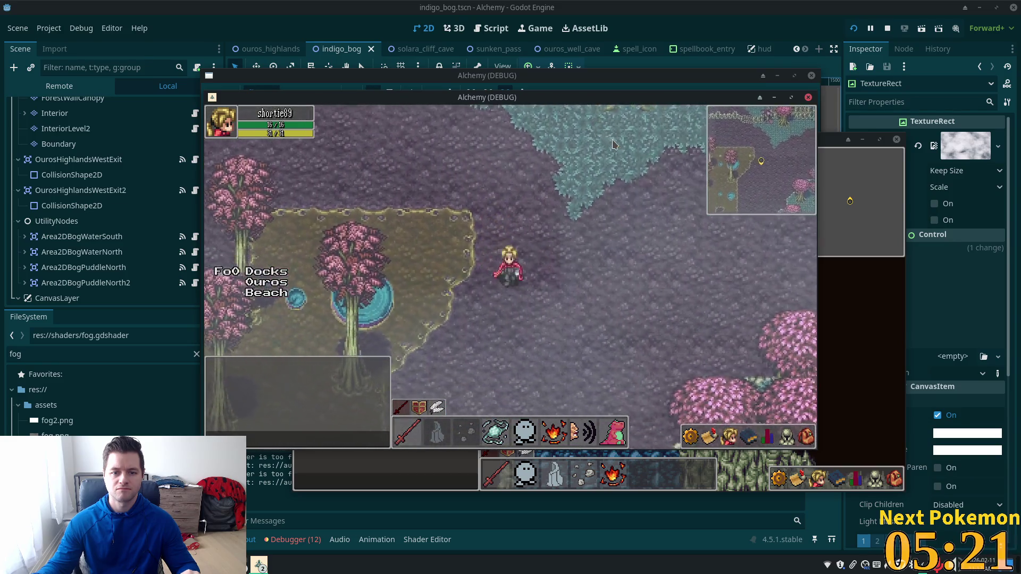
key("Down")
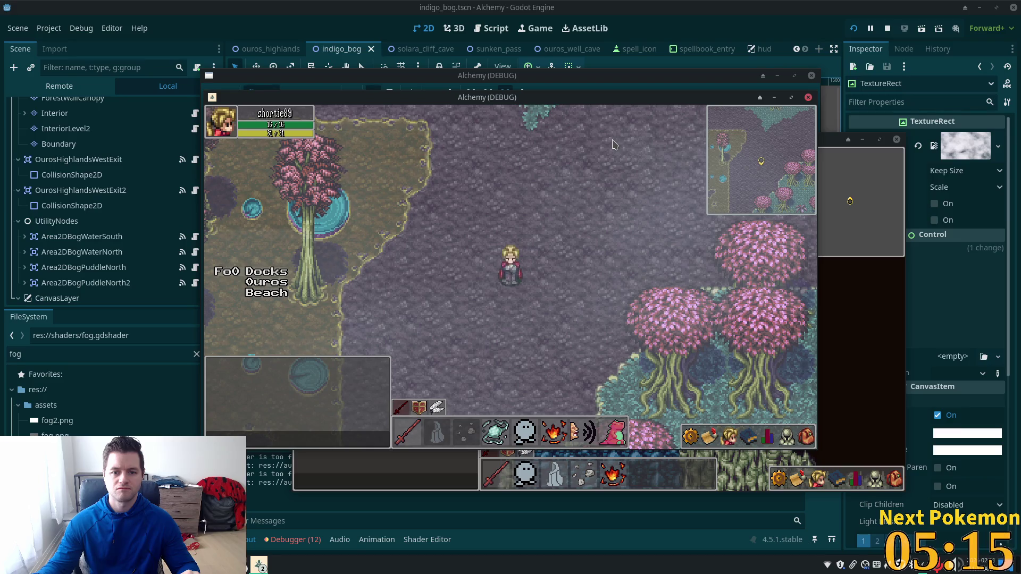
key("F8")
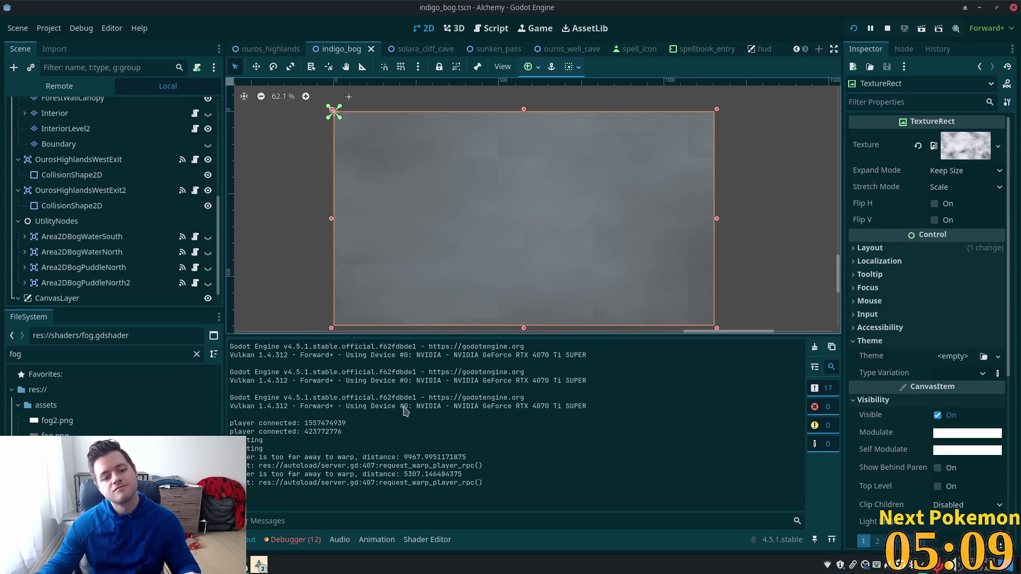
- Write the prompt 'This creates an effect of squares floating around that looks...' asking for rounder, organic fog
key("alt+Tab")
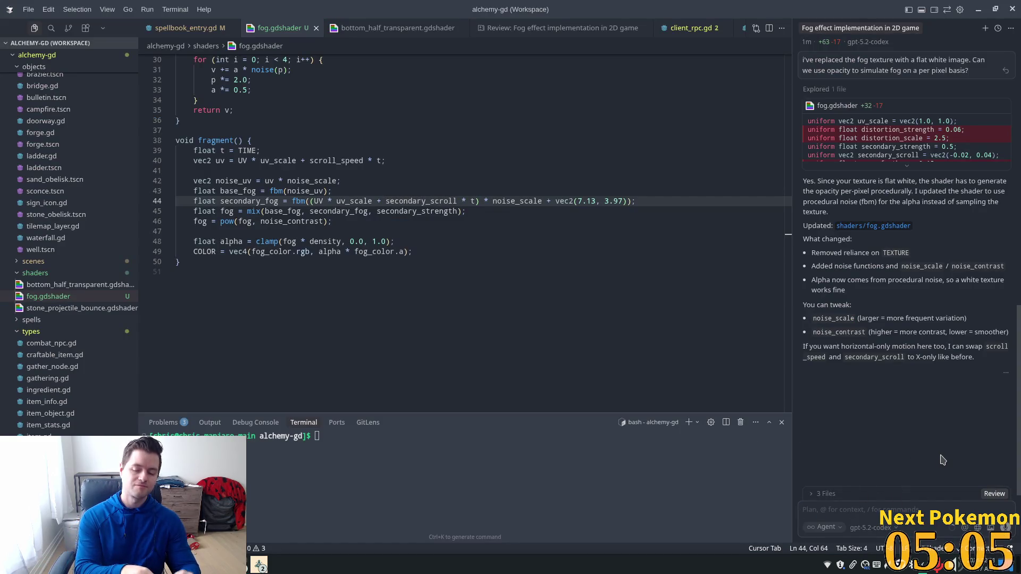
type("This effect")
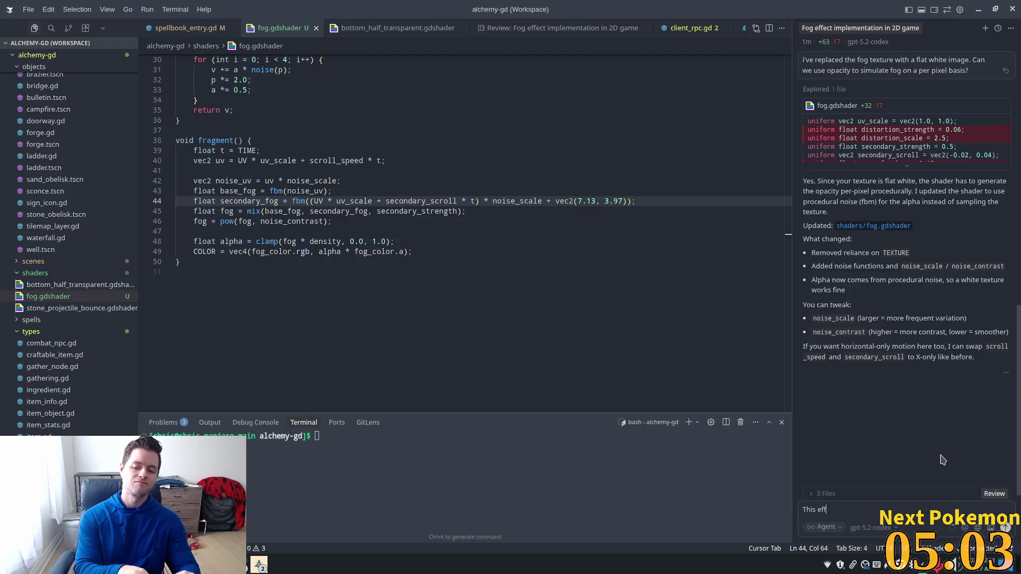
type(" is crea")
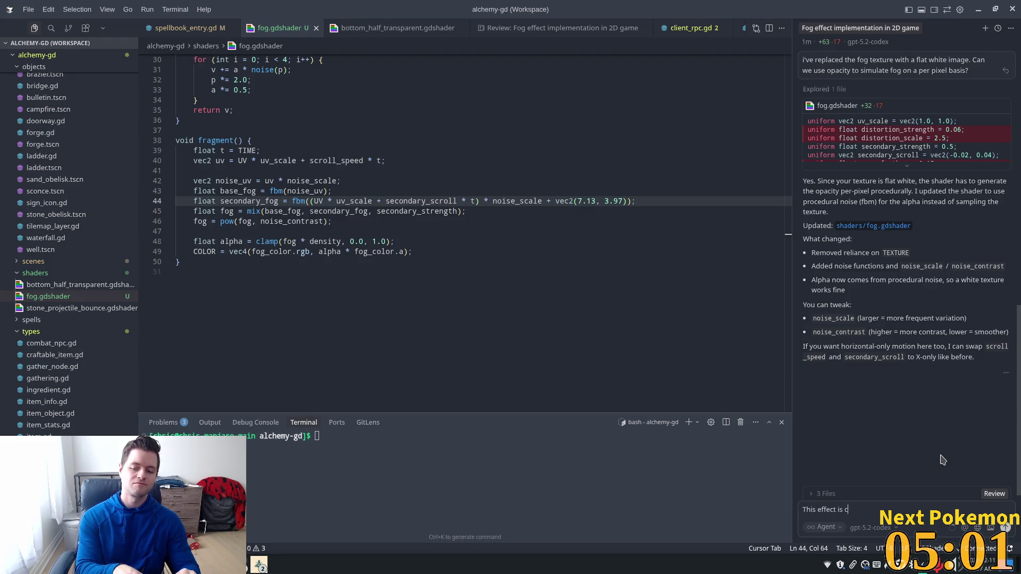
type("ting")
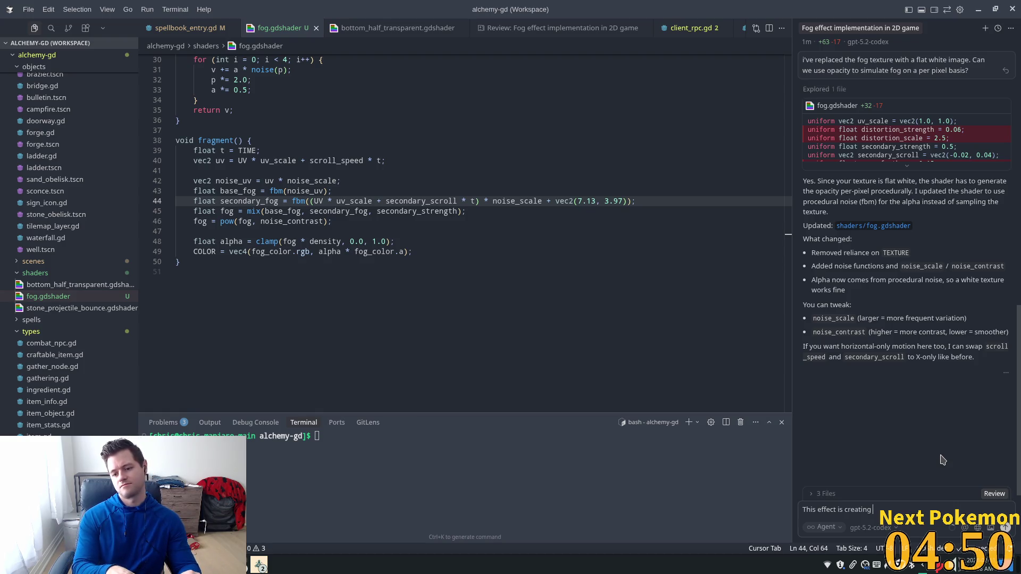
key("BackSpace")
key("BackSpace")
key("BackSpace")
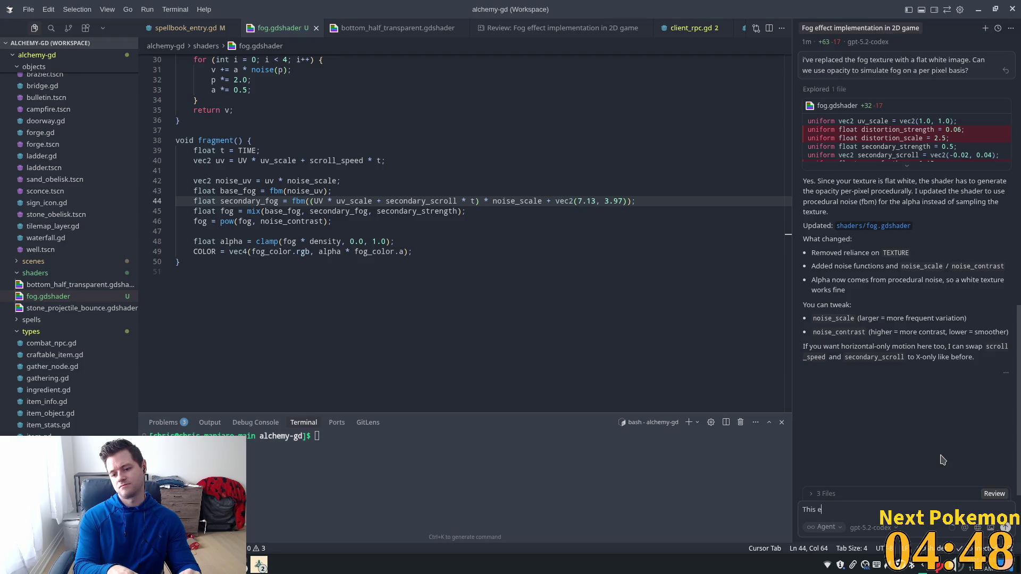
key("BackSpace")
type("ates")
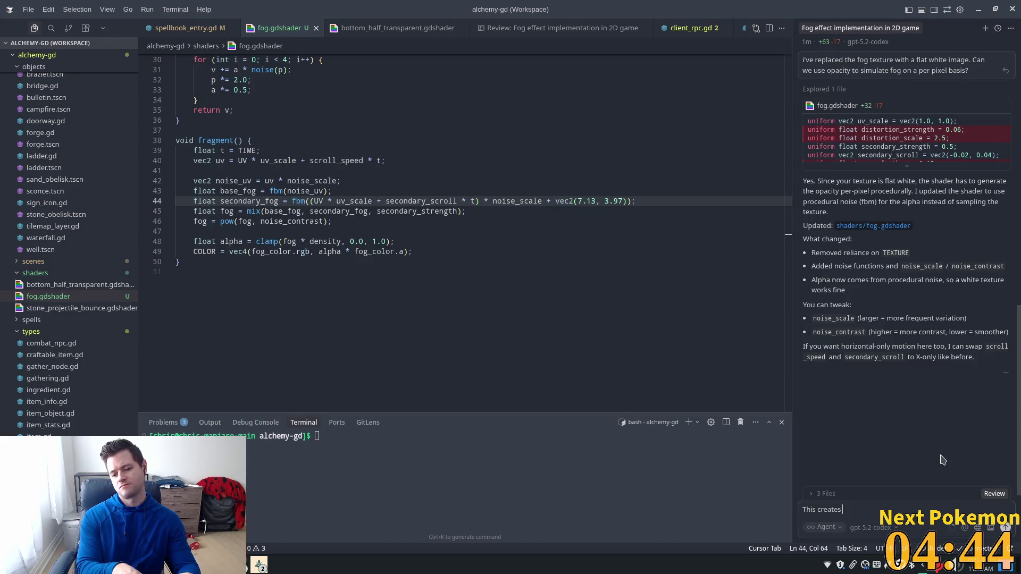
type("a ")
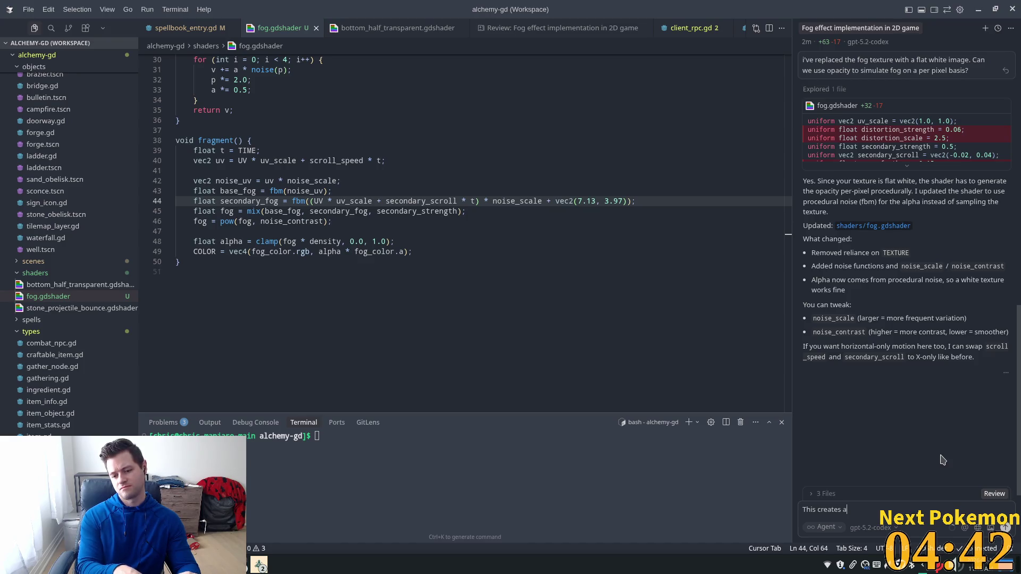
type("n e")
type("t ")
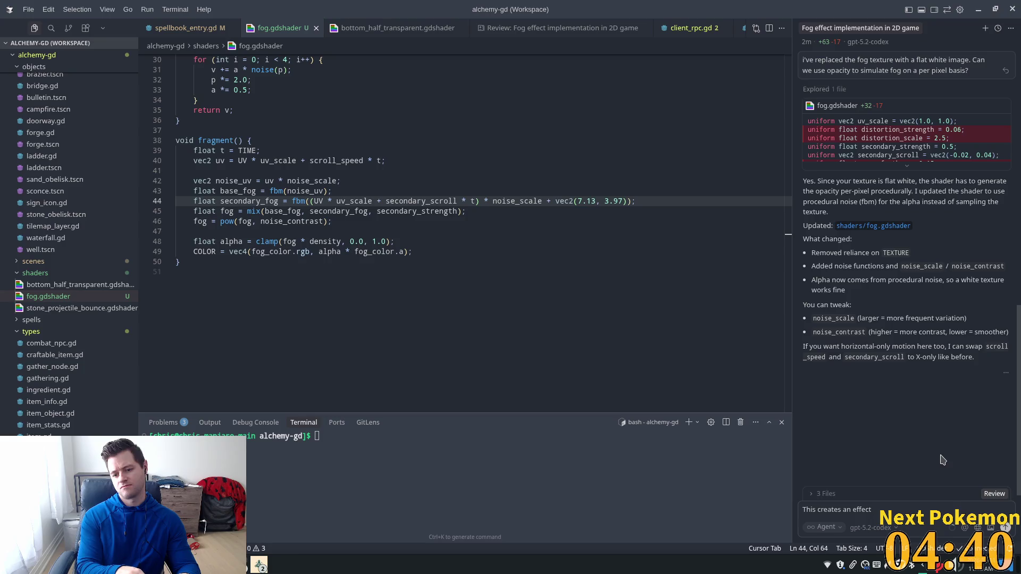
type("of")
type("qua")
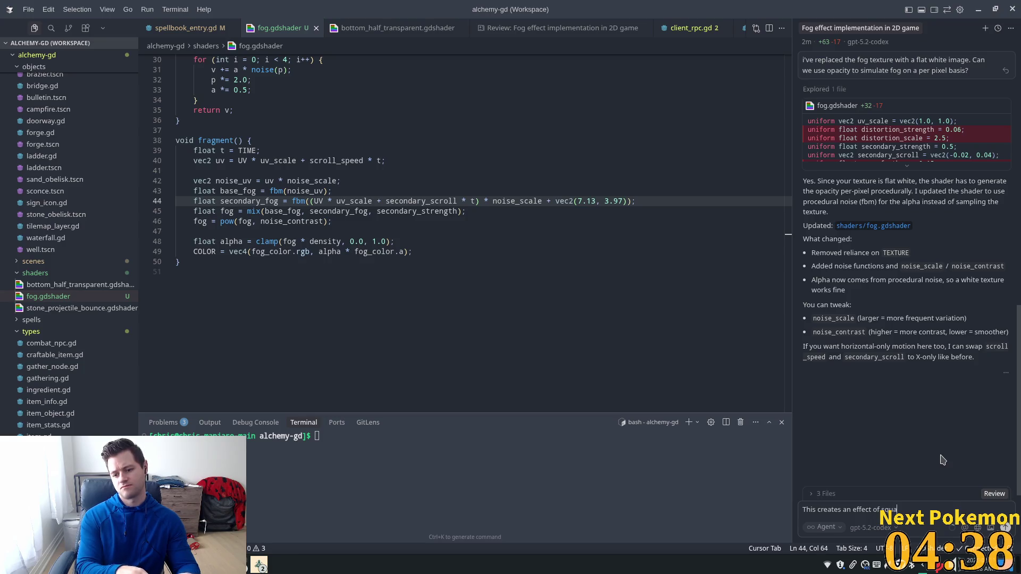
type("res")
type("oaitng")
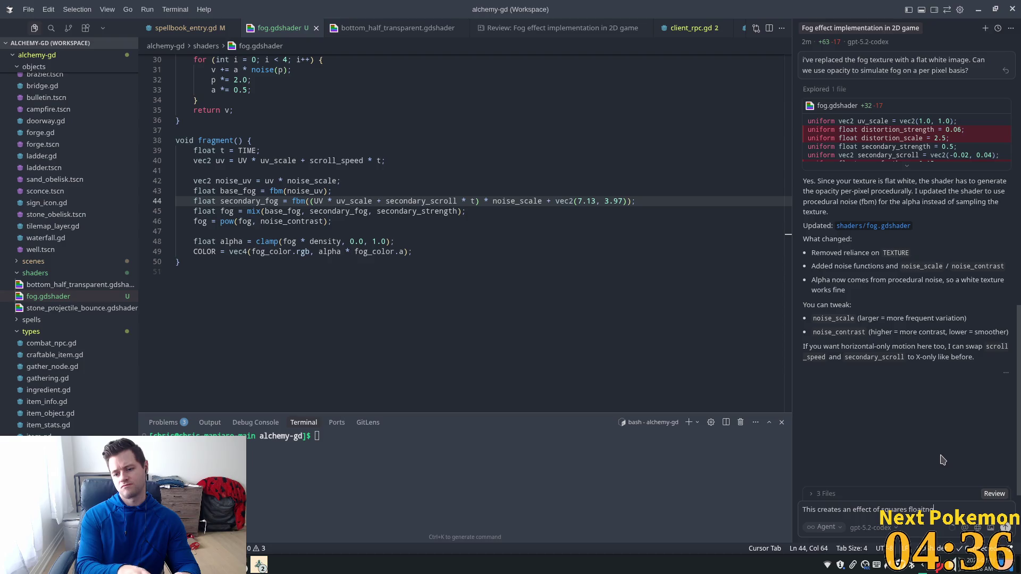
key("BackSpace")
key("BackSpace")
key("BackSpace")
type("g arou")
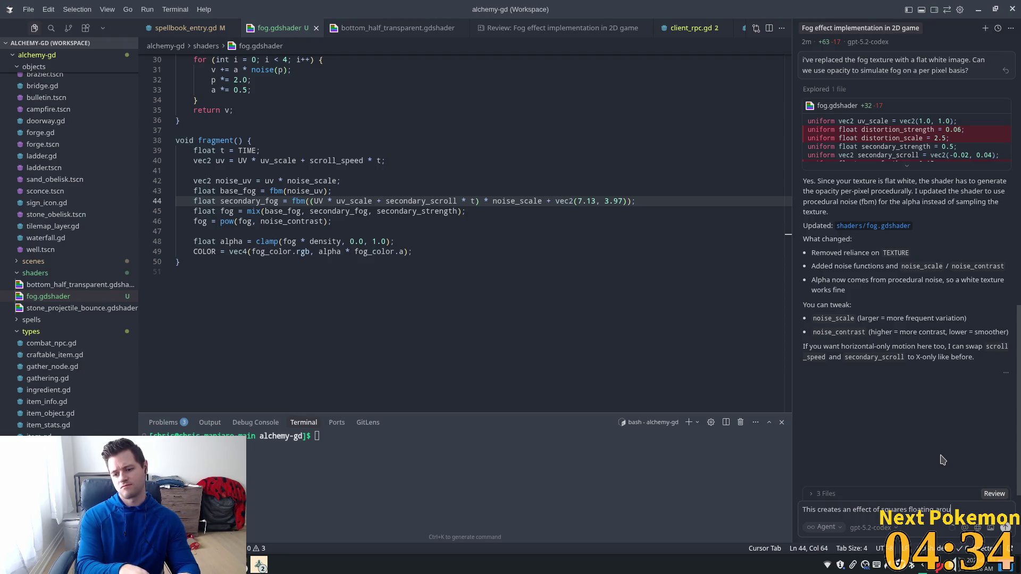
type("nd that look")
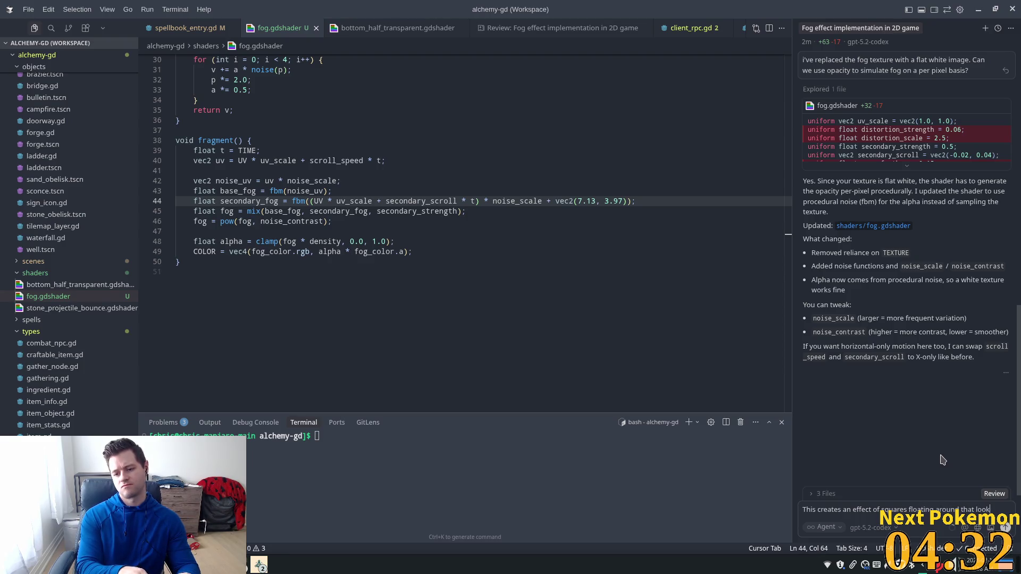
key("BackSpace")
type("s")
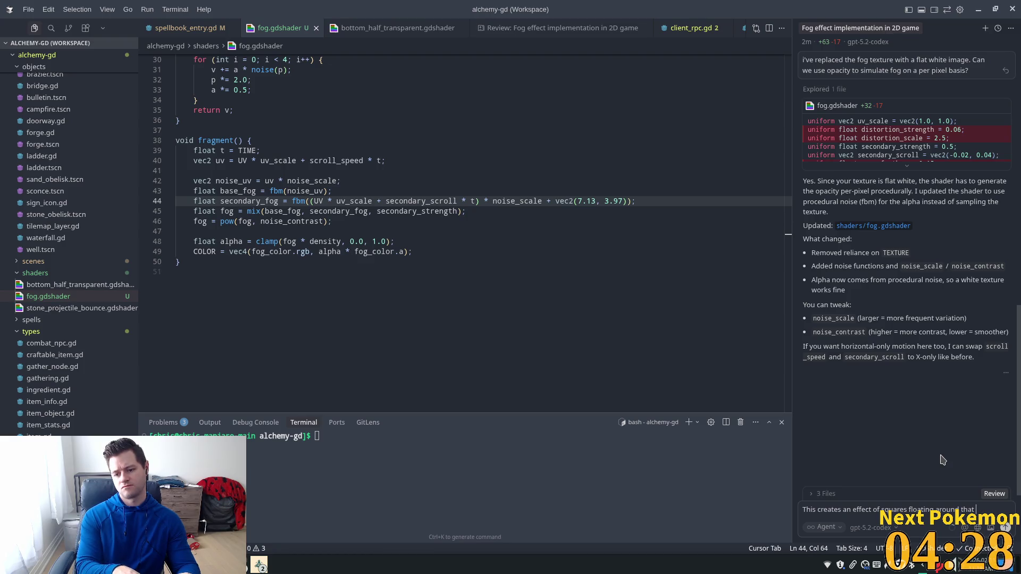
type("sim")
type("tes")
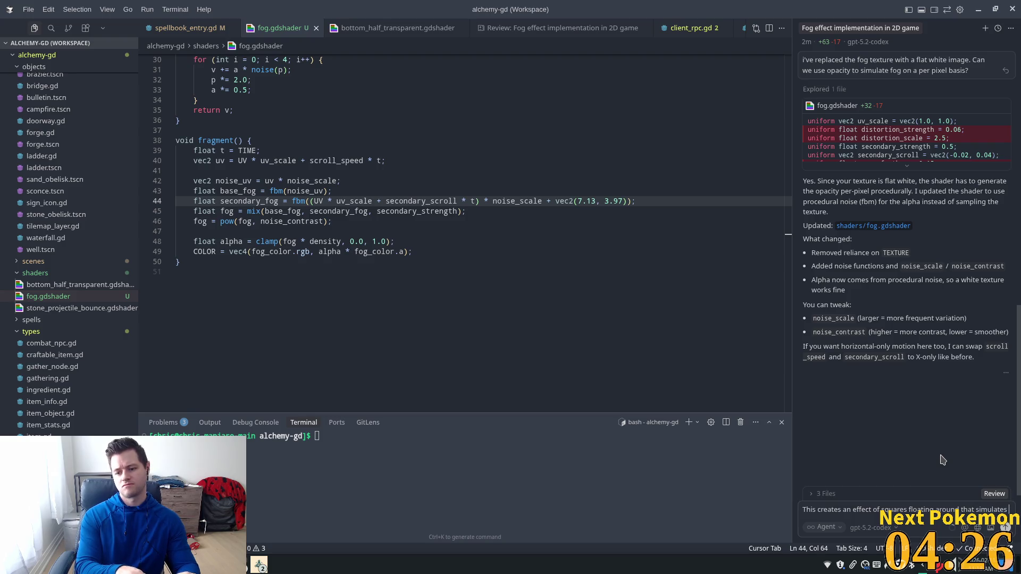
type(" f")
type("g,")
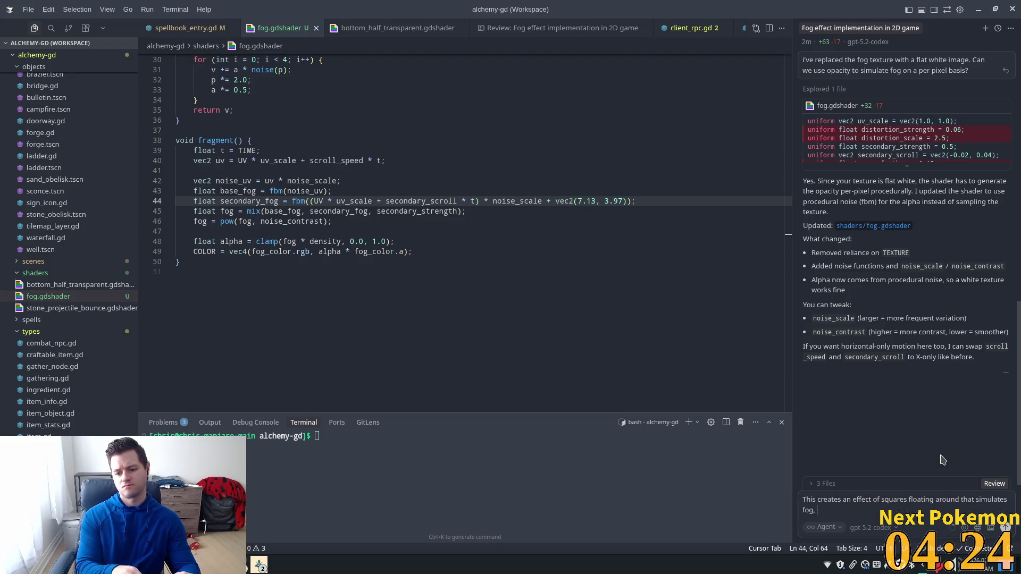
type(" we ma")
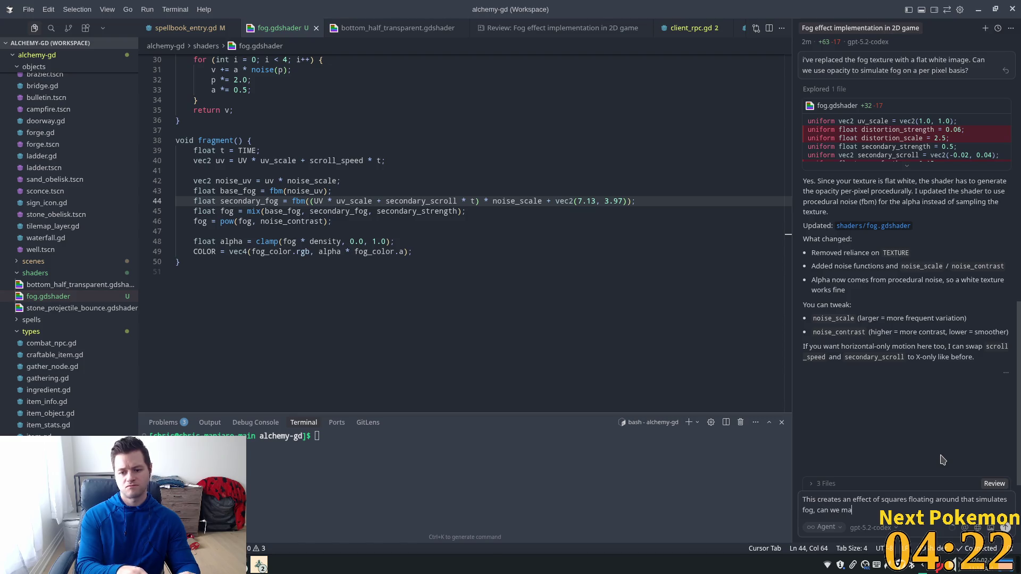
type("ke these")
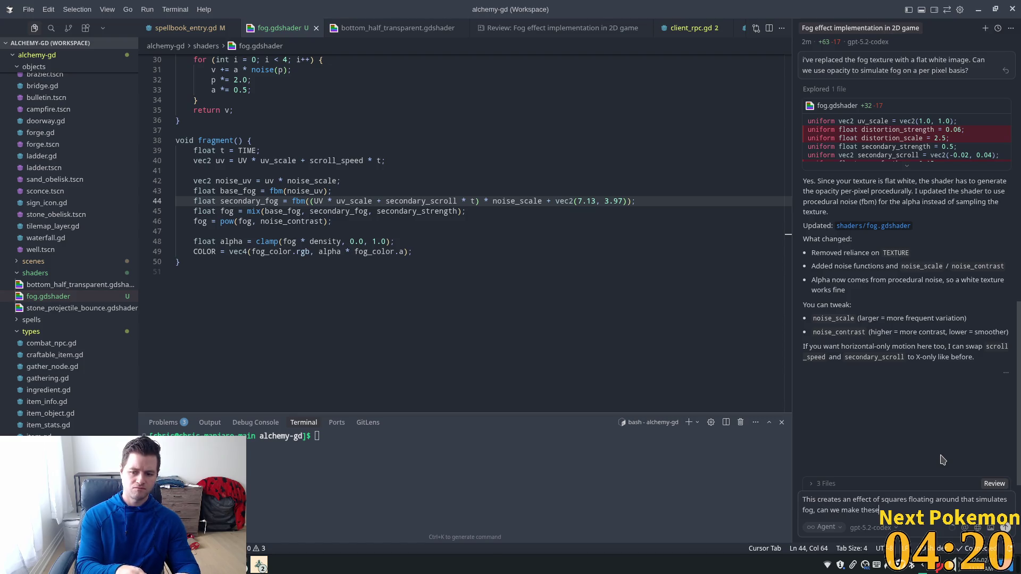
type(" mo")
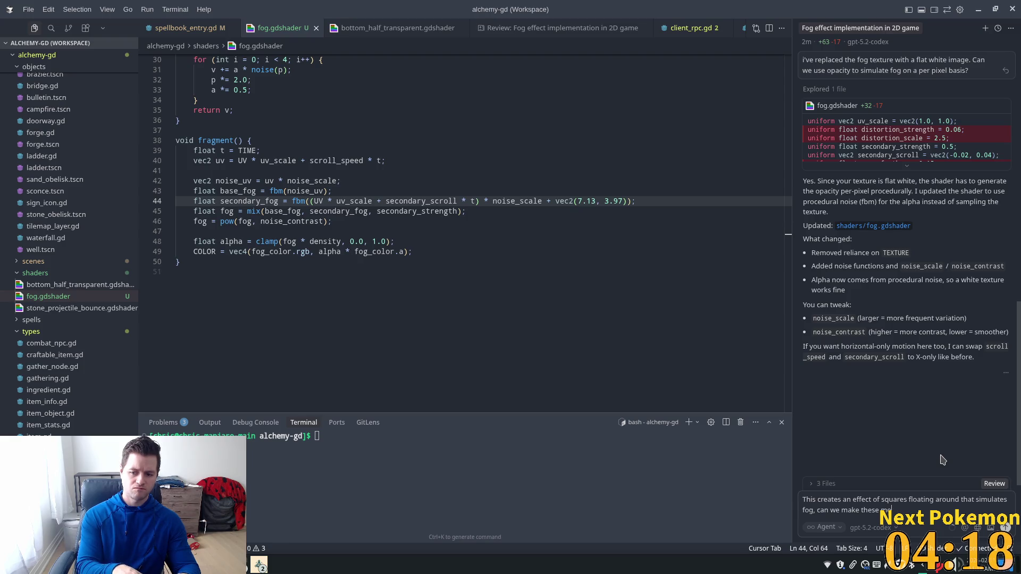
type(" re ")
type("unde")
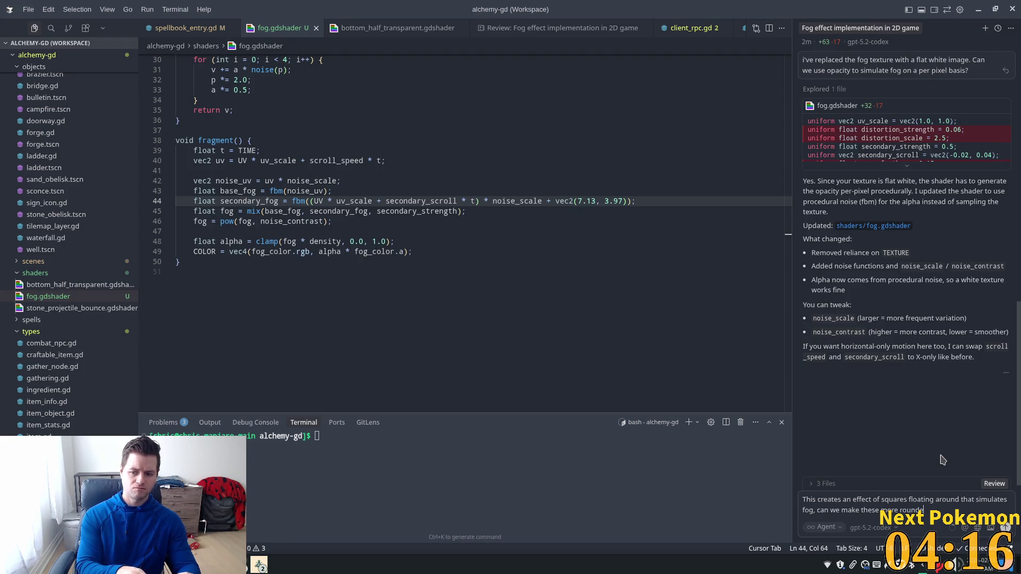
type("d to look")
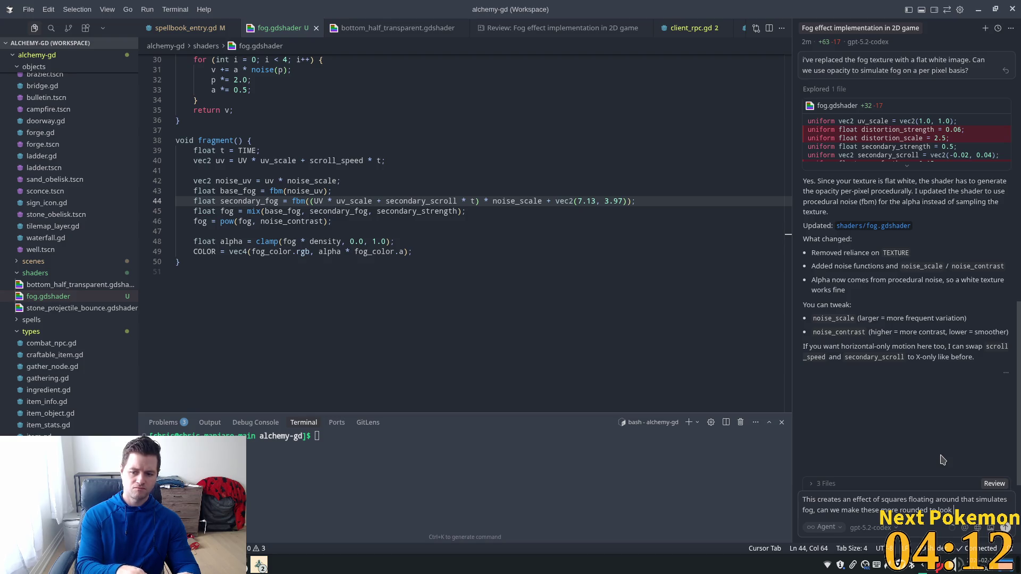
type(" more organ")
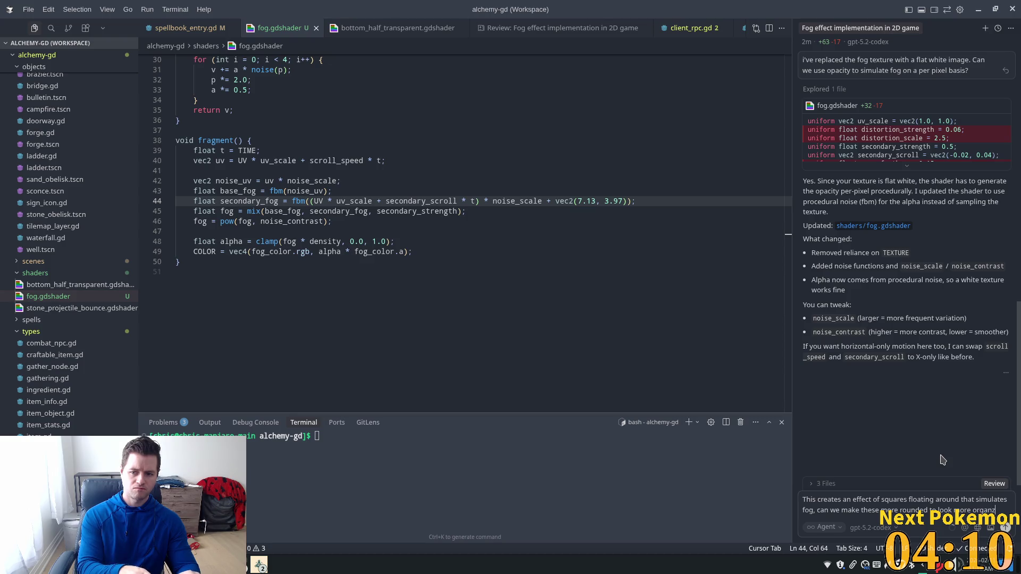
type("ic?")
- Send the prompt and keep the agent's domain-warping and fog_softness changes to fog.gdshader
key("Return")
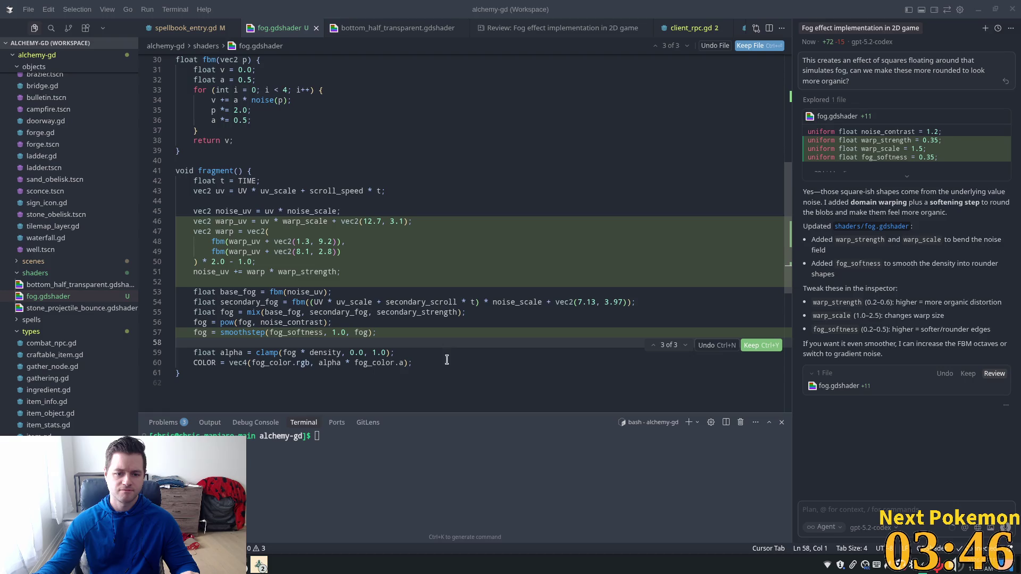
left_click(747, 346)
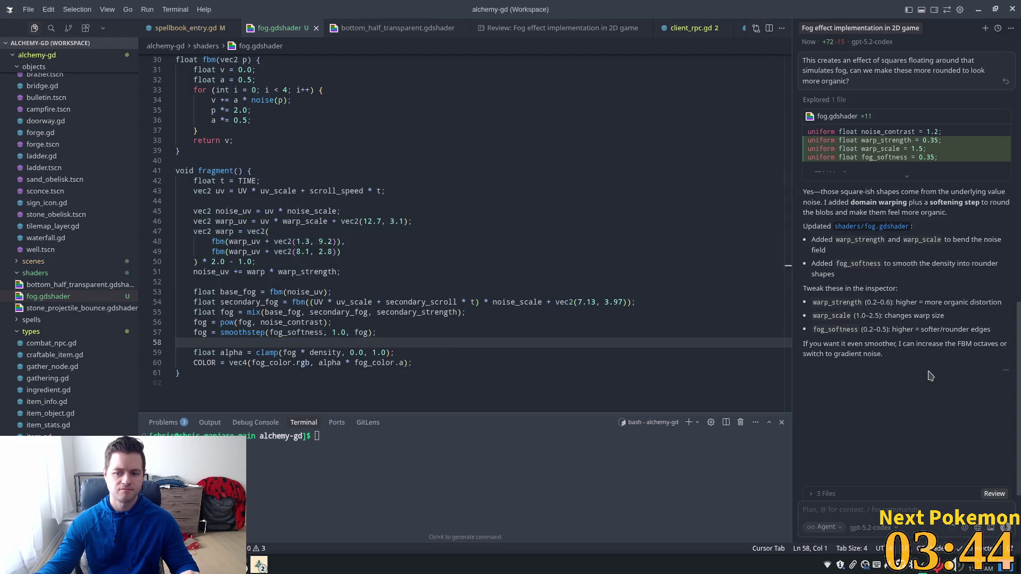
left_click(552, 276)
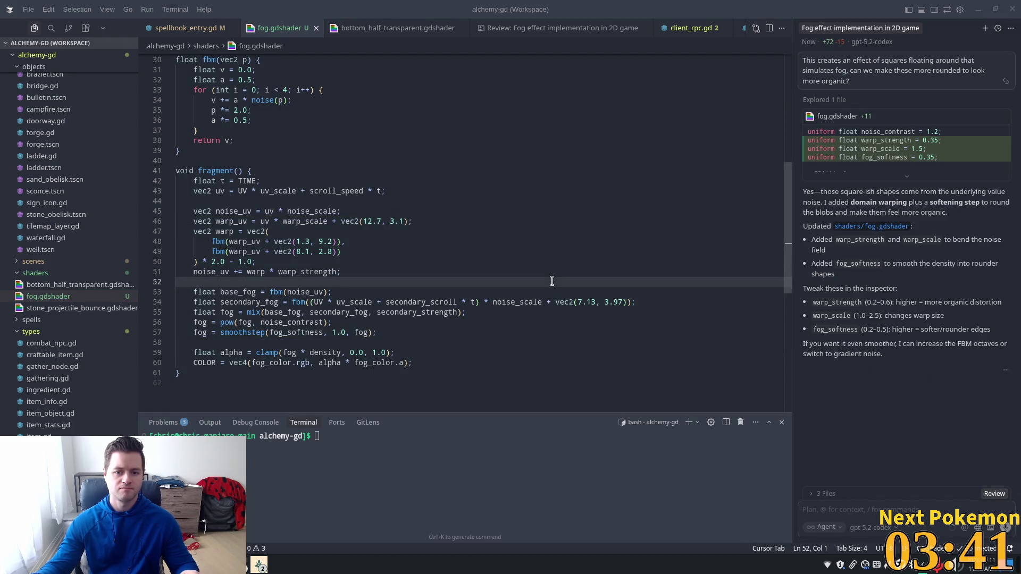
key("alt+Tab")
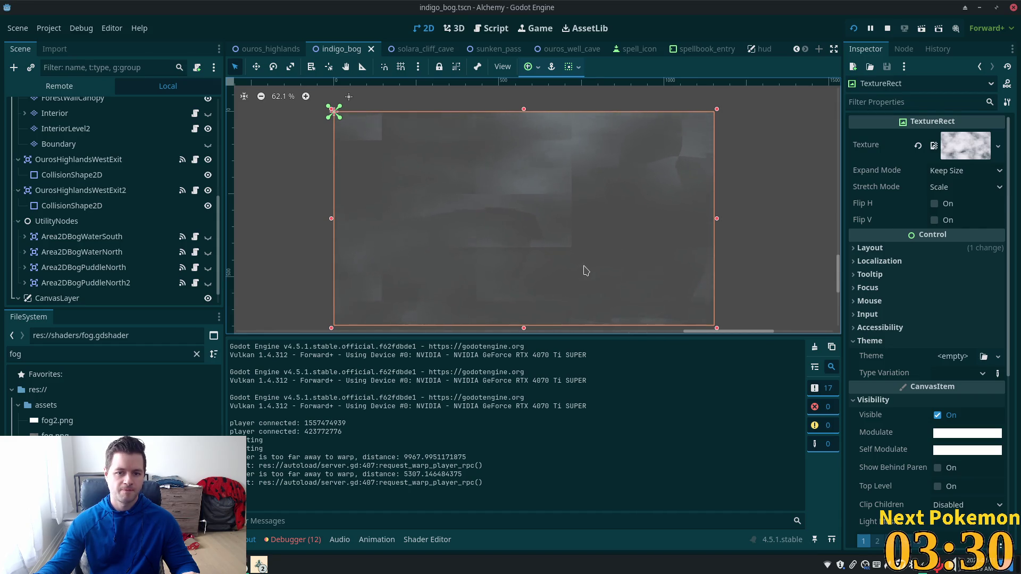
- Run the game, QuickLogin into Indigo Bog and walk around to view the warped fog
left_click(854, 28)
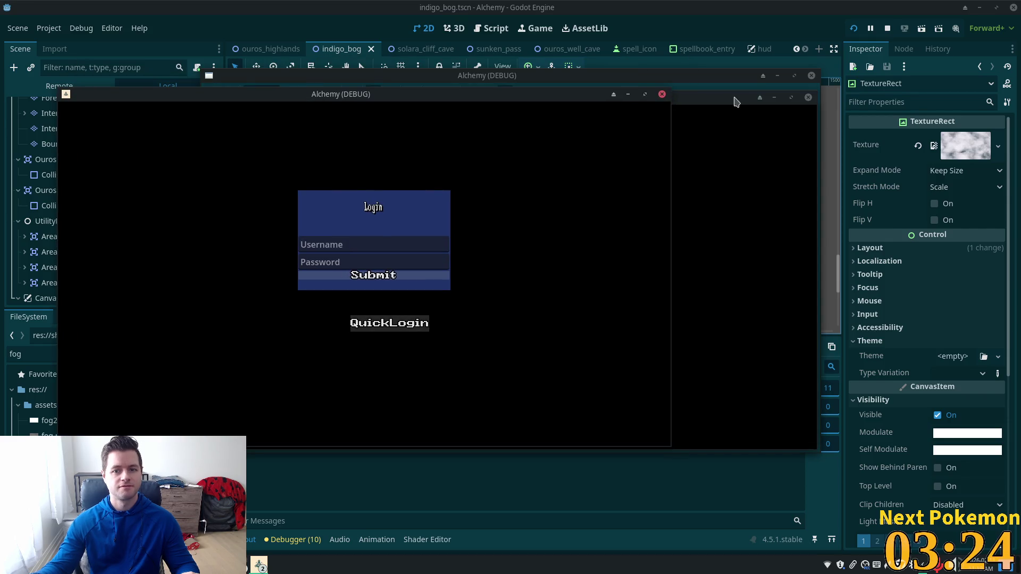
left_click_drag(838, 175, 845, 192)
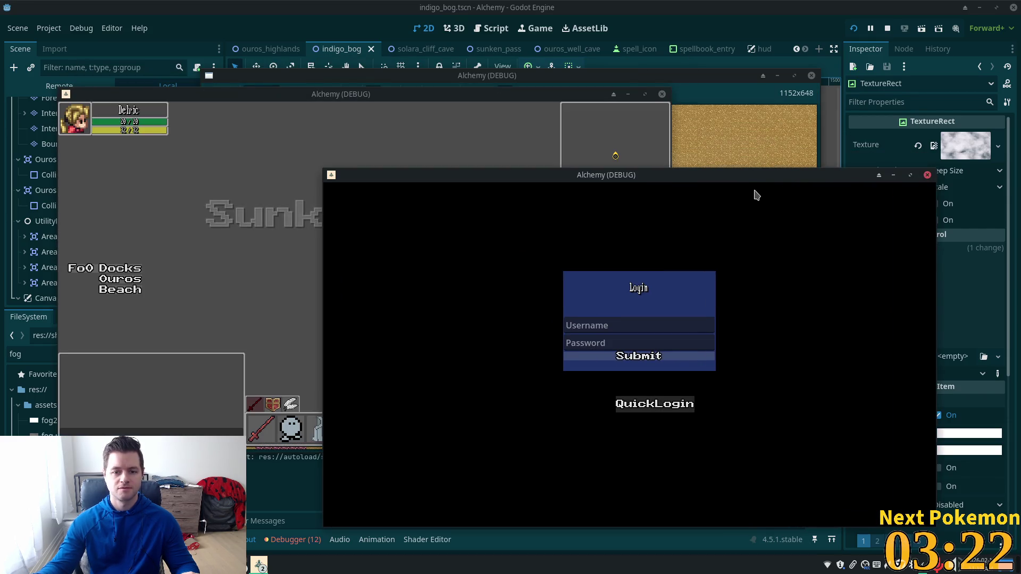
left_click(654, 403)
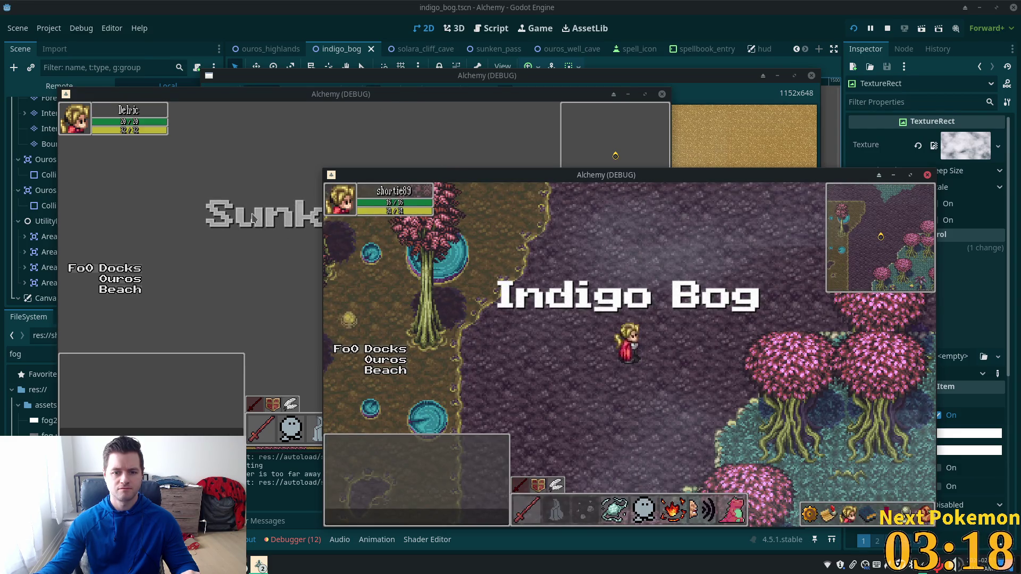
left_click(314, 256)
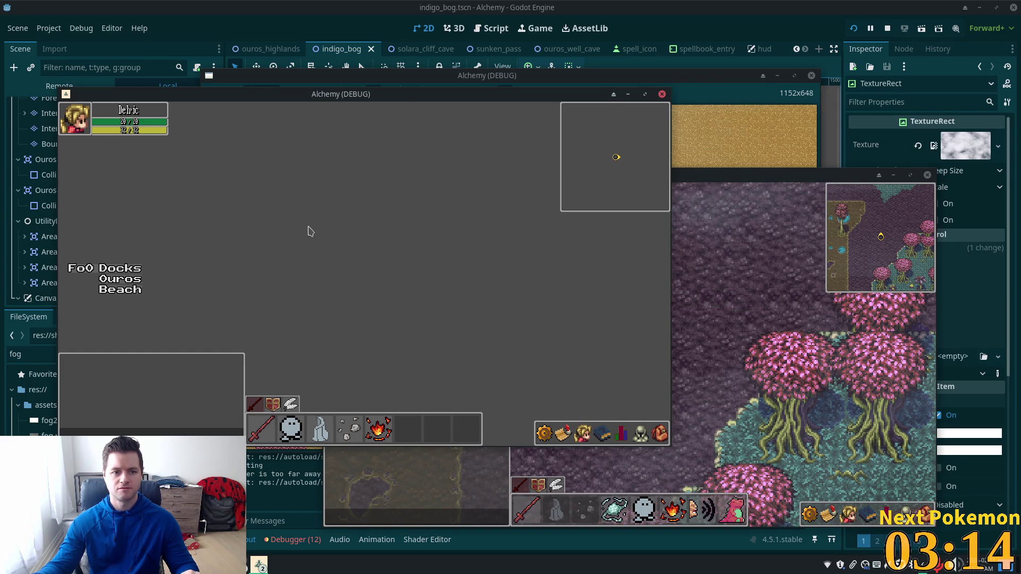
left_click(700, 233)
left_click(699, 234)
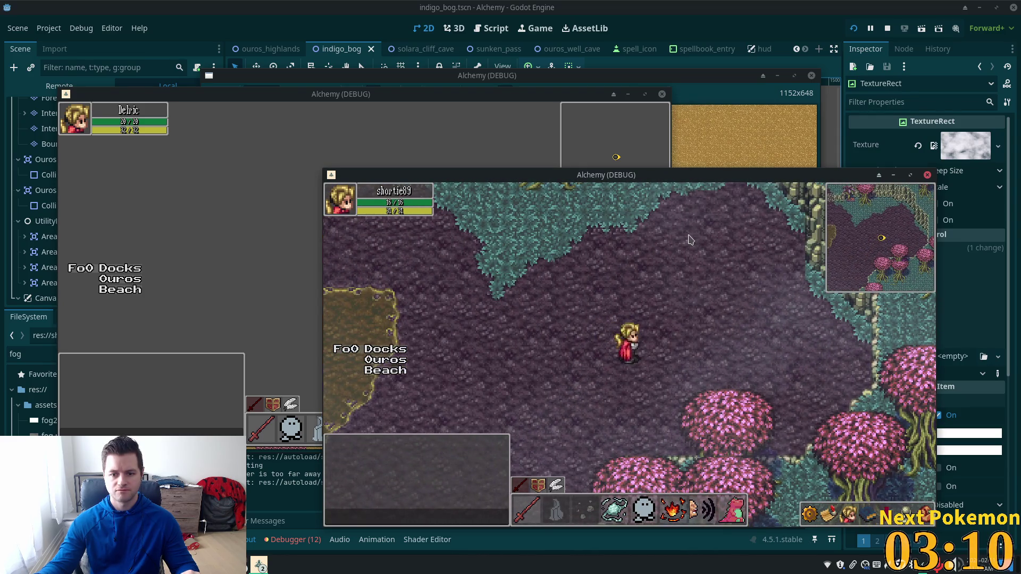
left_click(690, 239)
left_click(688, 240)
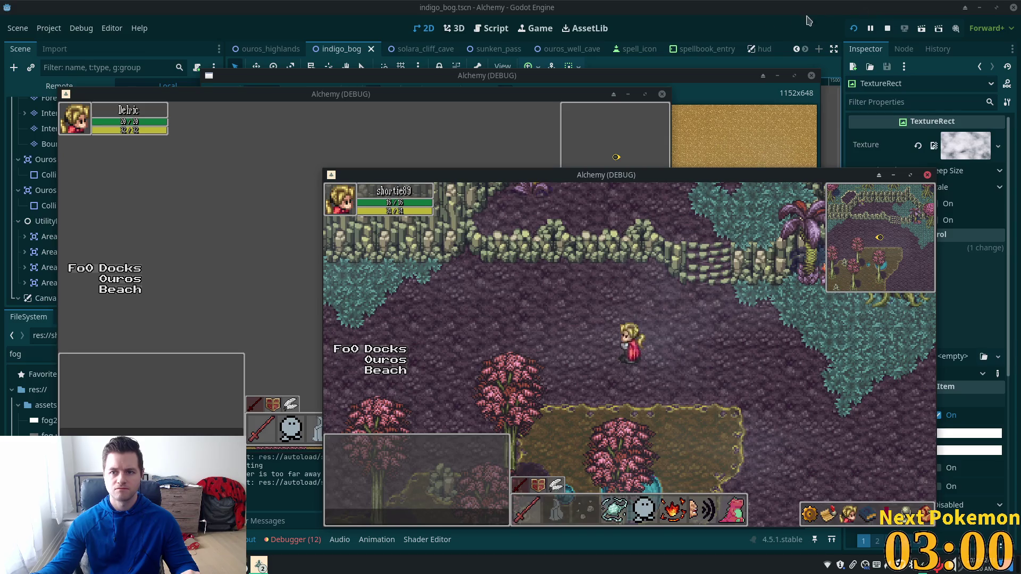
- Stop the game and glance at the fog texture's Modulate colour without changing it
key("F8")
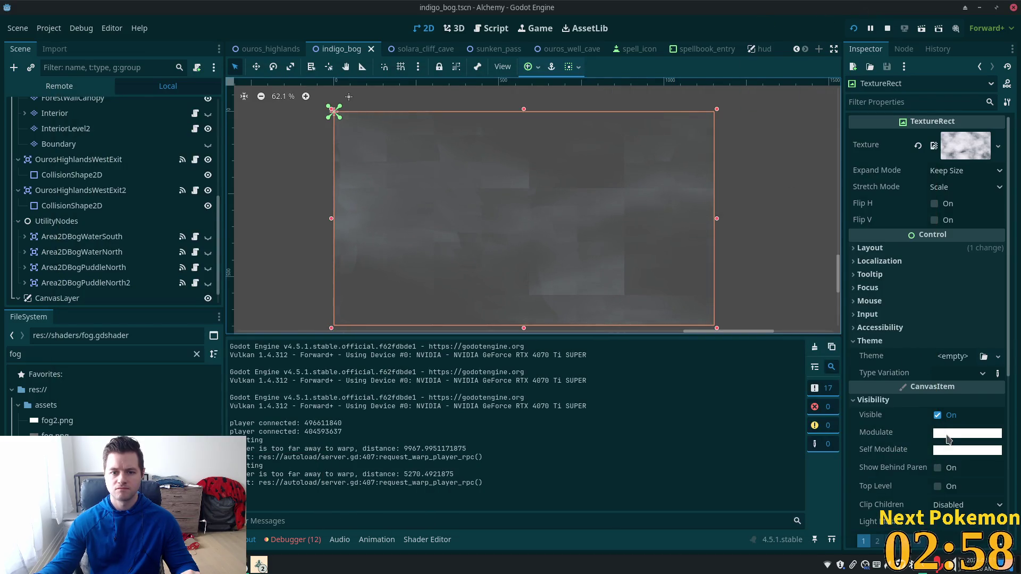
left_click(948, 436)
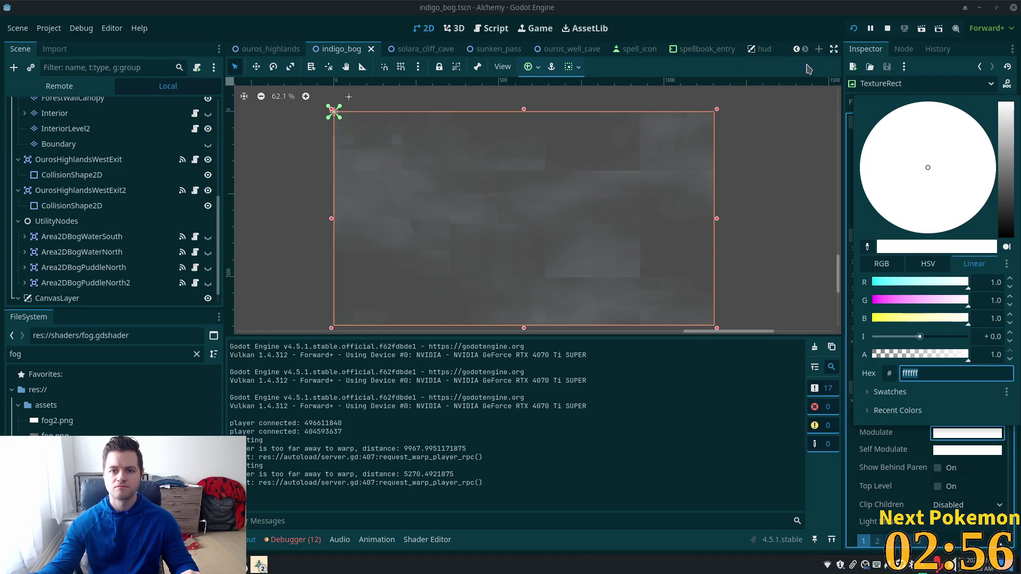
left_click(717, 28)
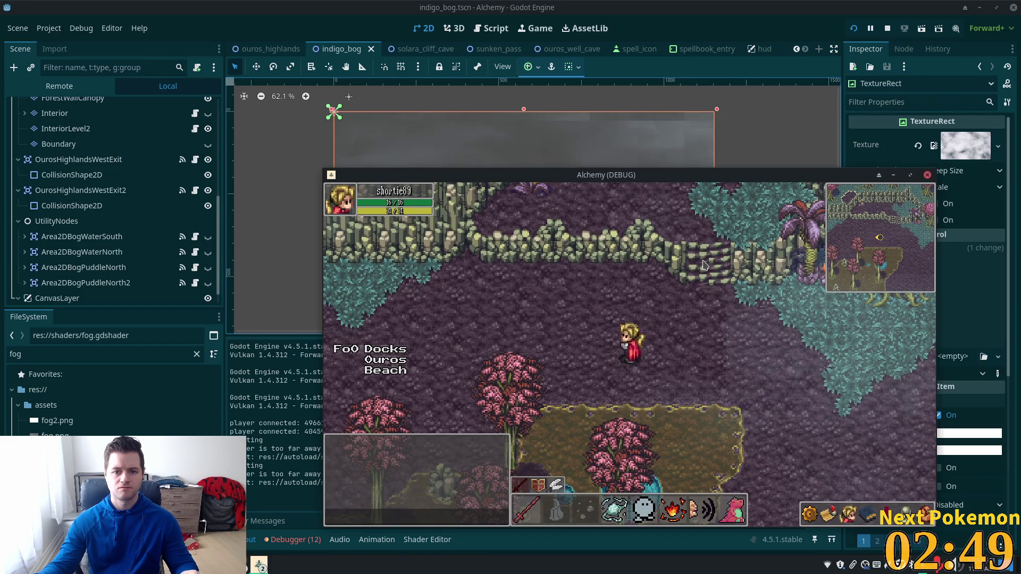
key("F8")
key("alt+Tab")
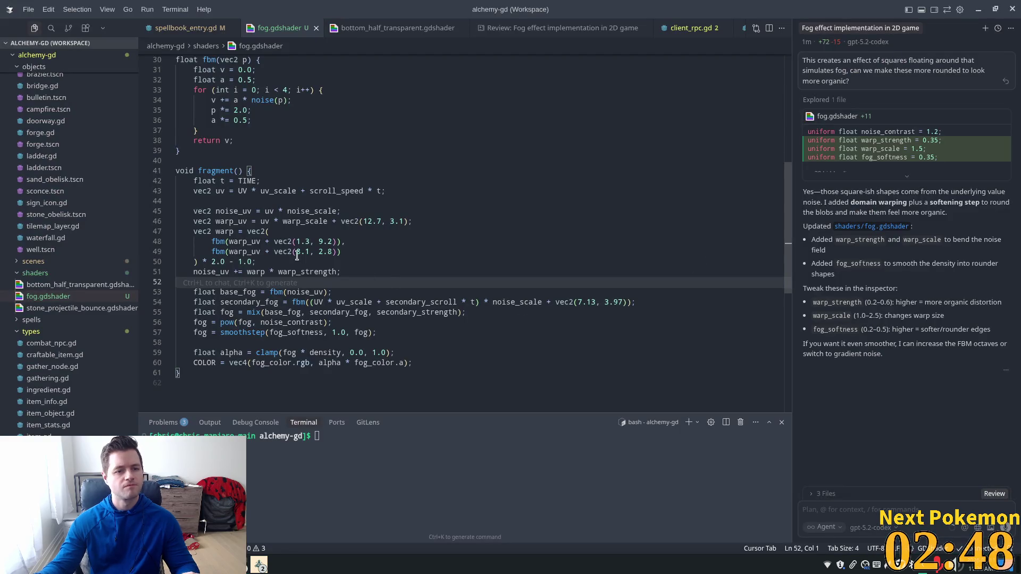
- Change the warp_strength decimals to 85 and preview the fog in Godot
scroll(297, 254, "up", 8)
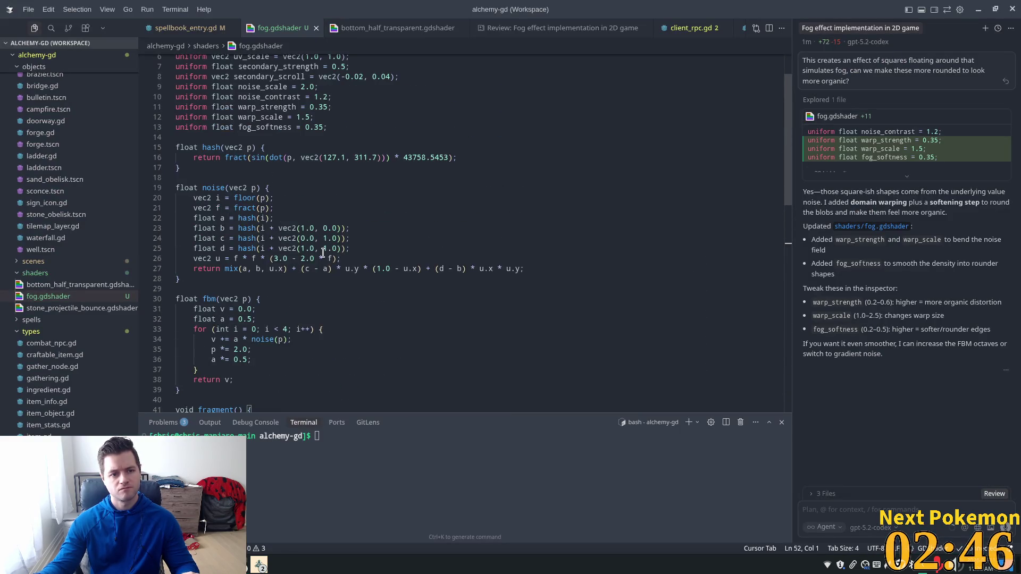
scroll(323, 252, "up", 2)
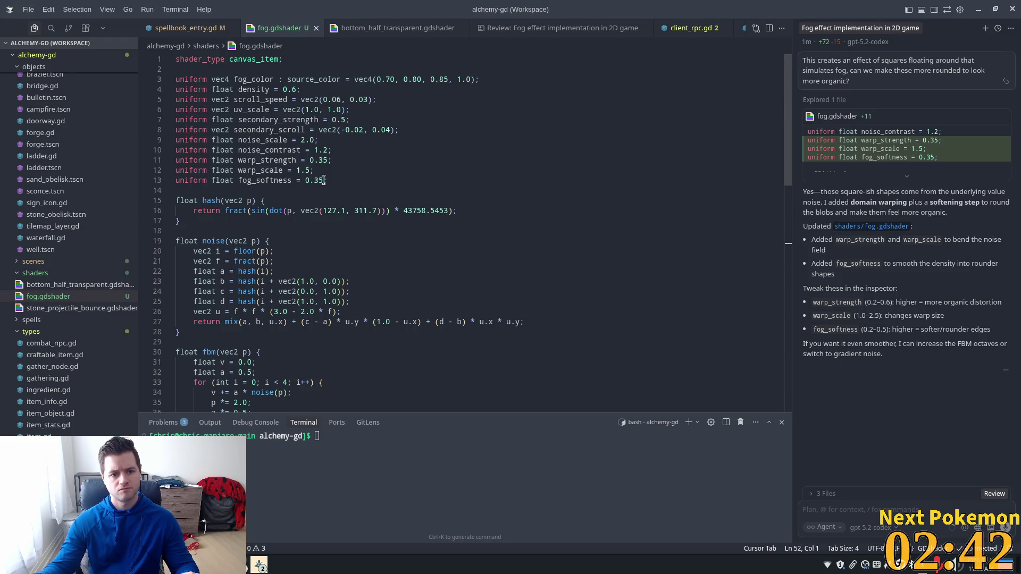
left_click_drag(324, 180, 315, 180)
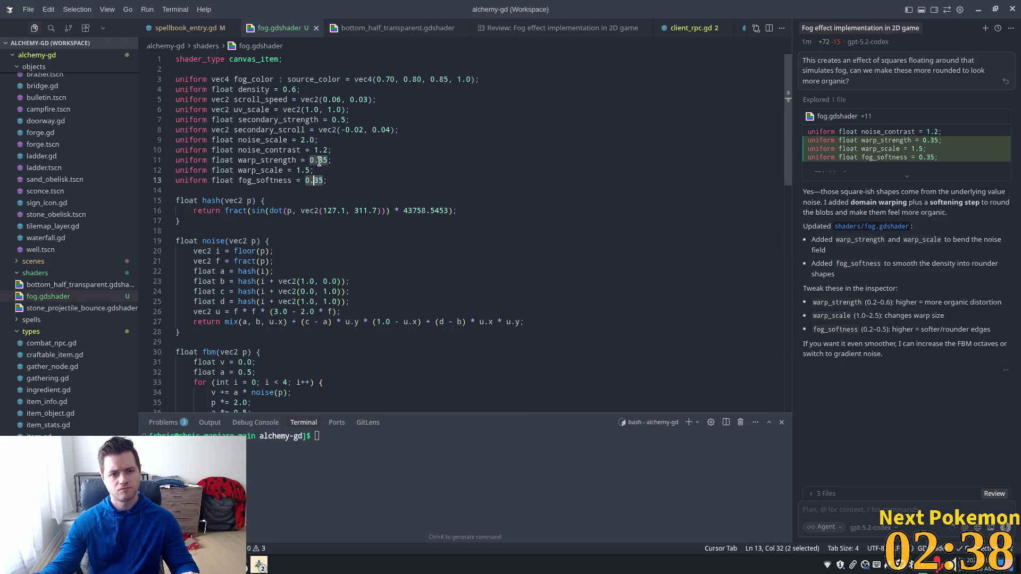
left_click_drag(328, 160, 318, 160)
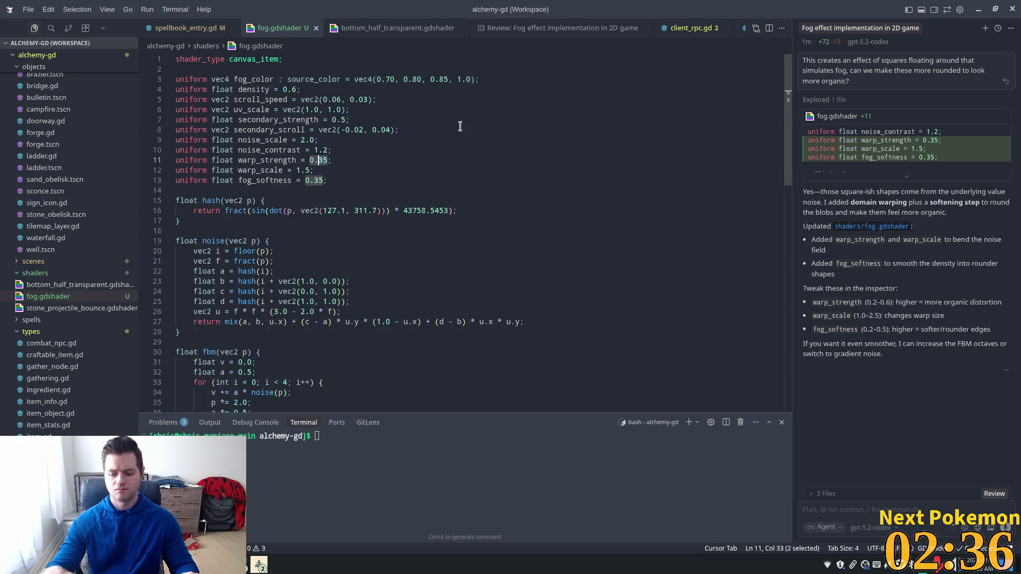
type("85")
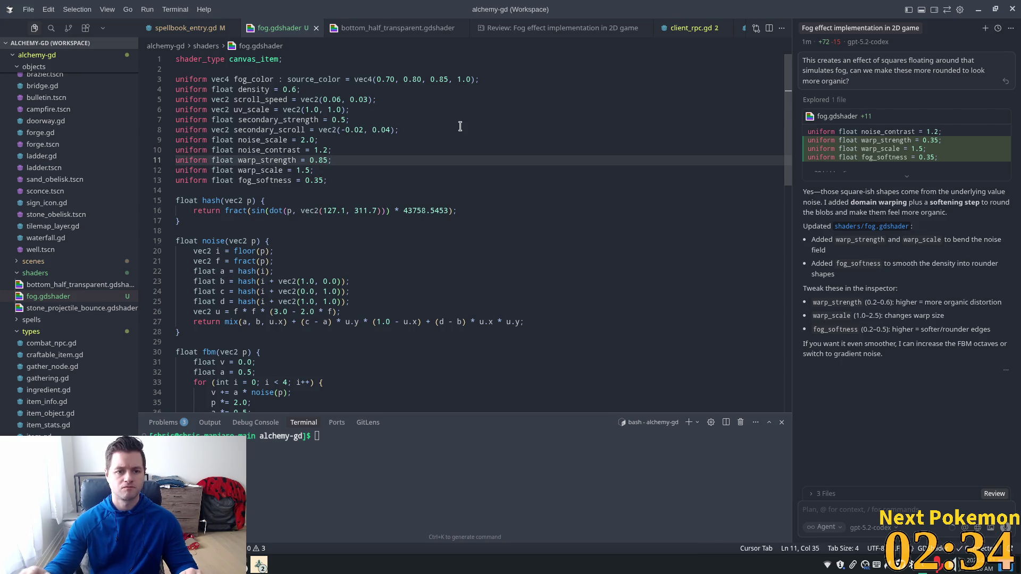
key("alt+Tab")
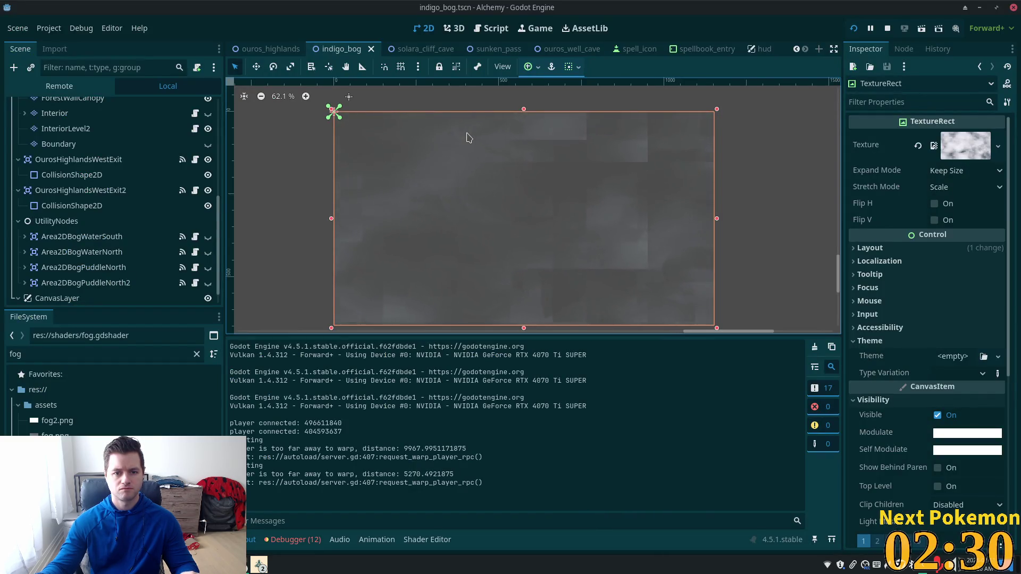
key("alt+Tab")
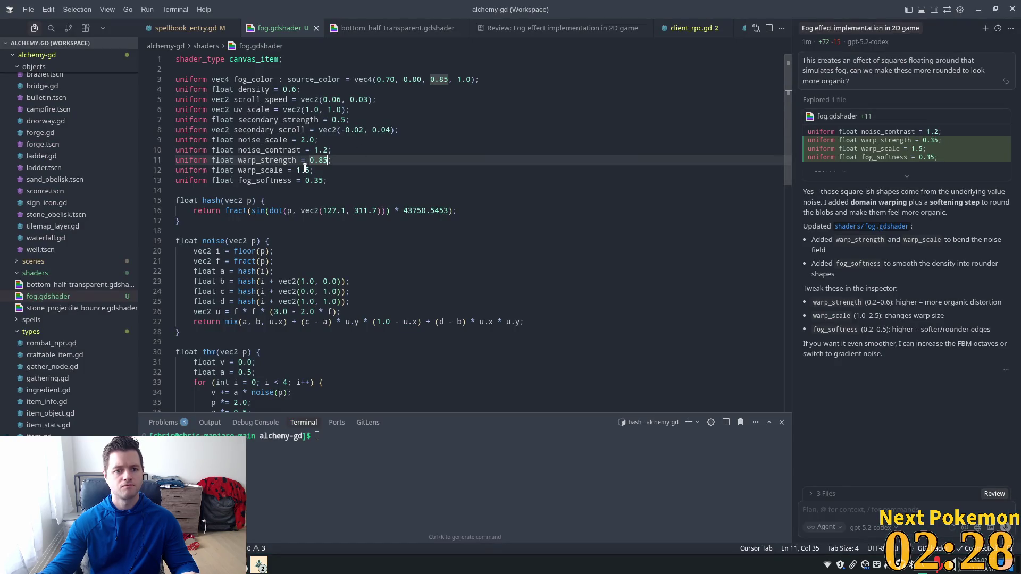
- Try warp_scale values 0.0 and 1, previewing the fog in Godot after each
double_click(305, 169)
type("0.0")
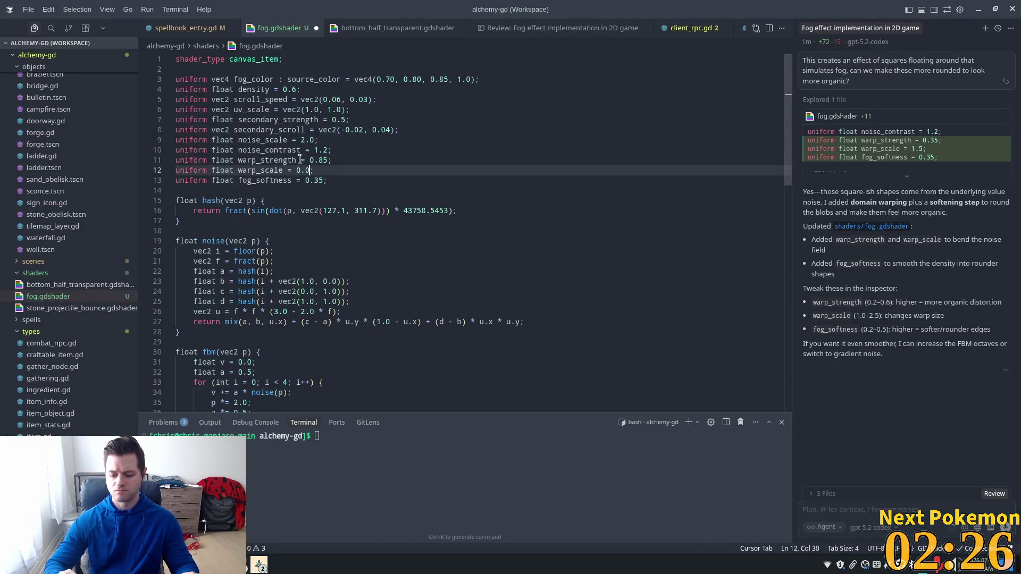
key("alt+Tab")
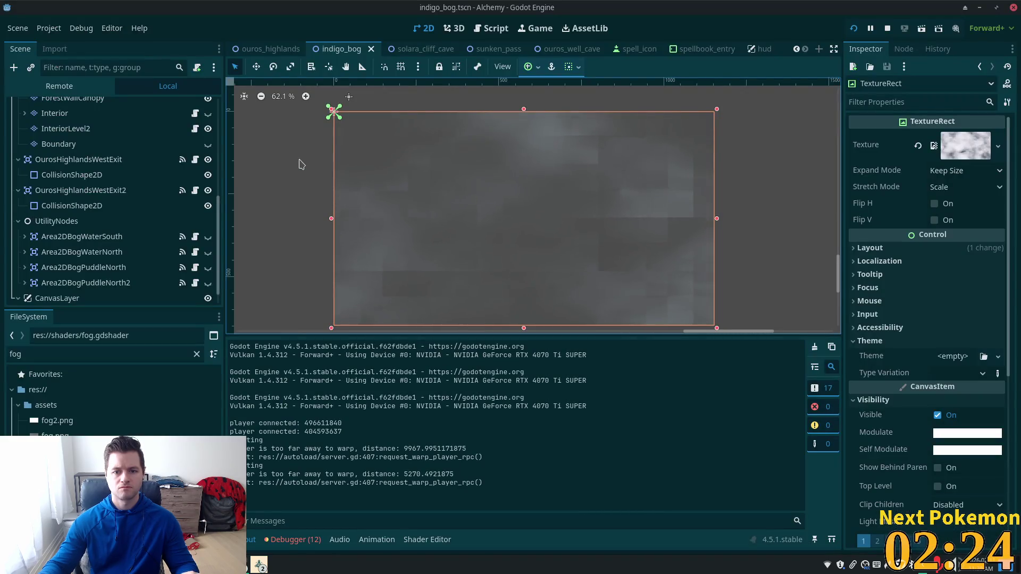
key("alt+Tab")
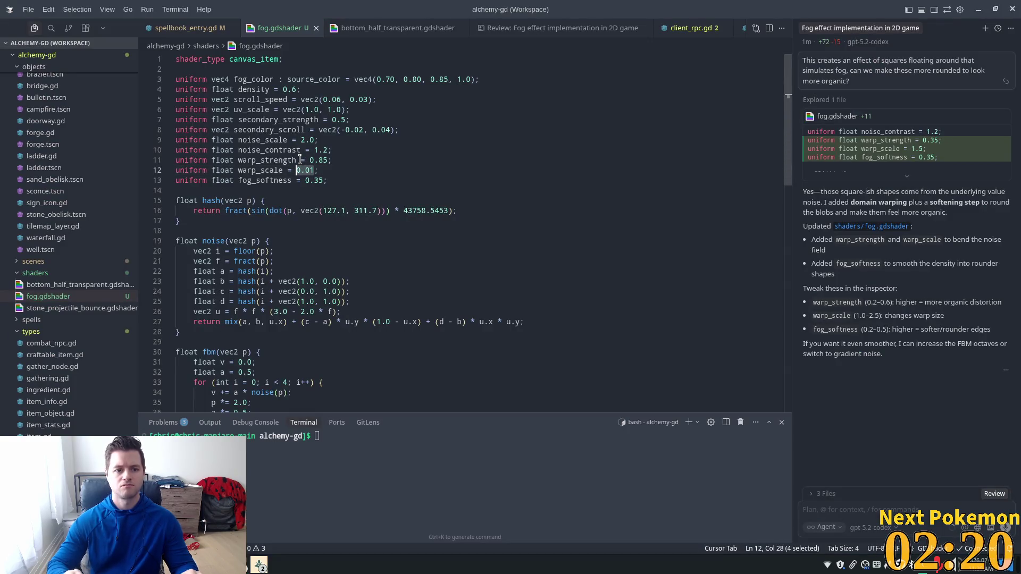
type("1")
key("alt+Tab")
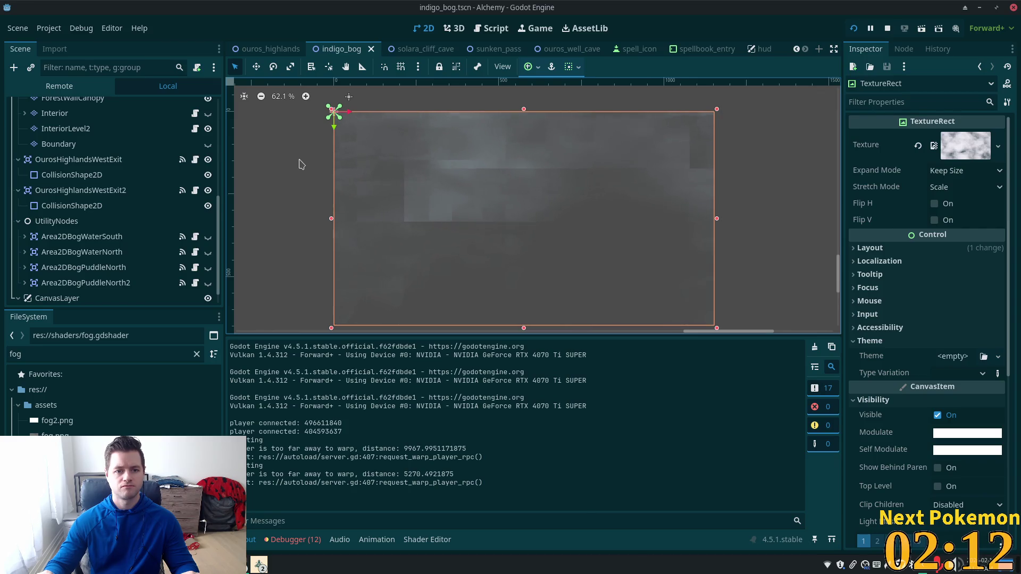
key("alt+Tab")
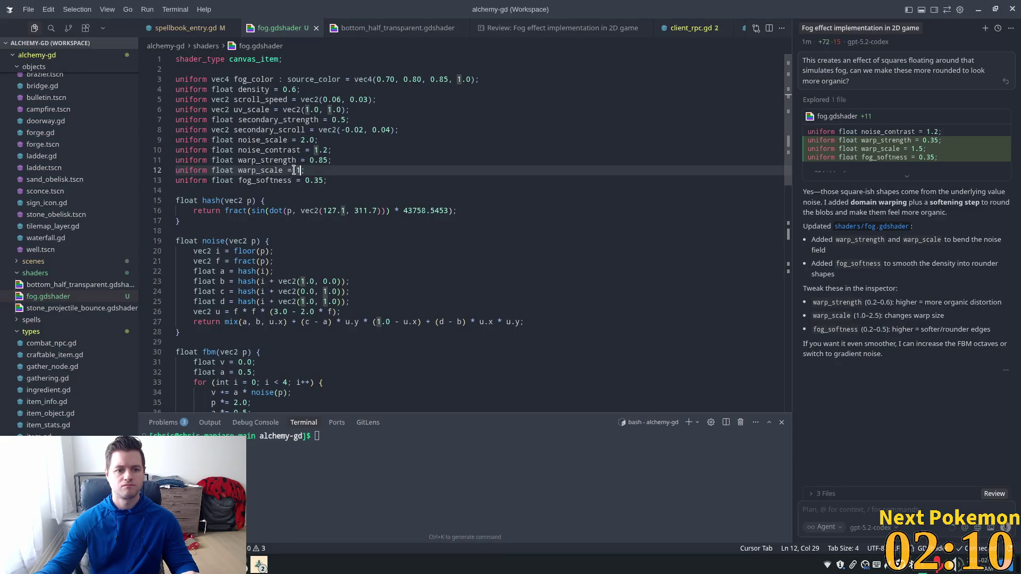
- Keep adjusting warp_scale, typing 2 and then 50, and preview the fog
double_click(297, 170)
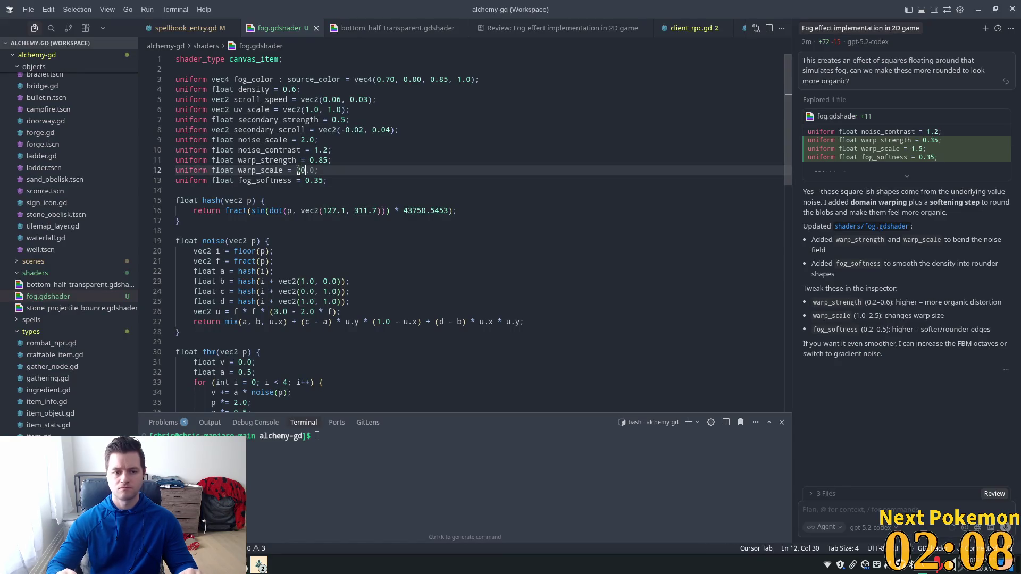
type("2")
key("alt+Tab")
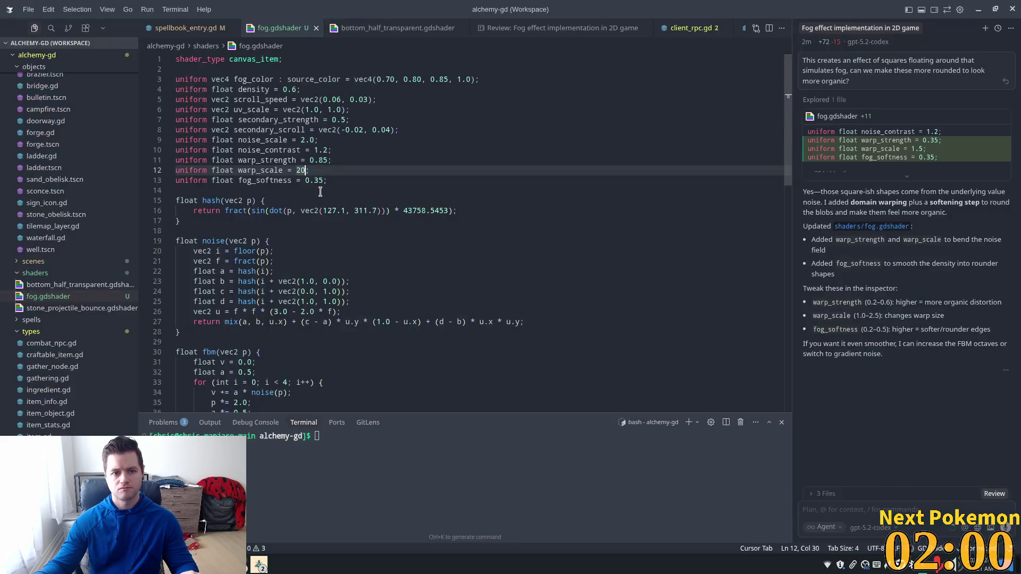
key("alt+Tab")
type("50")
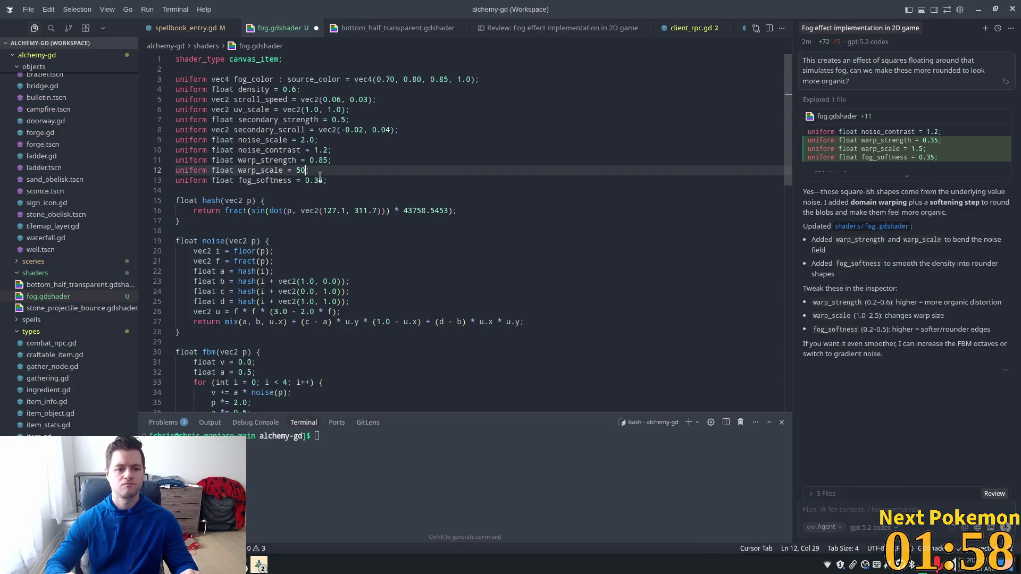
key("alt+Tab")
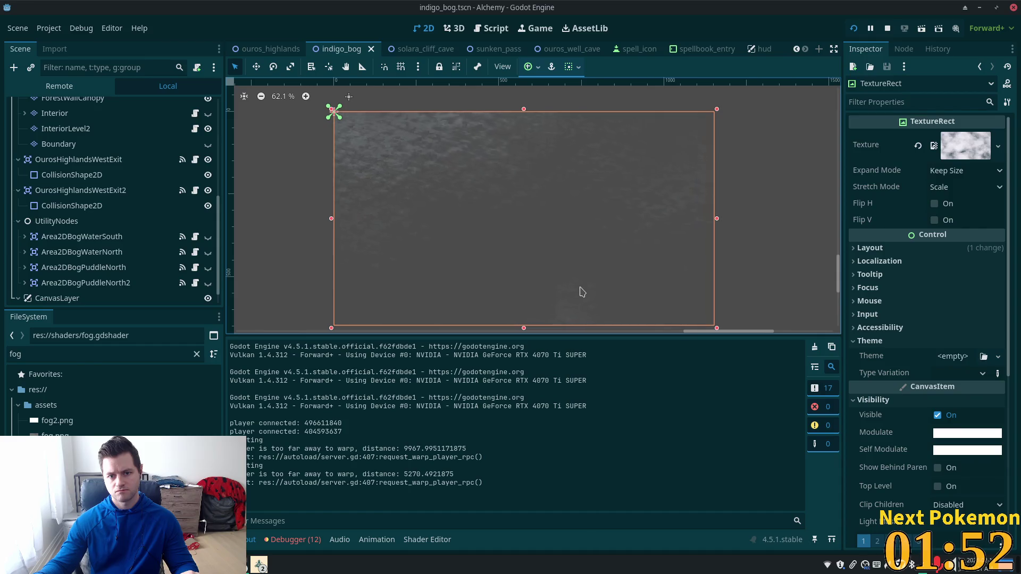
key("alt+Tab")
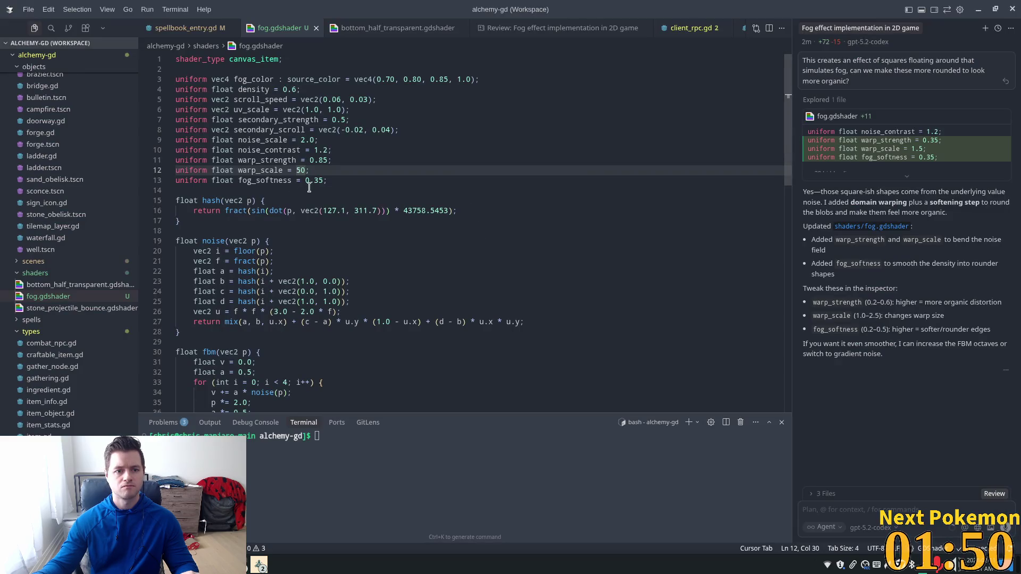
- Inspect the fog_softness value, then set warp_strength to 0.1 and preview the fog
left_click_drag(317, 181, 321, 181)
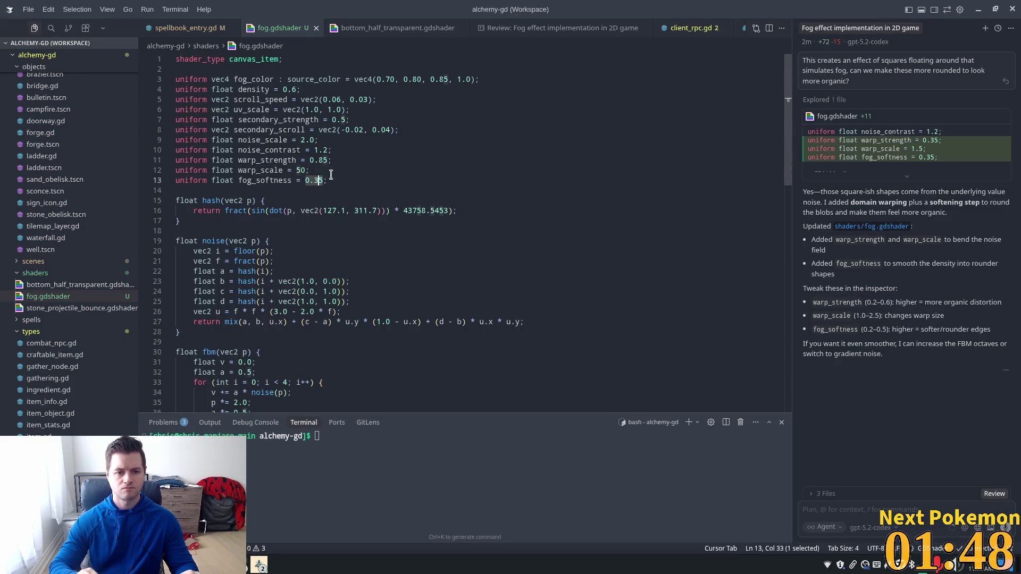
key("alt+Tab")
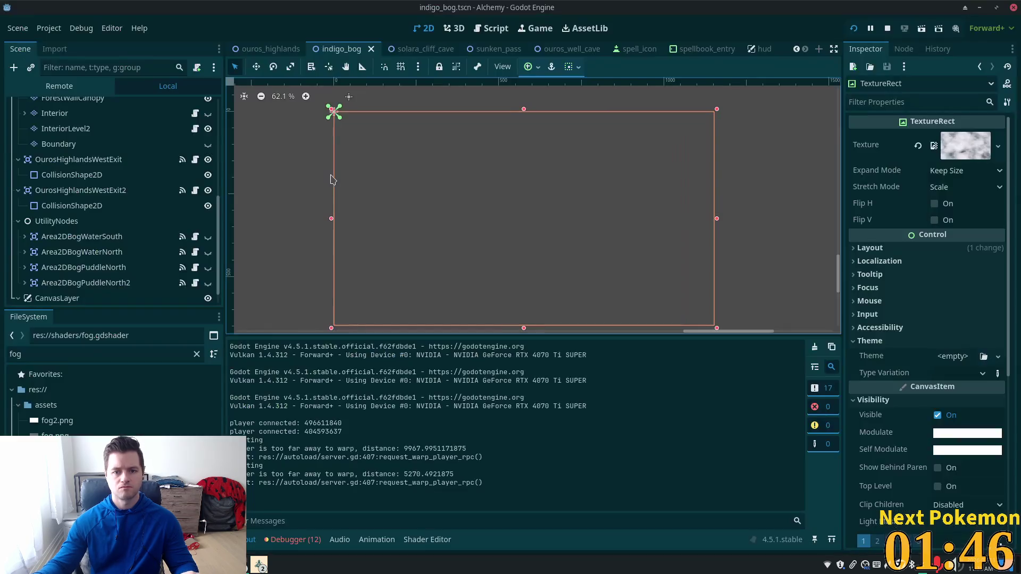
key("alt+Tab")
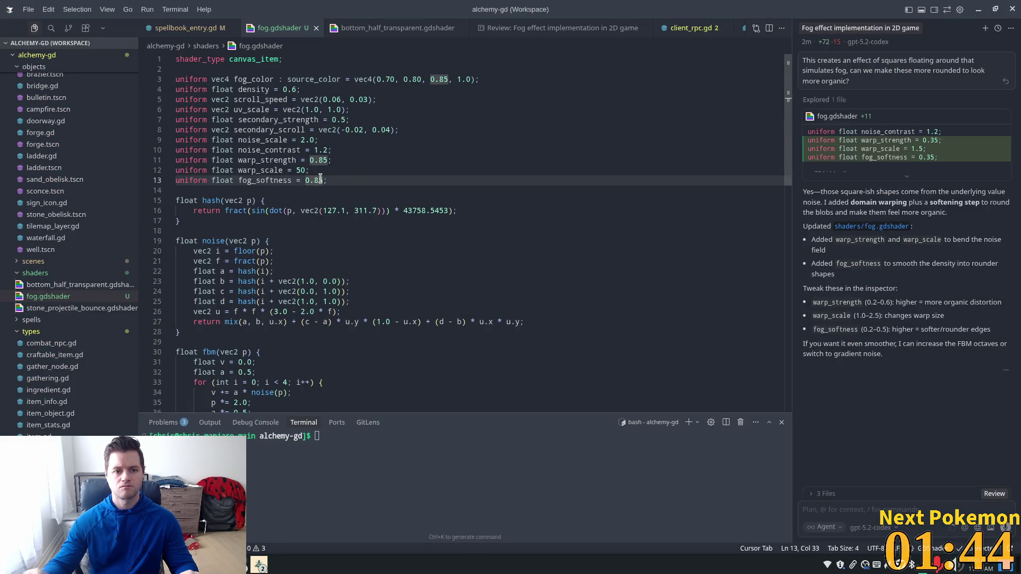
key("alt+Tab")
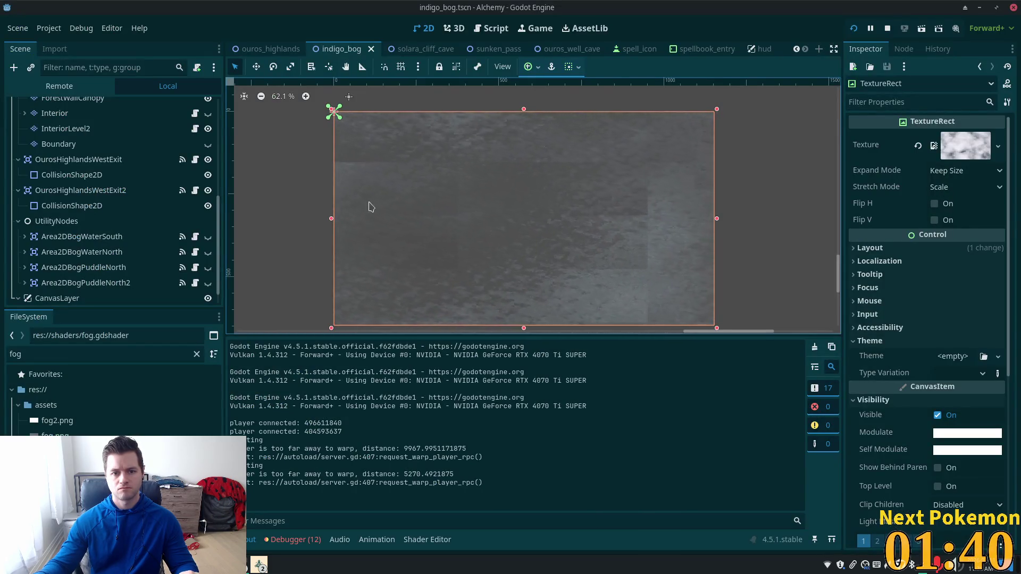
key("alt+Tab")
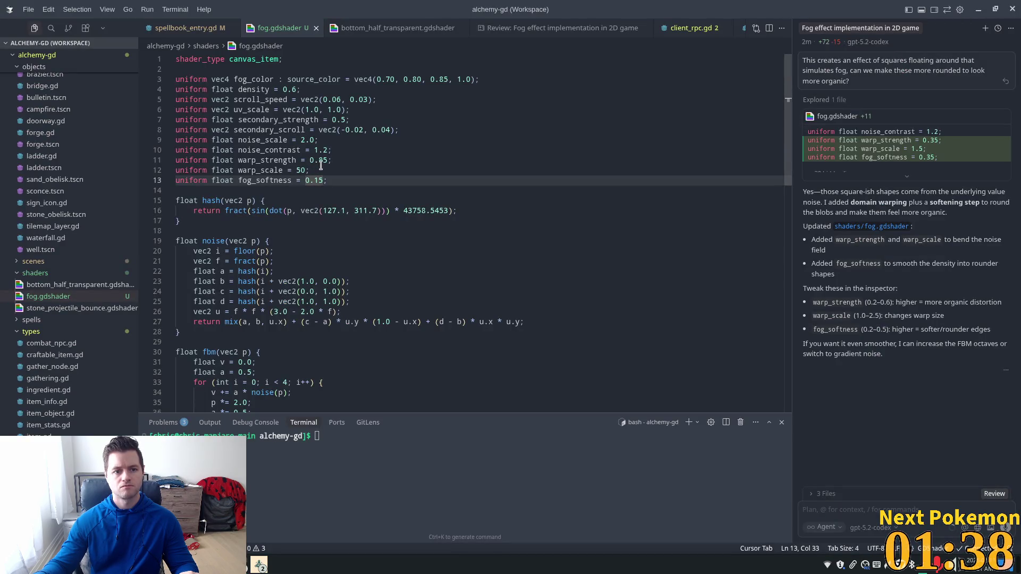
double_click(320, 161)
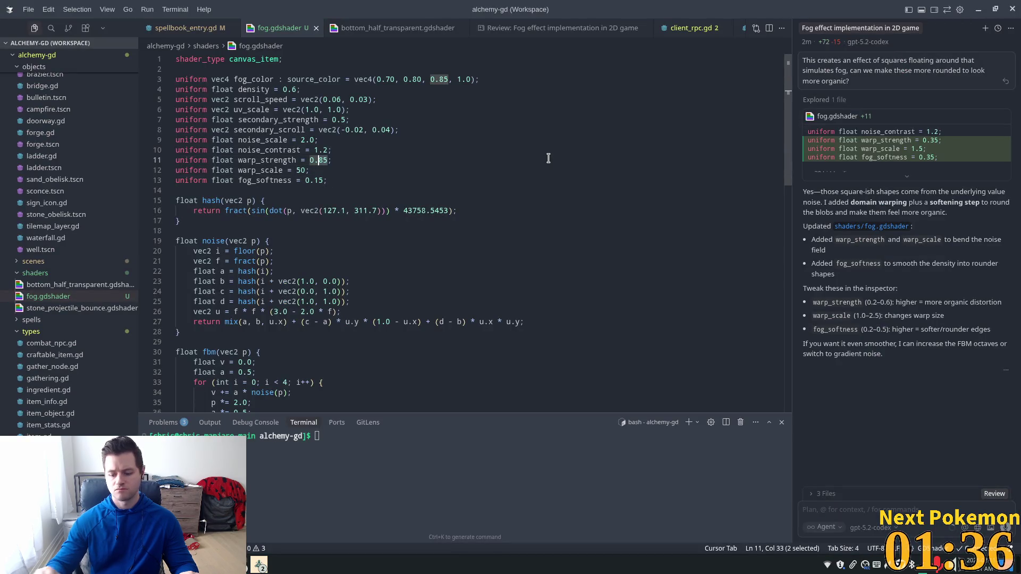
type("0.1")
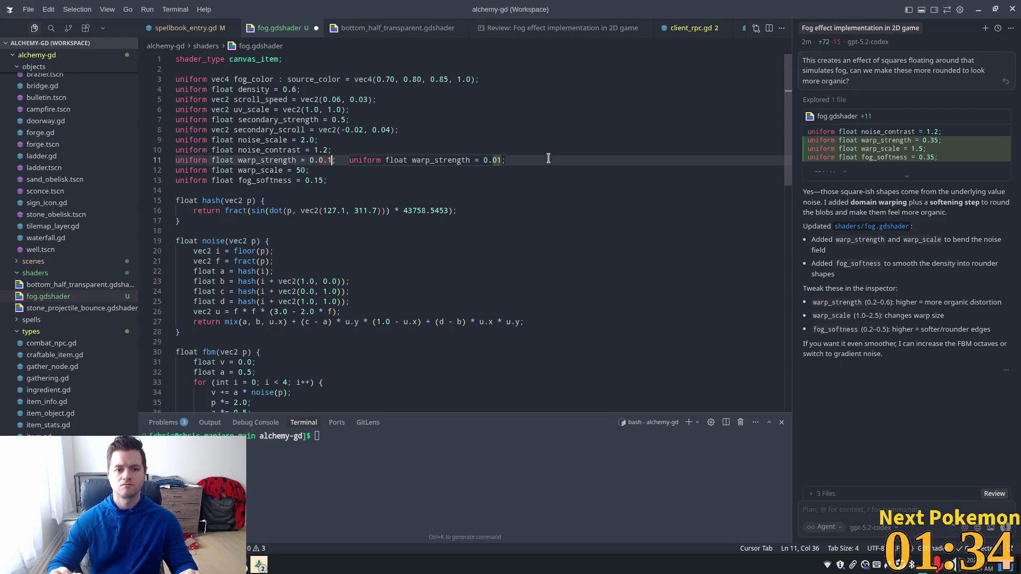
key("BackSpace")
key("BackSpace")
key("BackSpace")
type("1")
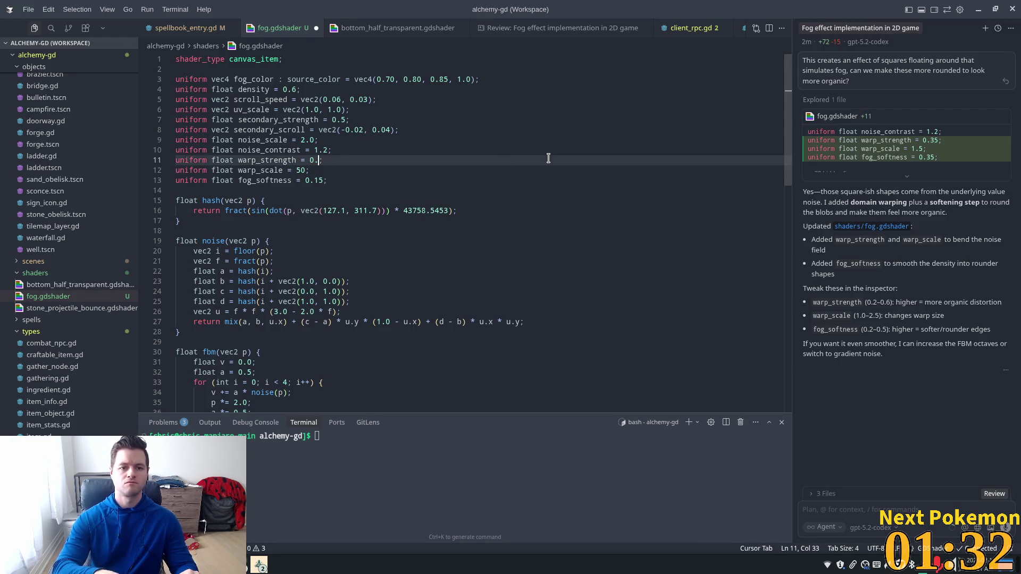
key("alt+Tab")
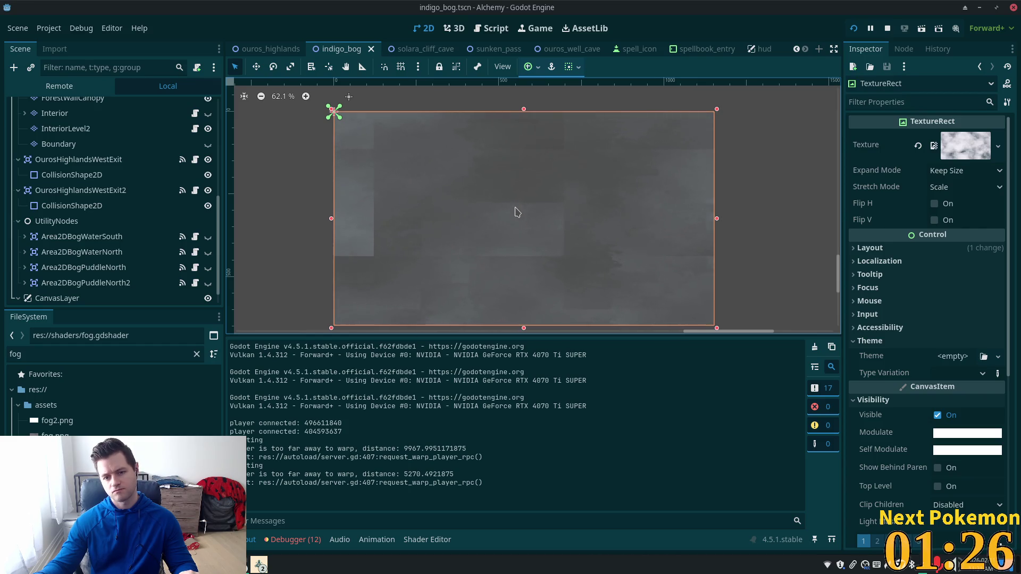
key("alt+Tab")
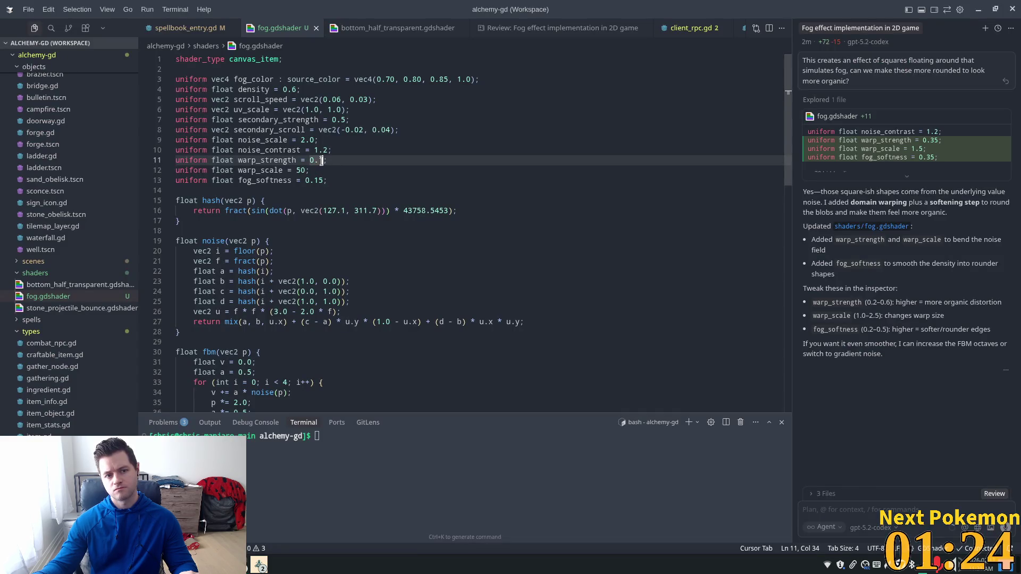
- Set warp_strength to 50 and warp_scale to 300, previewing the result in Godot
left_click_drag(321, 160, 308, 160)
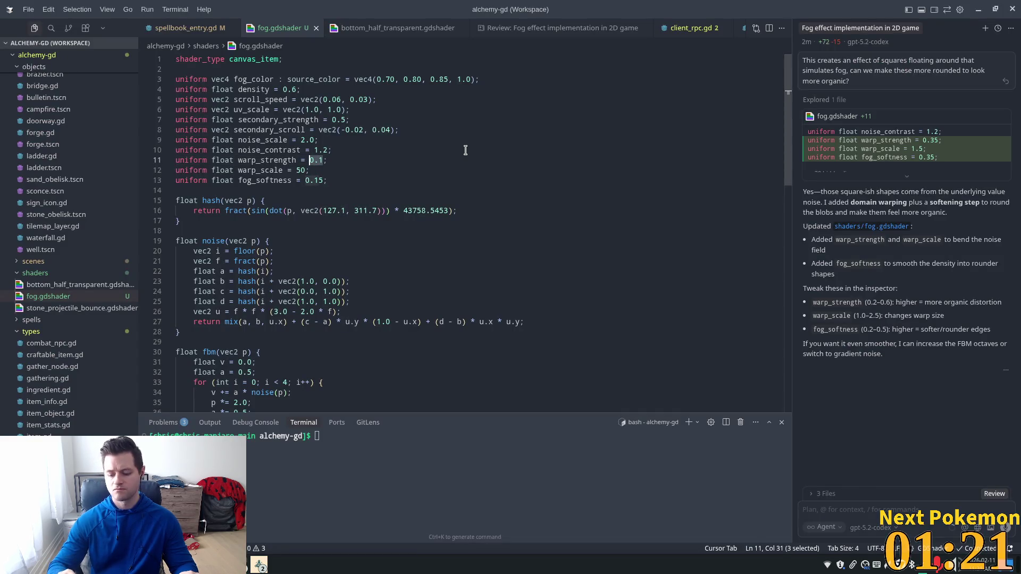
type("50")
key("alt+Tab")
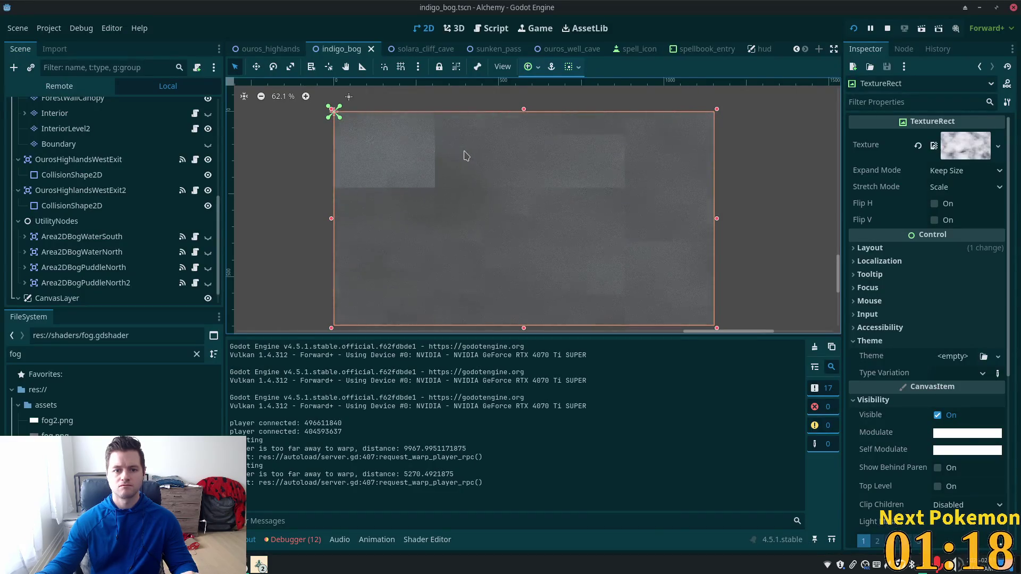
key("alt+Tab")
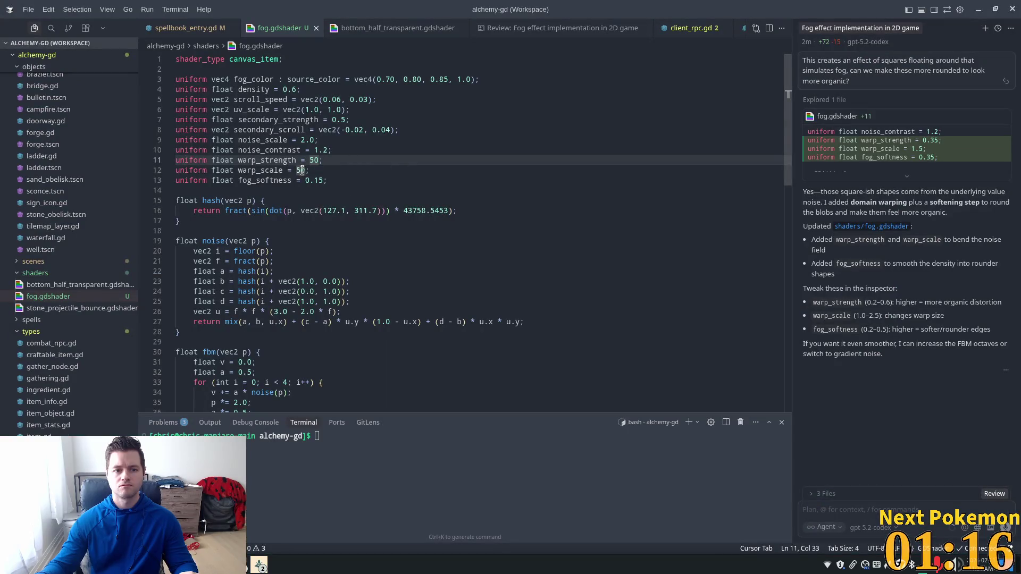
left_click(302, 170)
type("0")
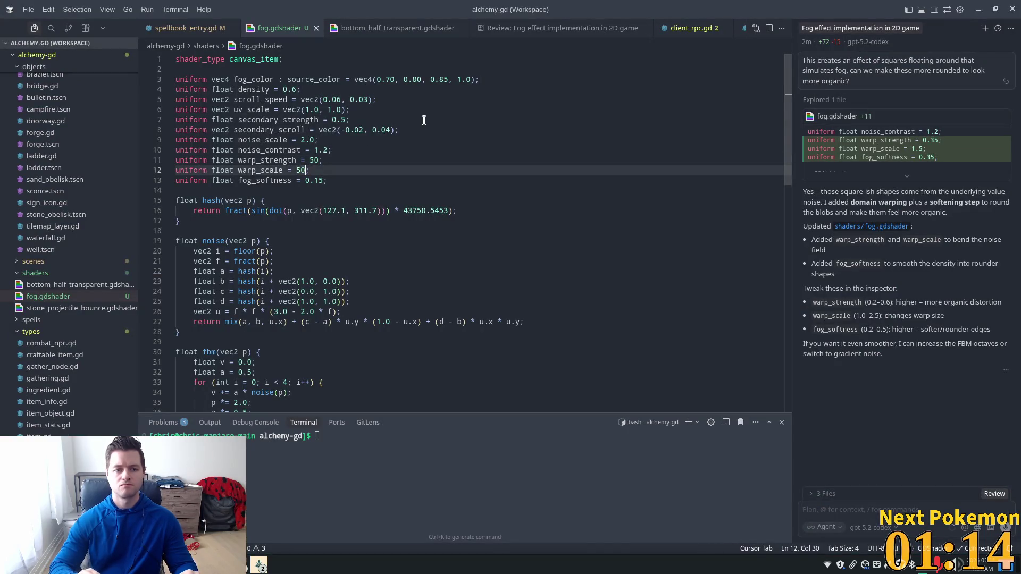
key("alt+Tab")
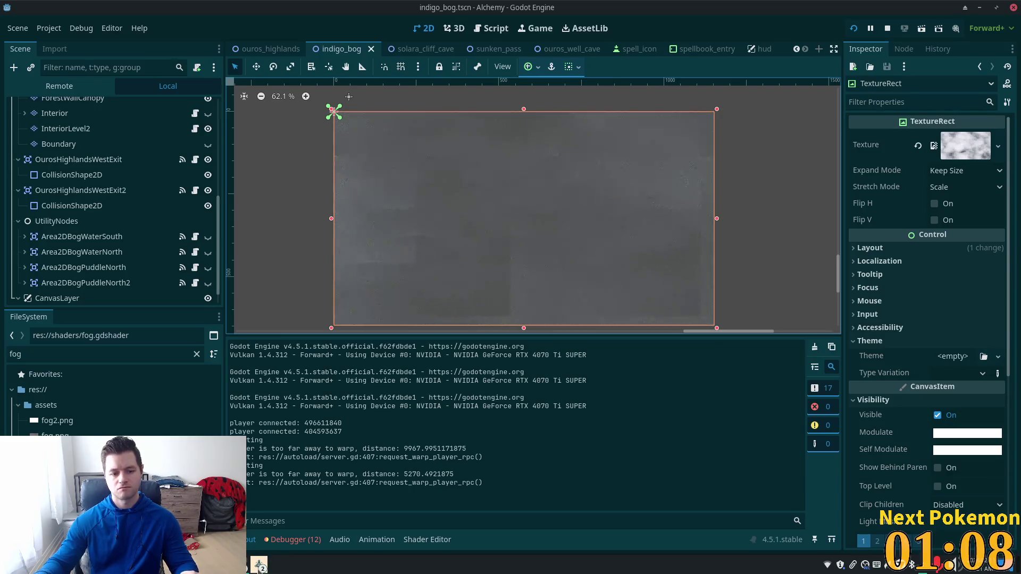
- Walk the character through the bog in the running game to check the warped fog
mouse_move(259, 565)
left_click(297, 538)
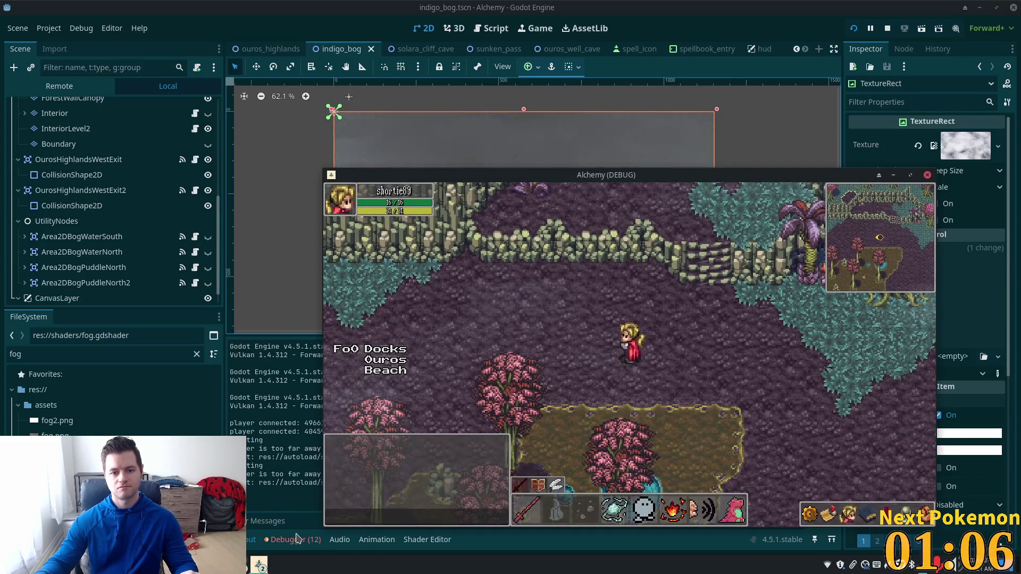
key("Right")
key("Down")
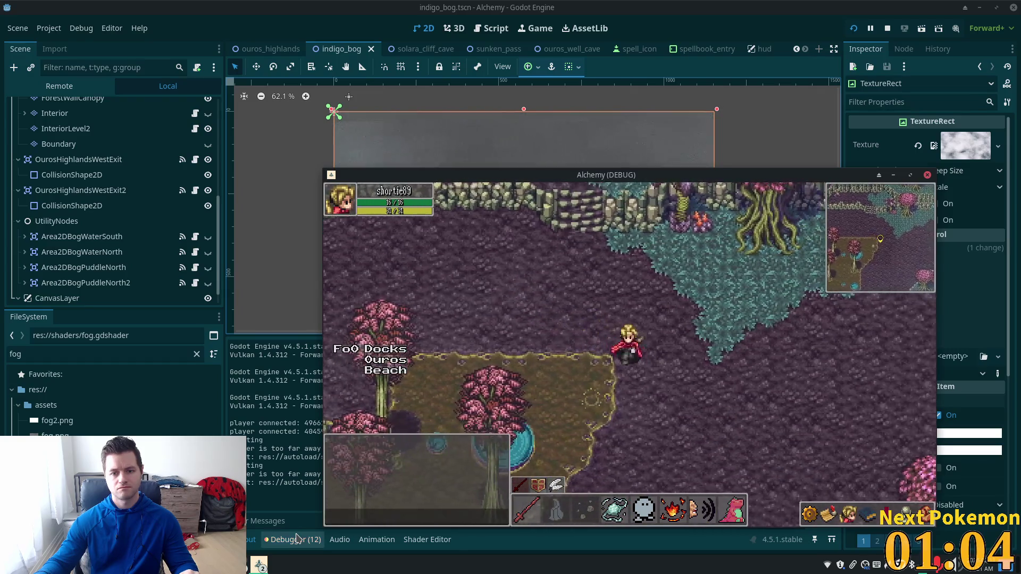
left_click(297, 538)
key("alt+Tab")
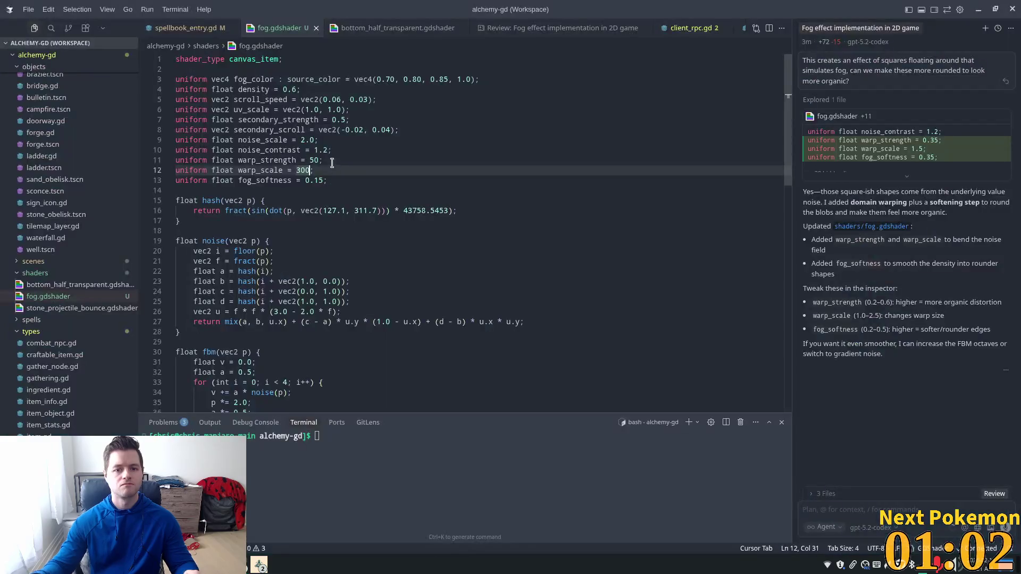
- Change noise_scale from 2.0 to 0.1 and save the shader
left_click_drag(316, 140, 301, 140)
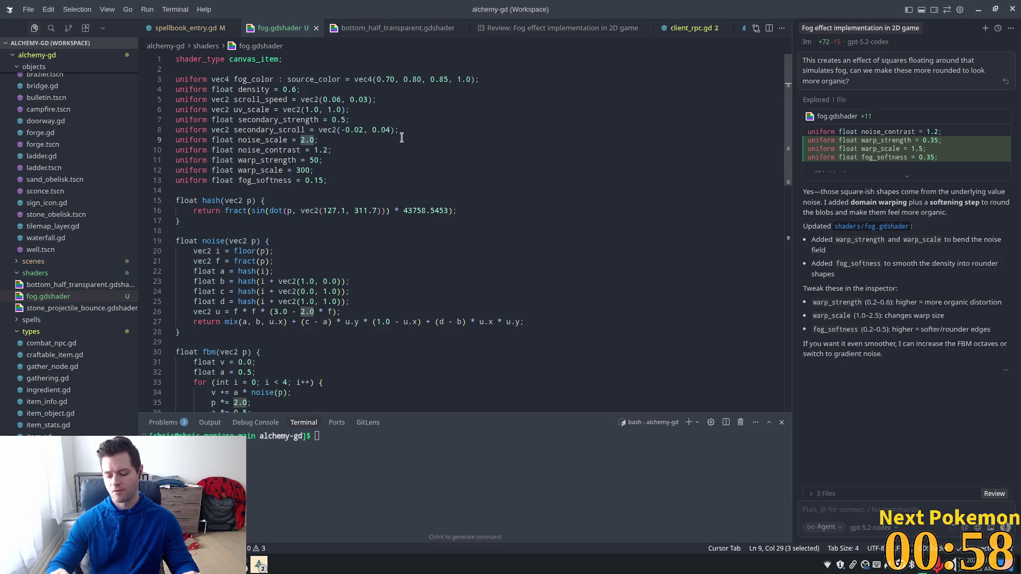
type("0.01")
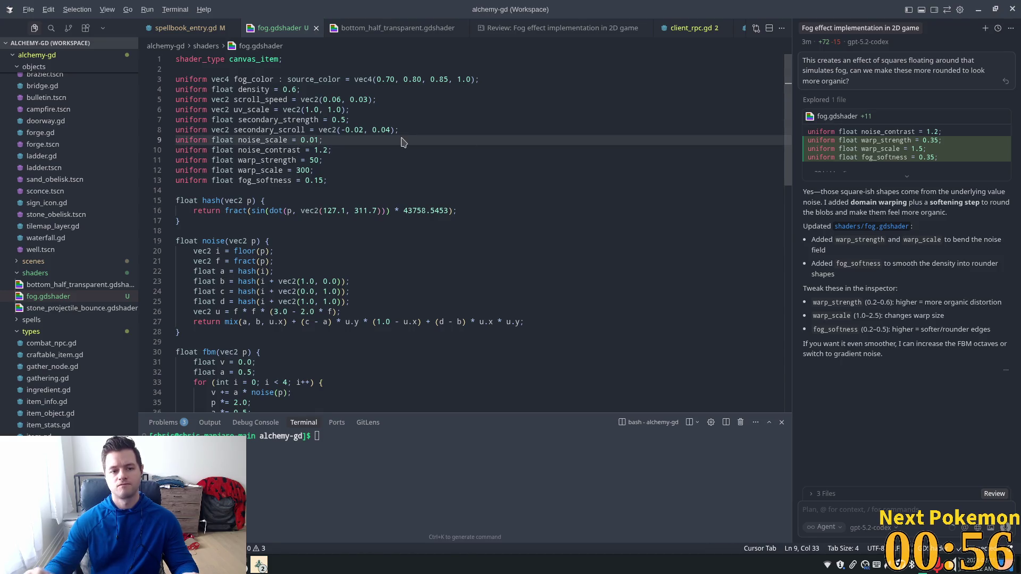
key("alt+Tab")
key("alt+Tab")
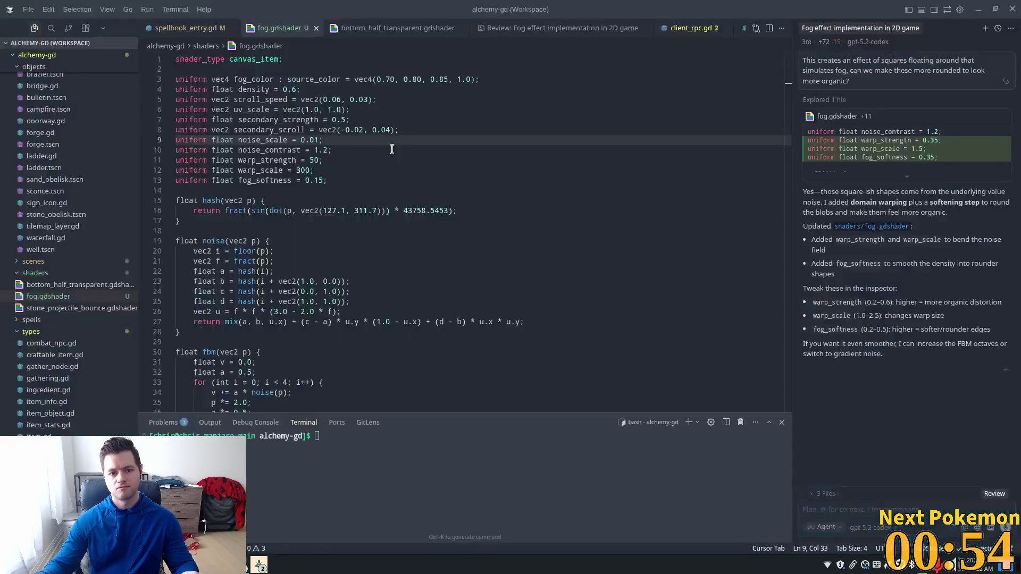
key("BackSpace")
key("BackSpace")
type("1")
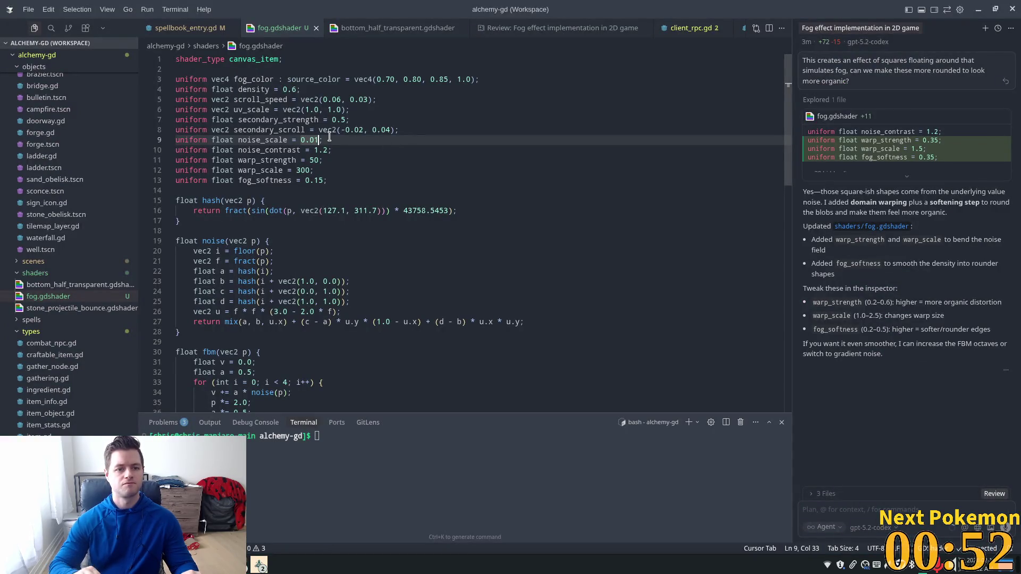
key("ctrl+s")
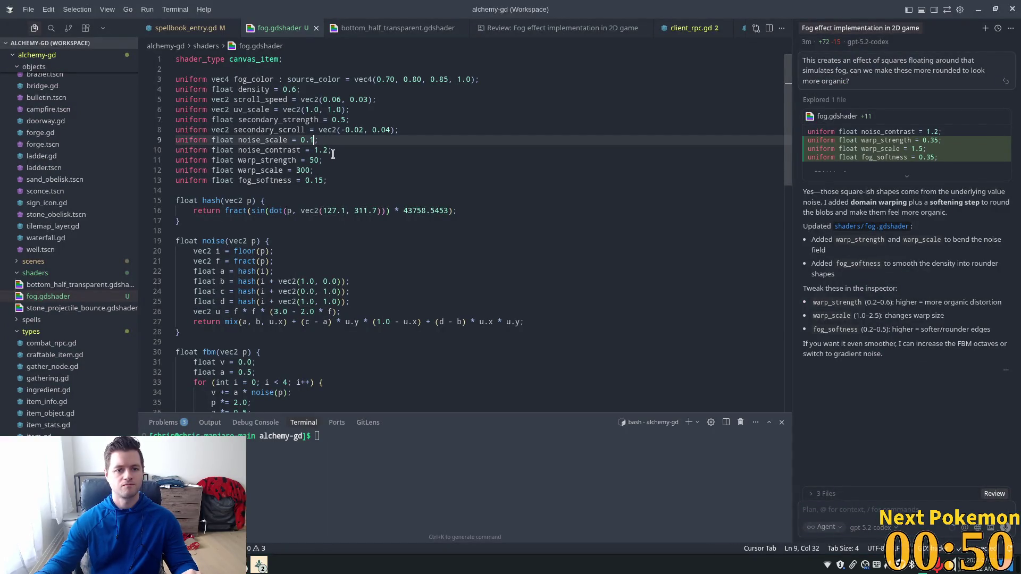
- Raise noise_contrast from 1.2 to 1.6 and density to 0.8, previewing in Godot
left_click_drag(328, 151, 314, 151)
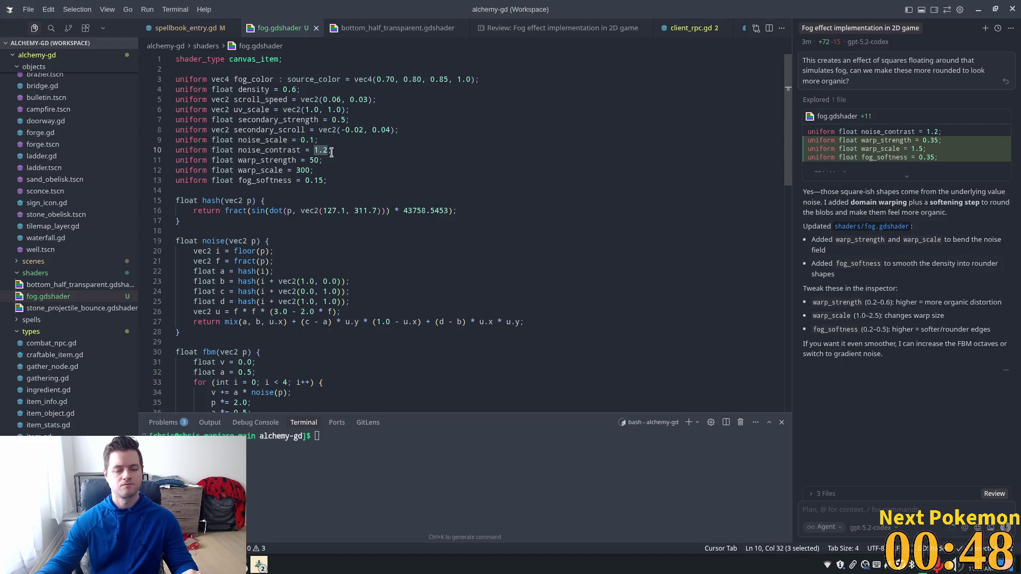
type("1.6")
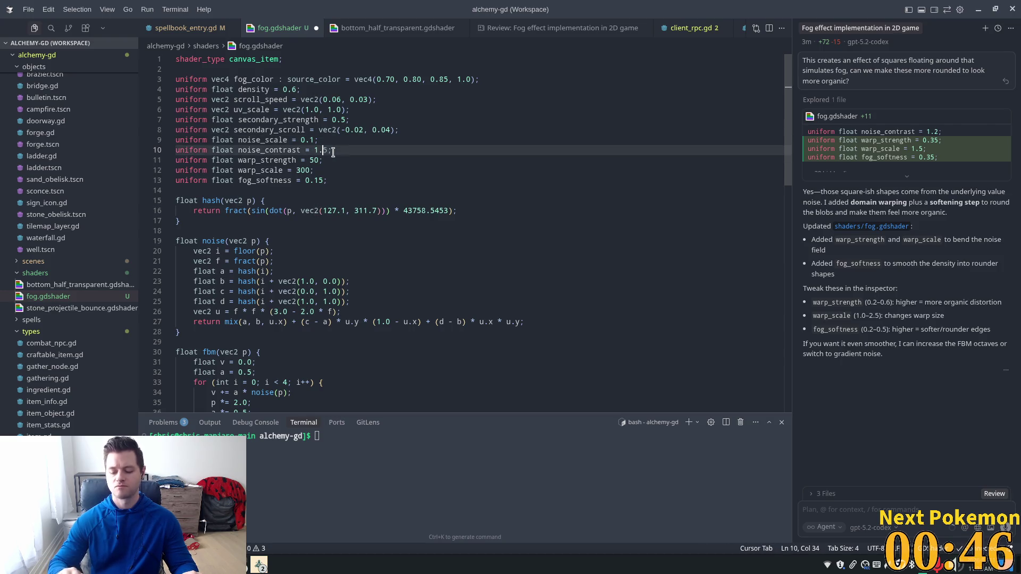
key("alt+Tab")
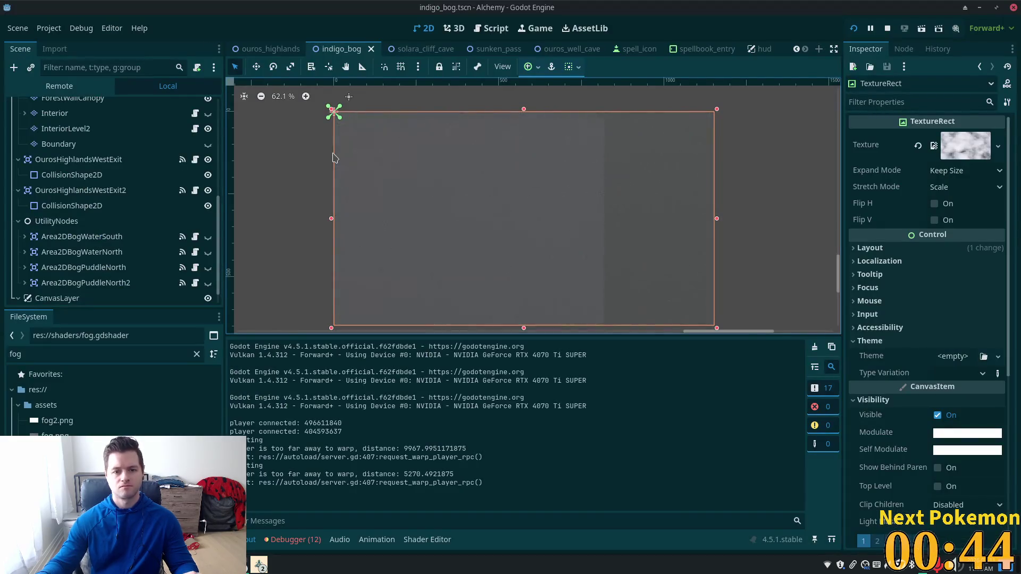
key("alt+Tab")
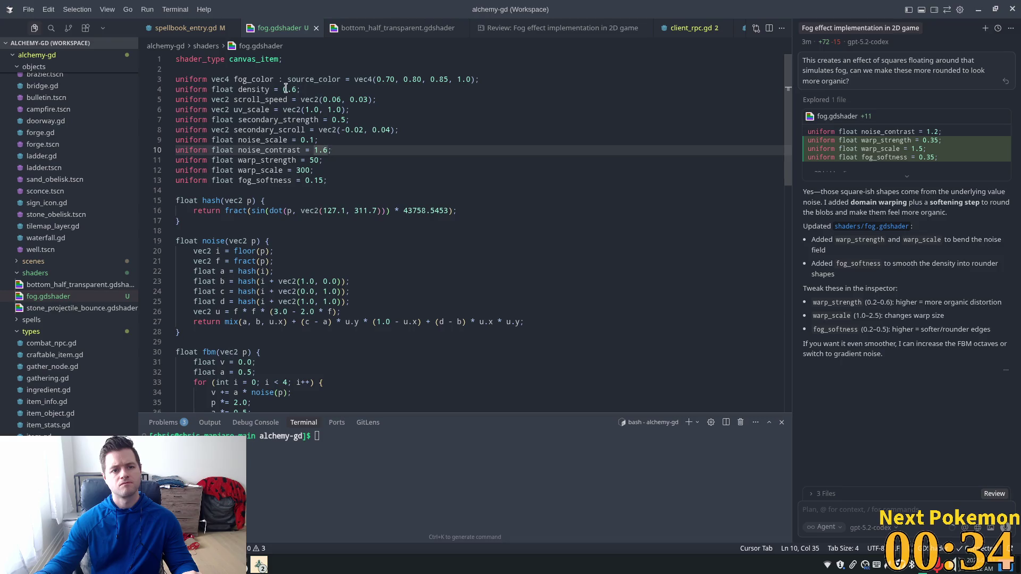
left_click_drag(298, 89, 293, 90)
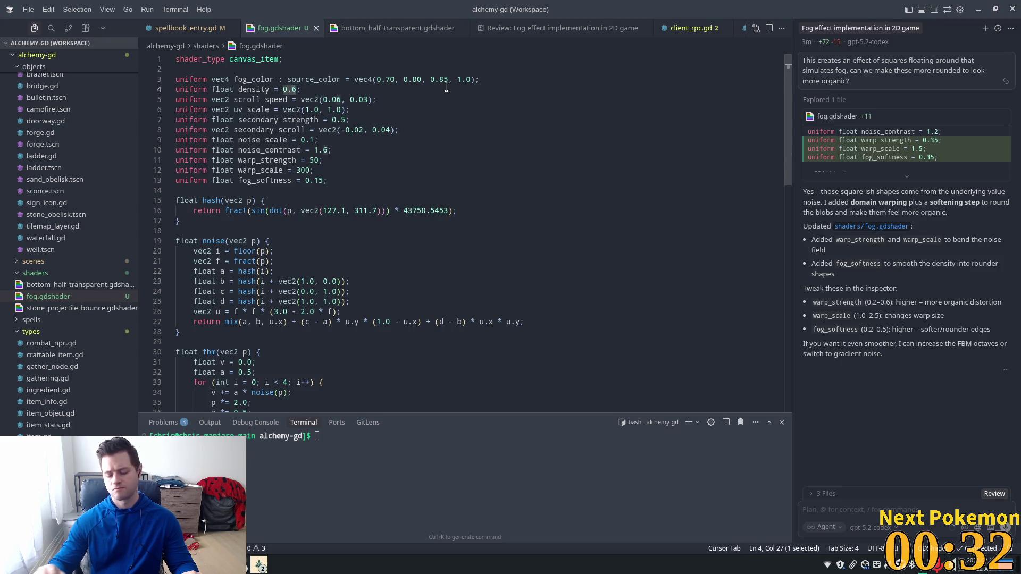
type("8")
key("alt+Tab")
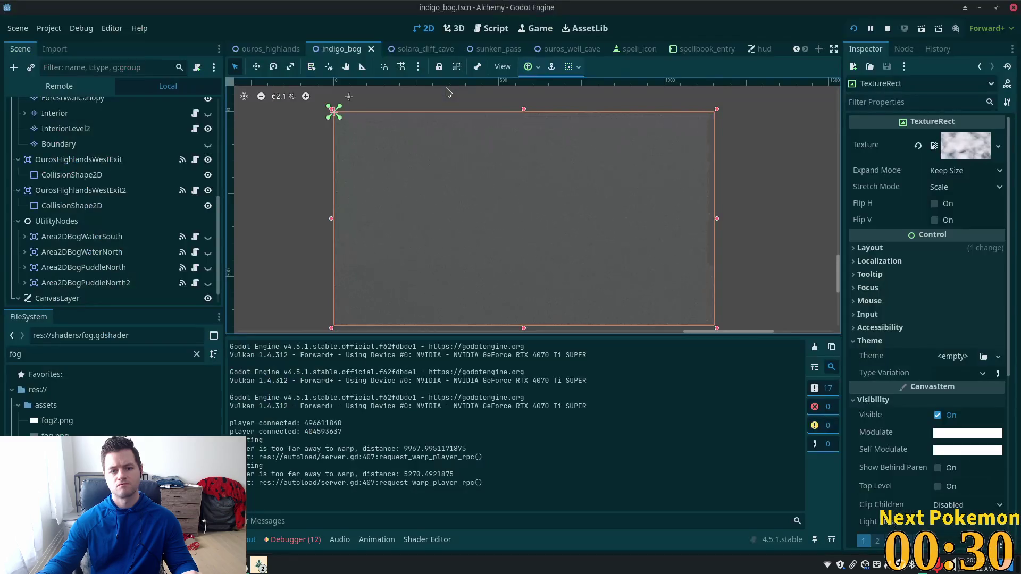
- Return to Godot with the game running and move the new game window via its title-bar Move option
key("alt+Tab")
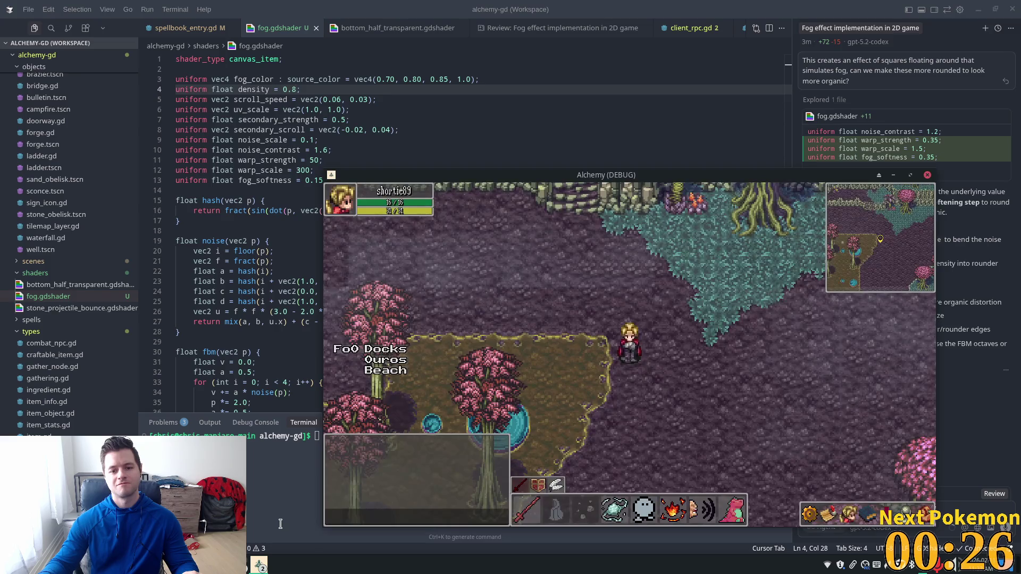
key("alt+Tab")
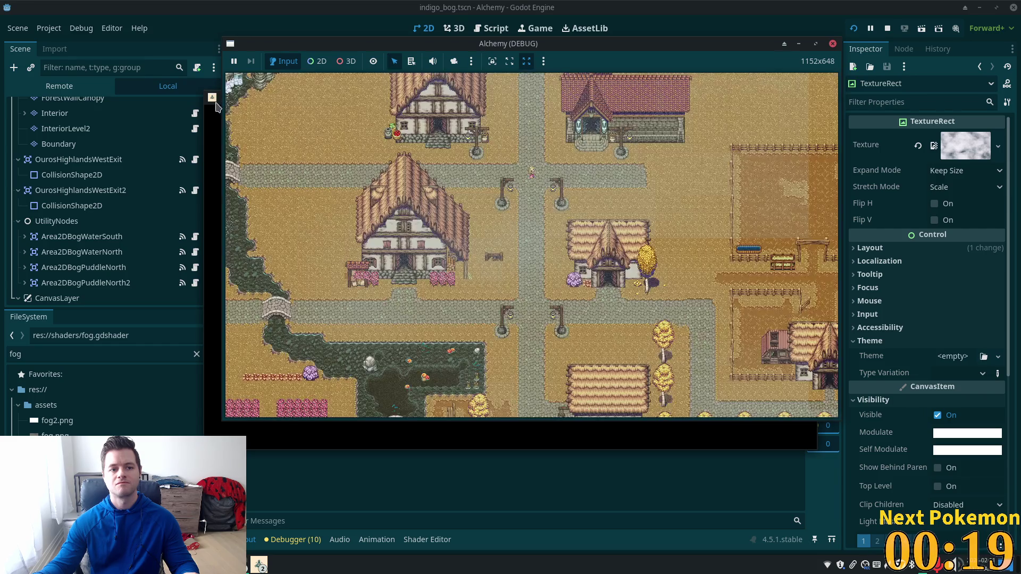
left_click(212, 97)
left_click(239, 145)
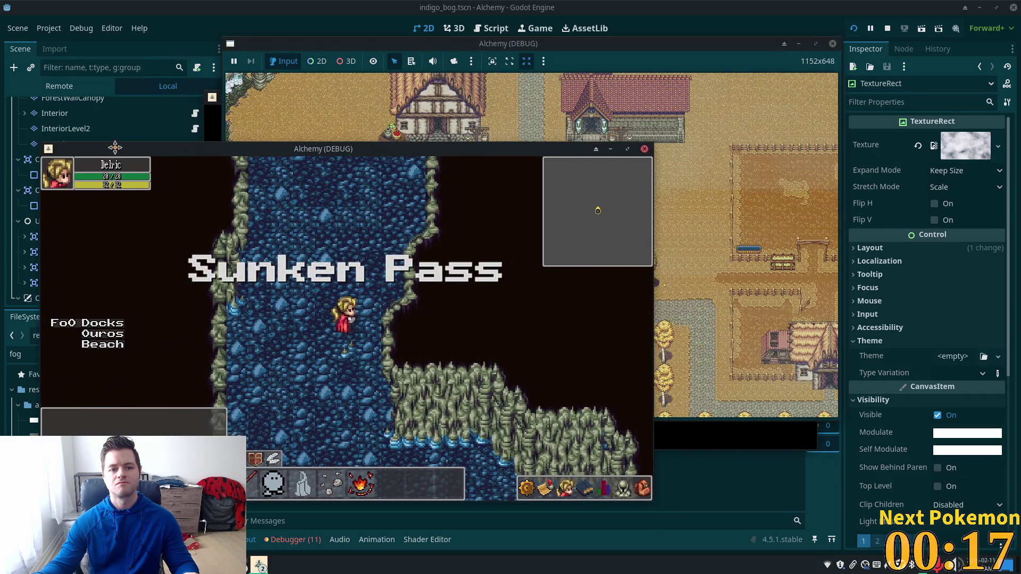
left_click(152, 159)
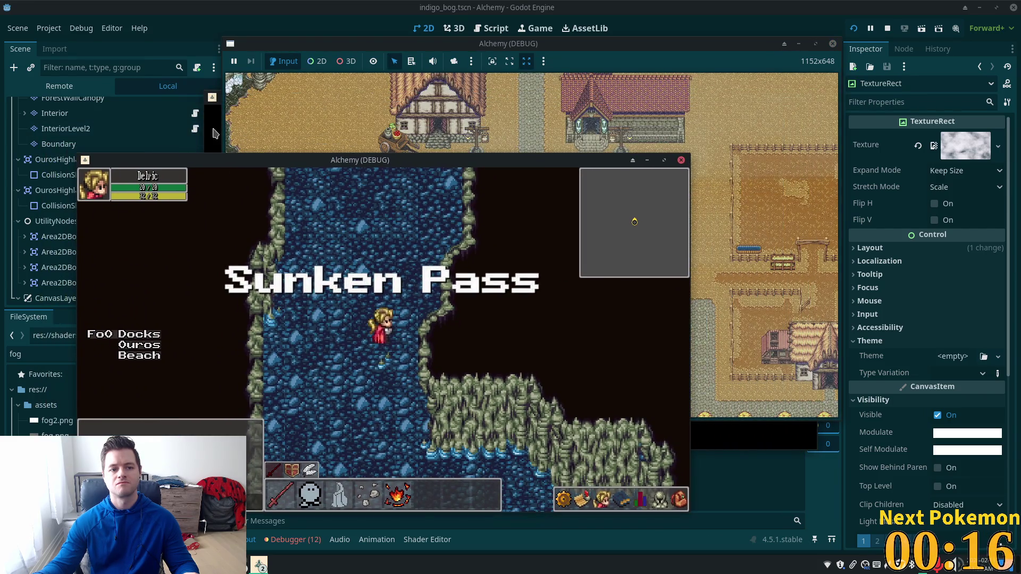